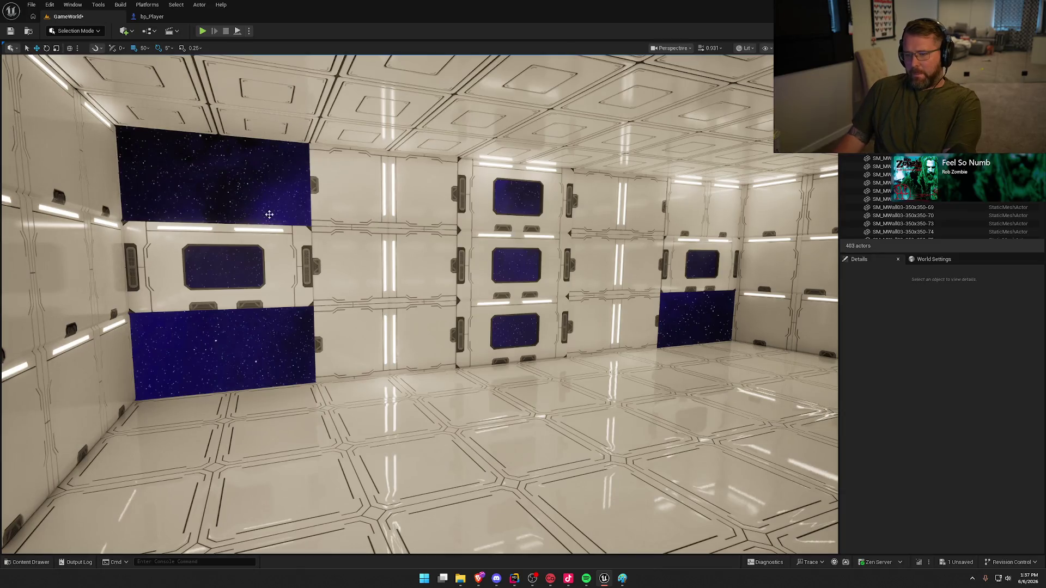
- Alt-drag a copy of the left-wall panel up one slot to fill its gap
left_click(275, 233)
mouse_move(226, 264)
left_mouse_down()
mouse_move(220, 179)
mouse_move(229, 350)
left_mouse_up()
key("Escape")
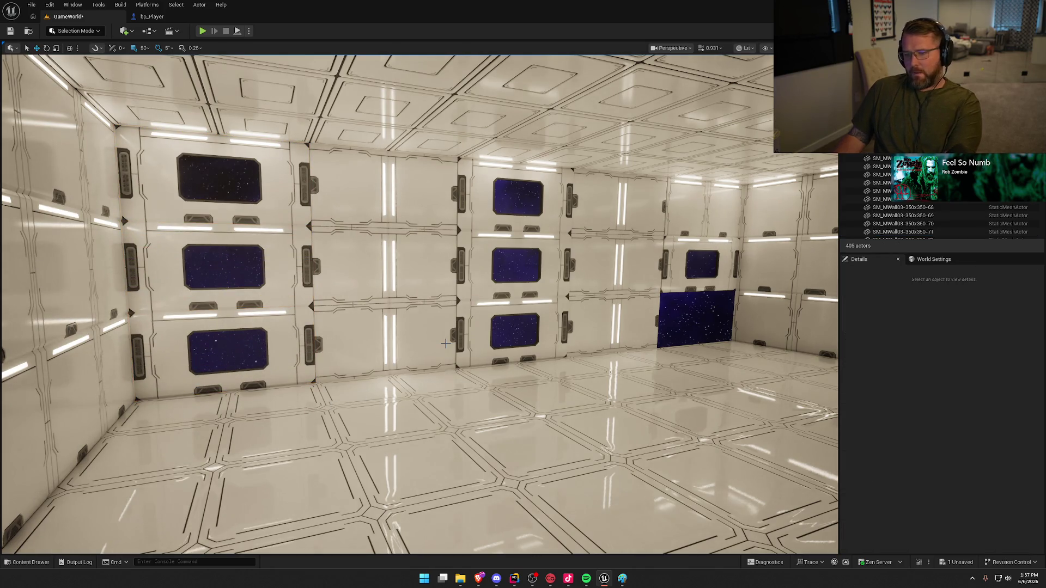
- Delete the two misplaced upper panels on the windowed wall
mouse_move(388, 388)
left_mouse_down()
mouse_move(360, 348)
mouse_move(530, 299)
left_mouse_up()
left_click(615, 179)
left_click(680, 180, "ctrl")
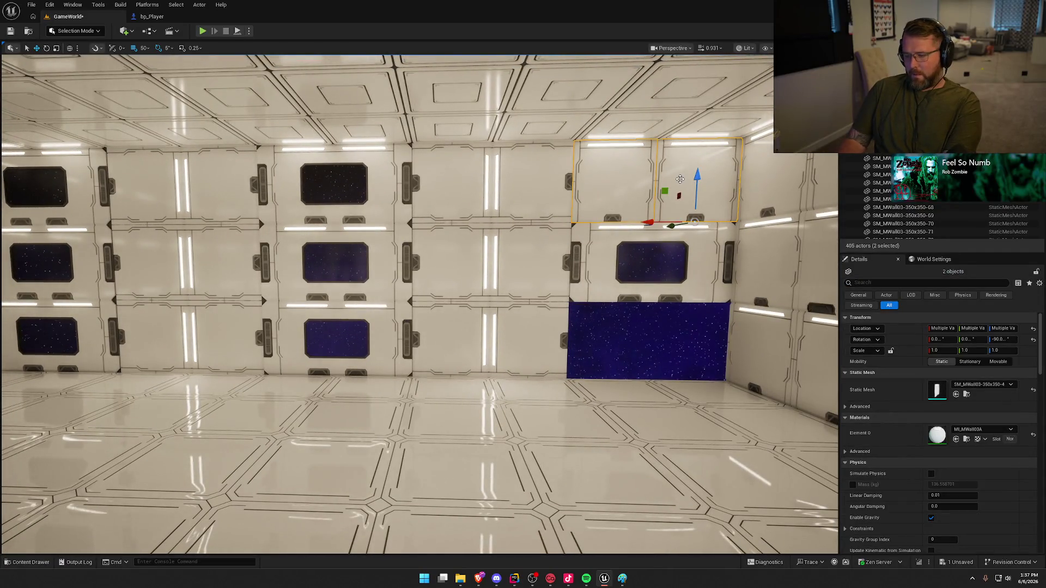
key("Delete")
- Duplicate the middle window panel up into the empty top slot on that wall
left_click(602, 249)
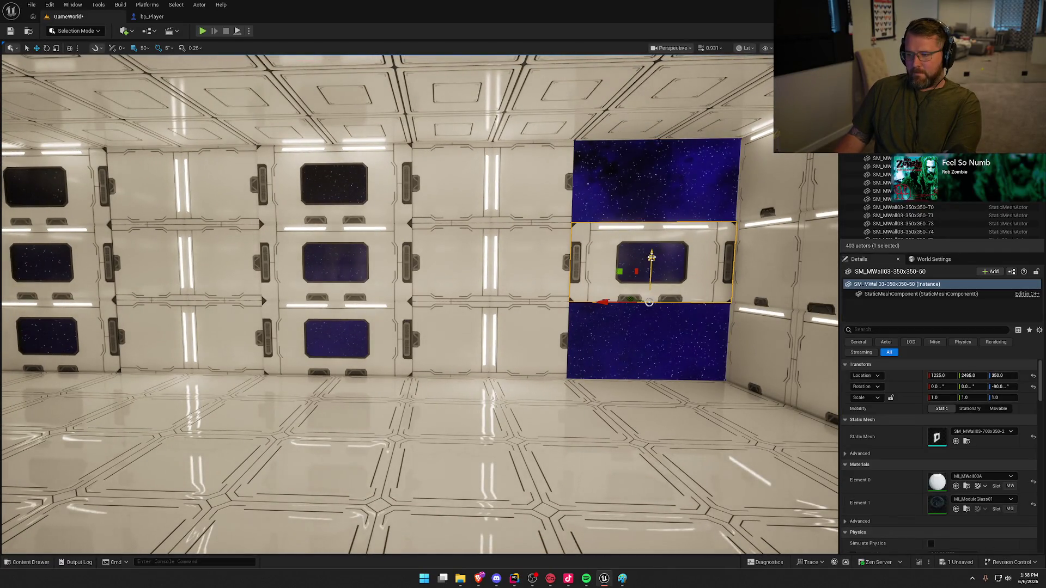
mouse_move(652, 256)
left_mouse_down("alt")
mouse_move(654, 175)
mouse_move(645, 173)
mouse_move(659, 343)
left_mouse_up("alt")
key("Escape")
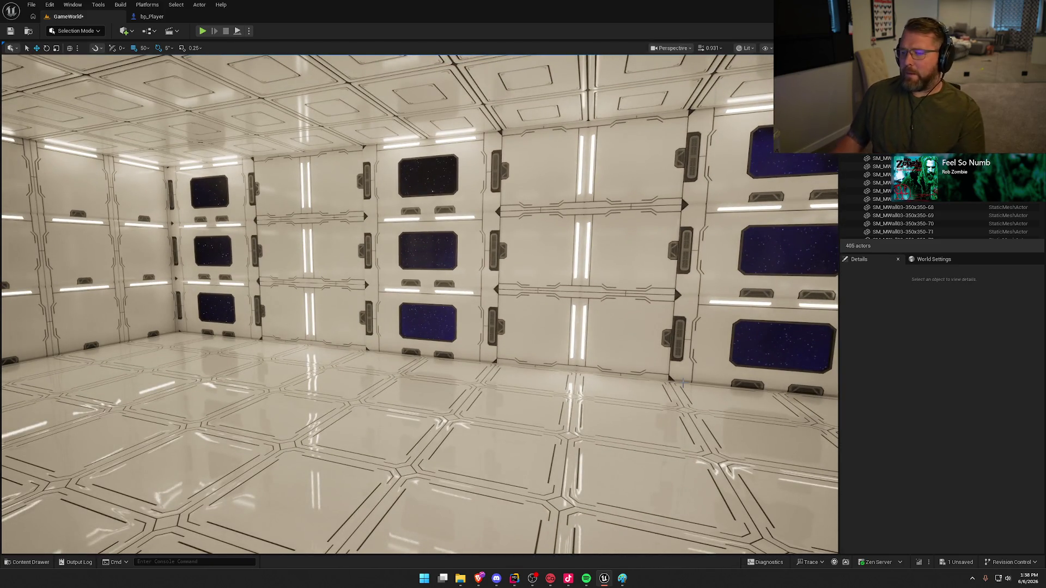
left_click(454, 240)
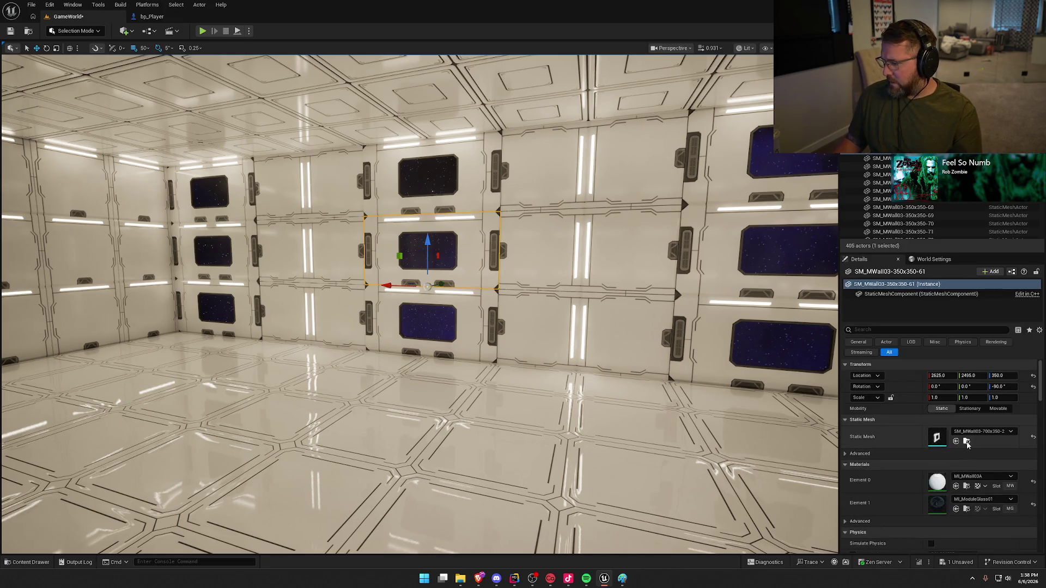
- Apply the wider-window SM_MWall03-700x350-3 mesh to the centre window panel
left_click(967, 442)
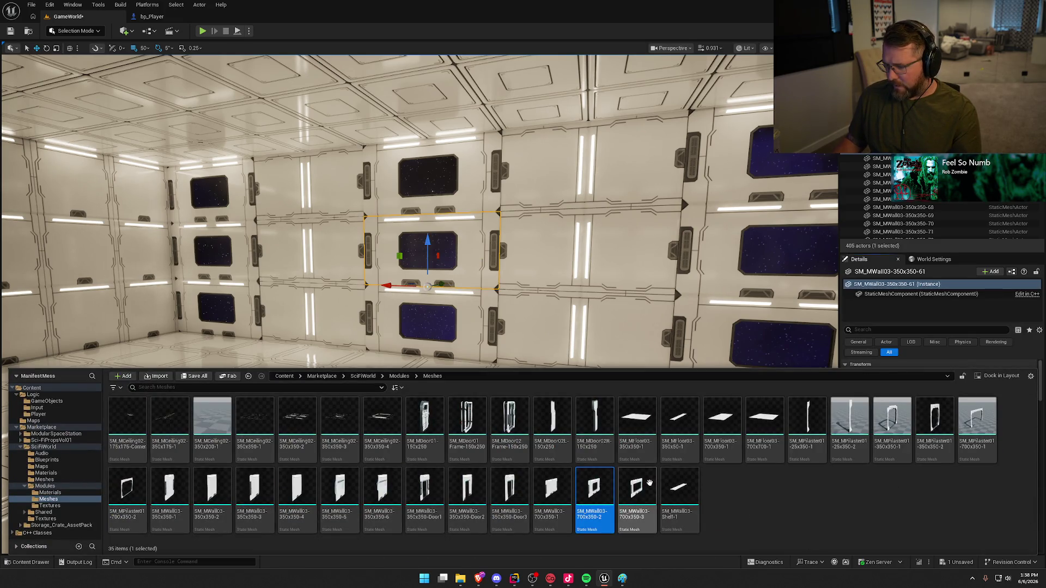
right_click(645, 326)
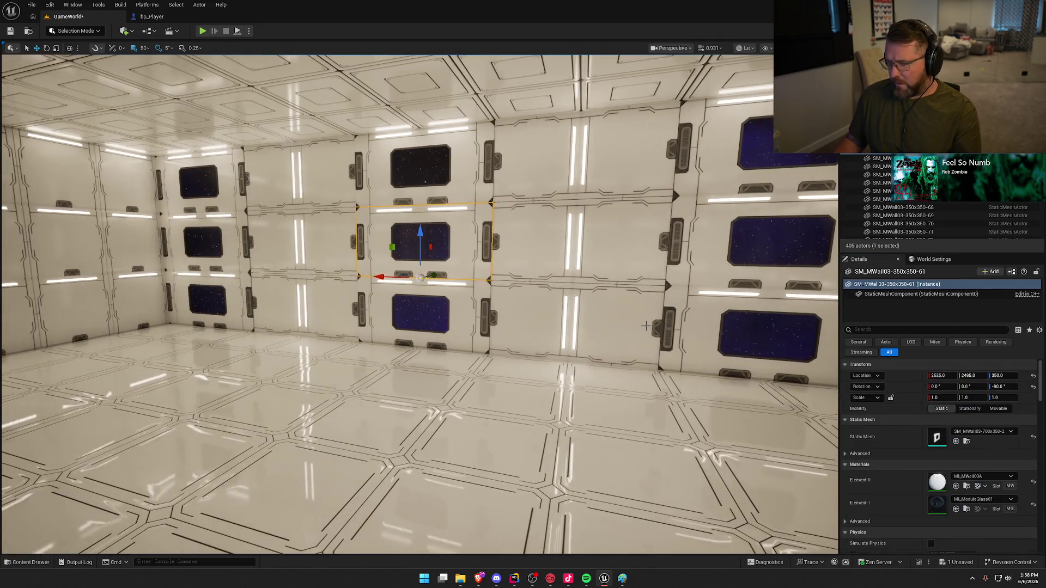
left_click(956, 441)
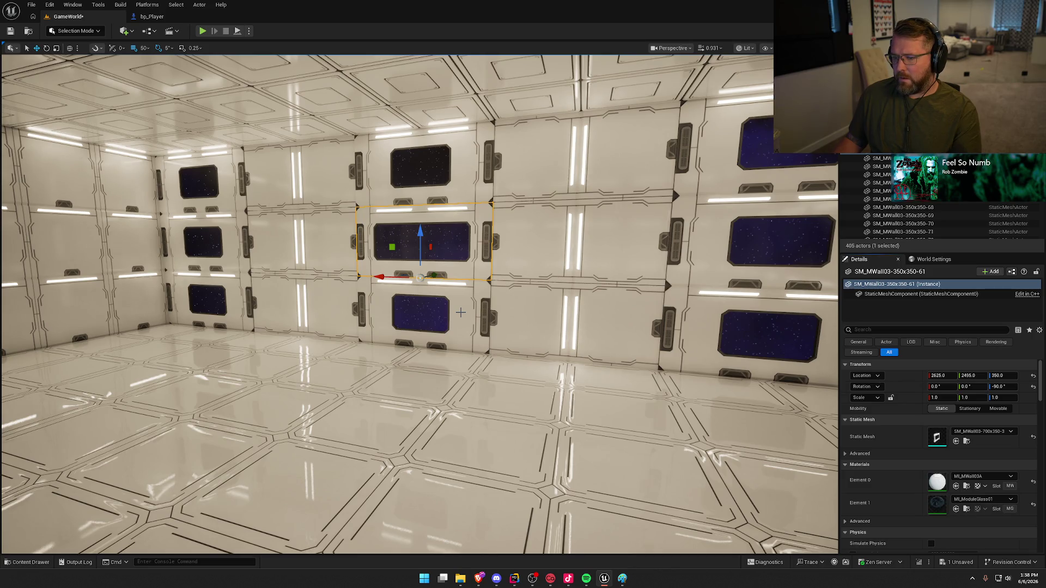
- Give the left and right middle-row panels the same SM_MWall03-700x350-3 mesh
left_click(250, 245)
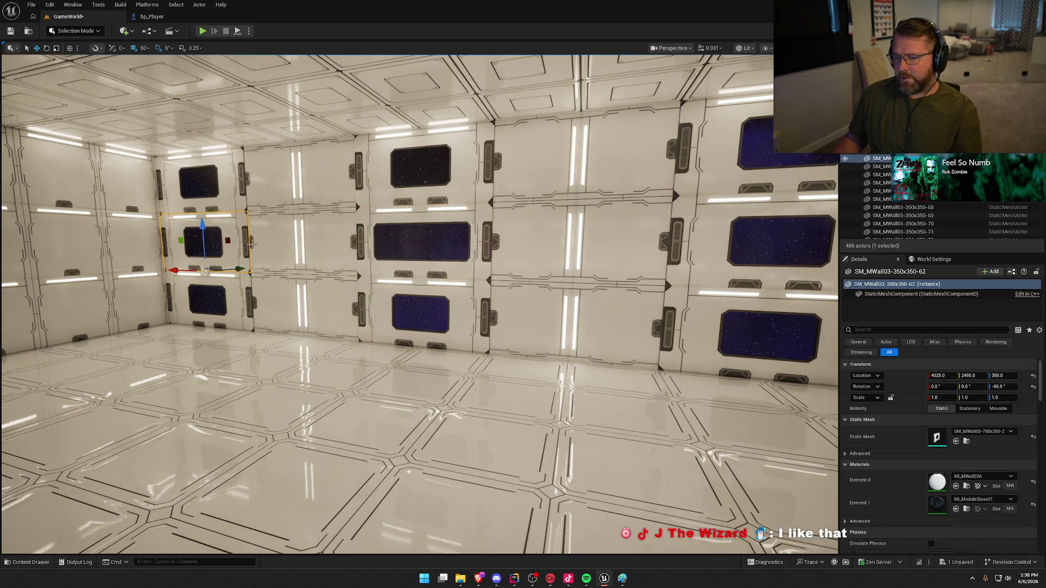
left_click(671, 238, "ctrl")
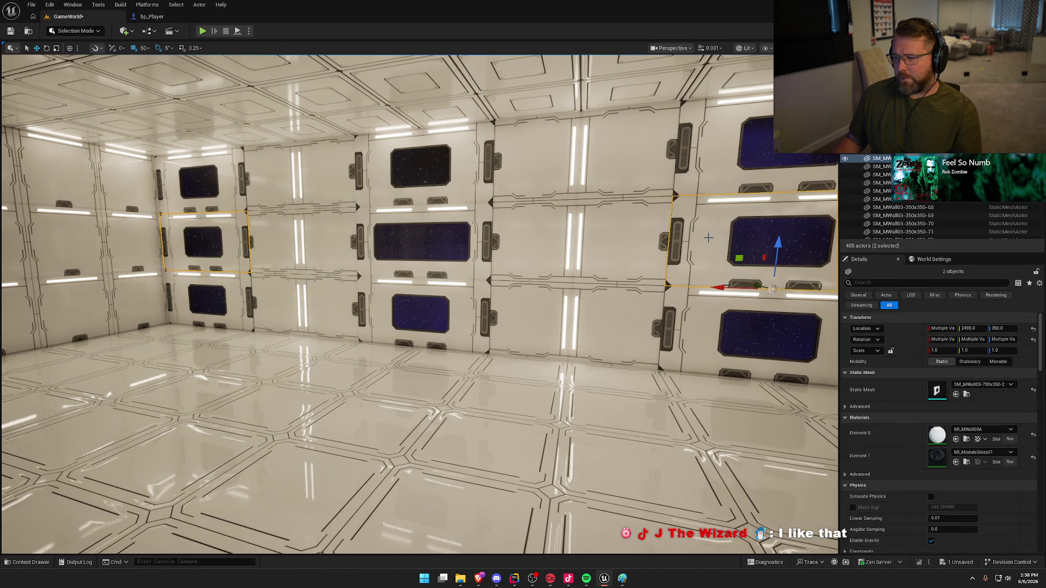
left_click(956, 395)
key("Escape")
left_click_drag(582, 379, 583, 380)
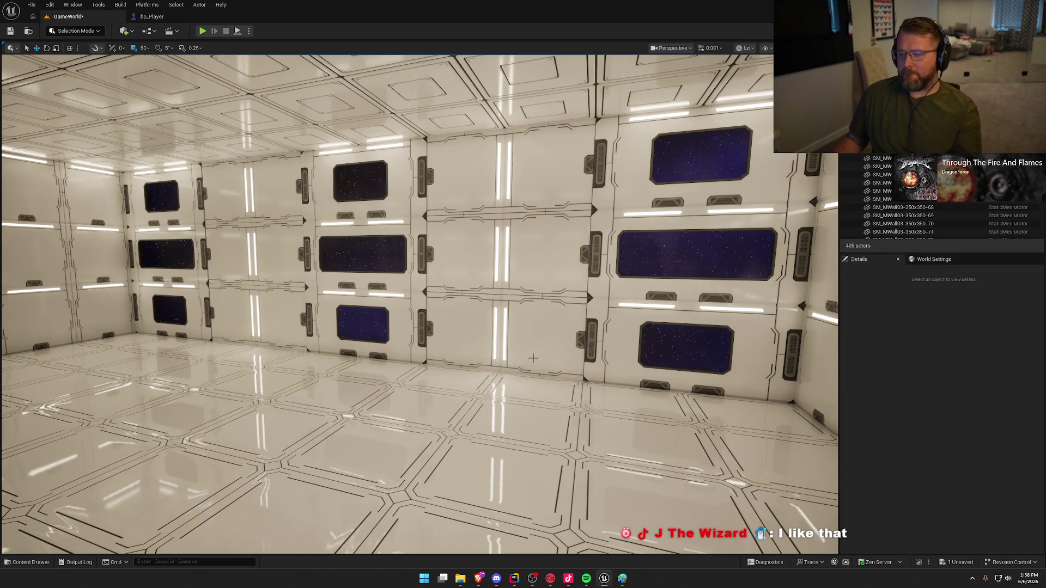
mouse_move(555, 349)
left_mouse_down()
mouse_move(714, 355)
mouse_move(539, 354)
mouse_move(654, 355)
mouse_move(599, 414)
left_mouse_up()
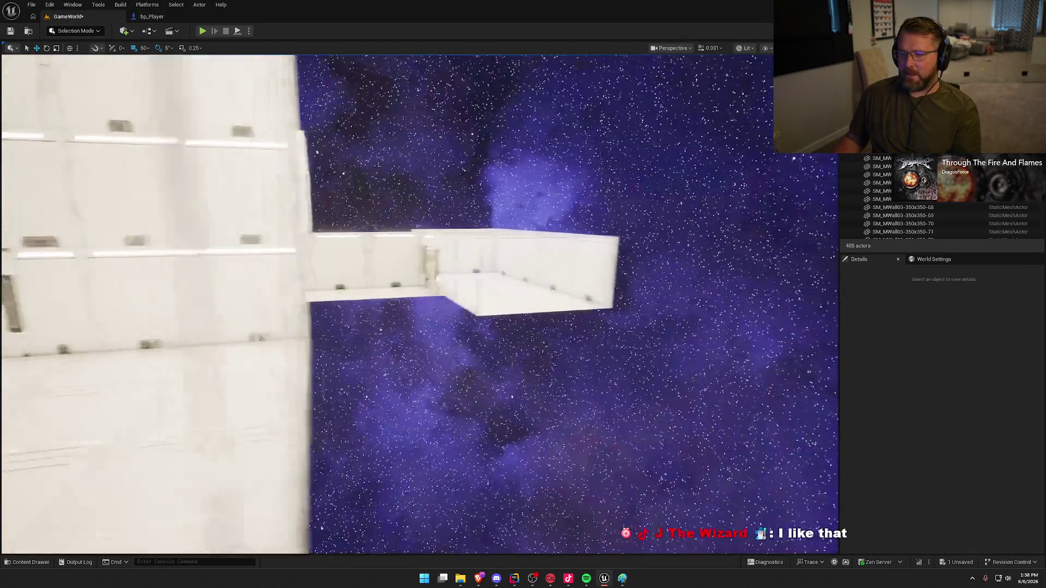
mouse_move(599, 414)
left_mouse_down()
mouse_move(427, 254)
mouse_move(414, 262)
left_mouse_up()
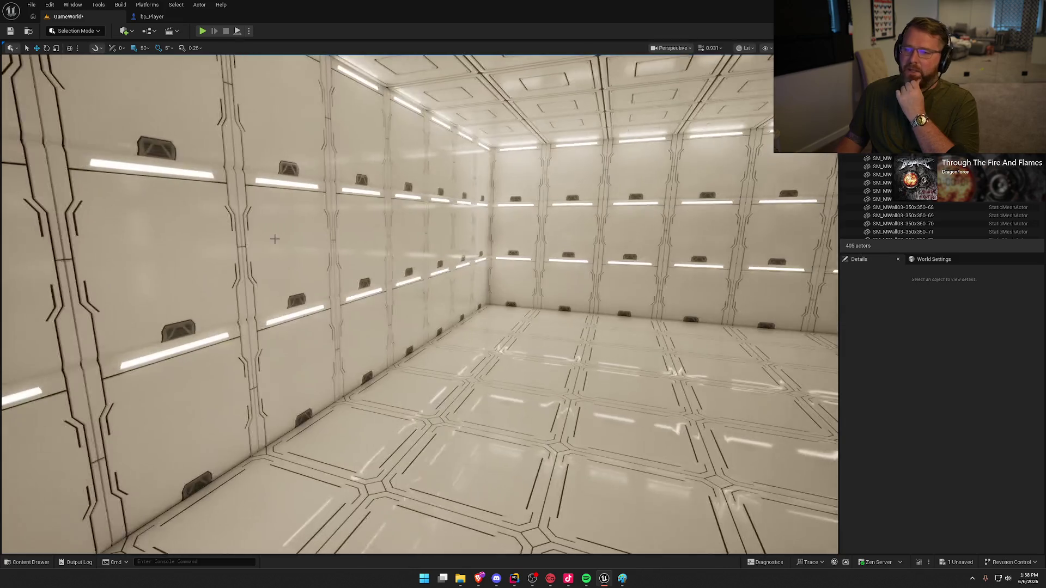
left_click_drag(277, 251, 305, 253)
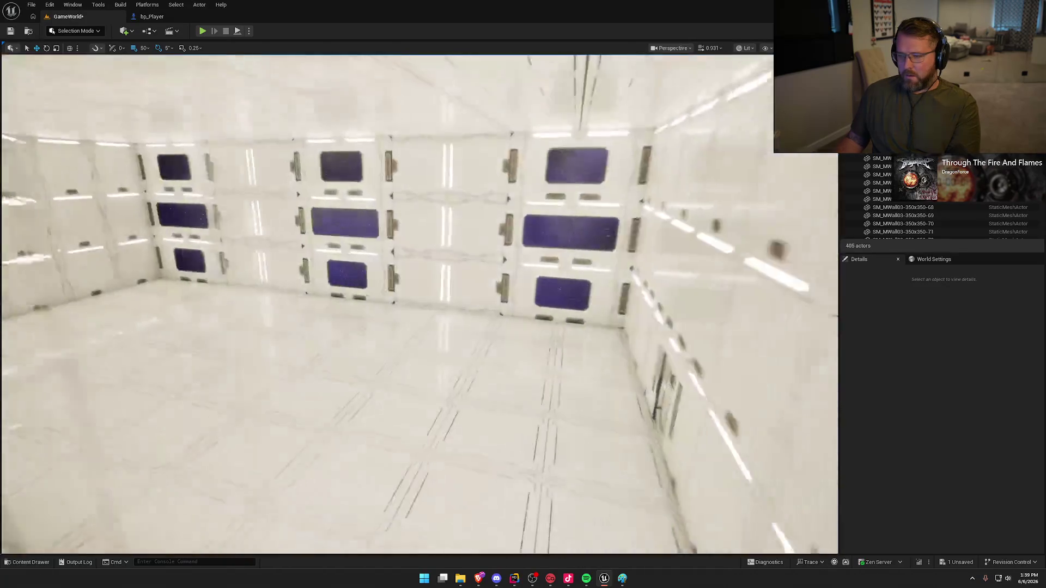
key("d")
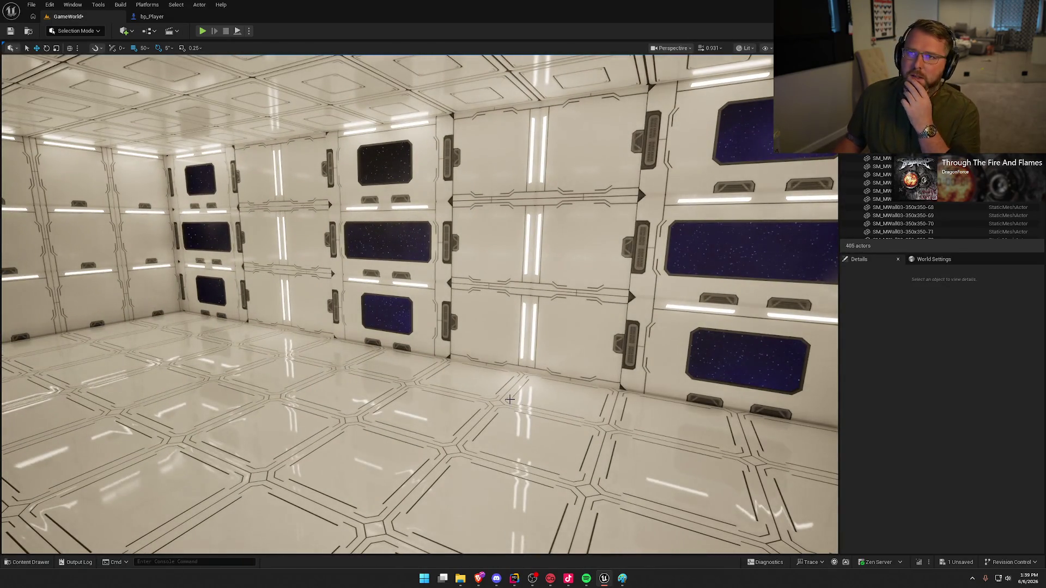
key("d")
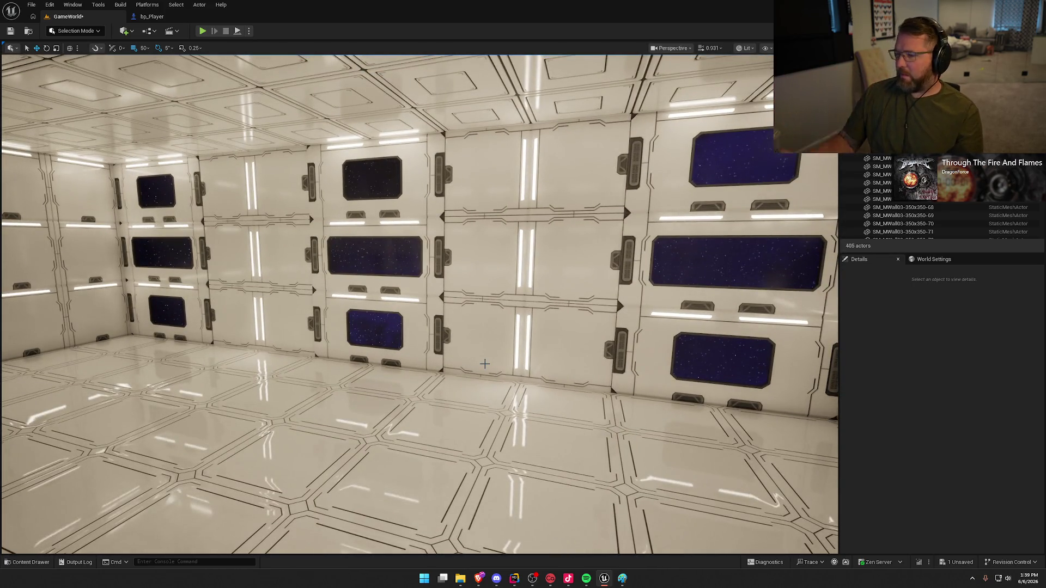
left_click_drag(485, 363, 414, 363)
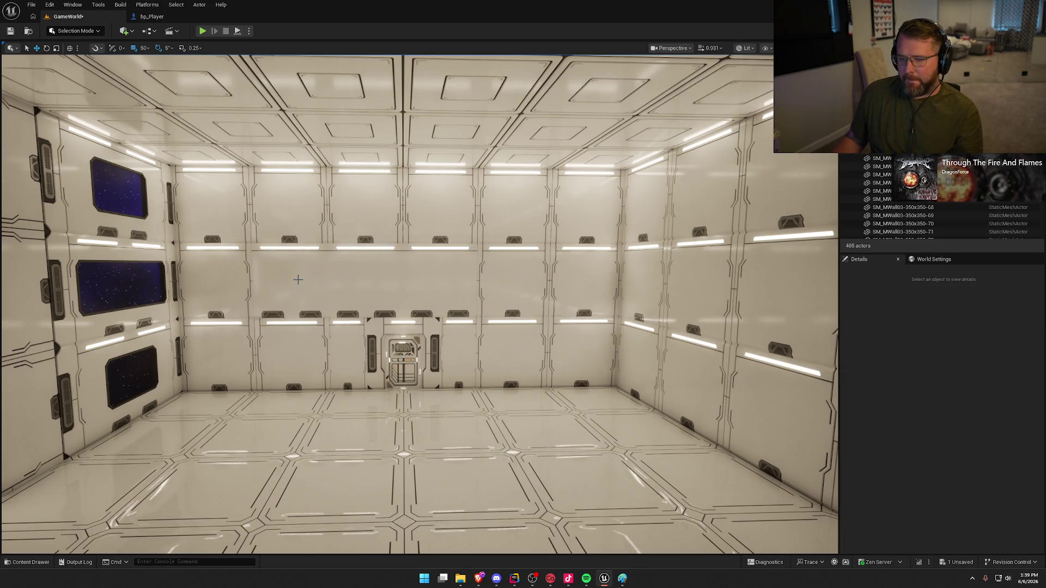
- Swap the ten upper and lower door-wall panels to the SM_MWall03-350x350-2 mesh
left_click(298, 279)
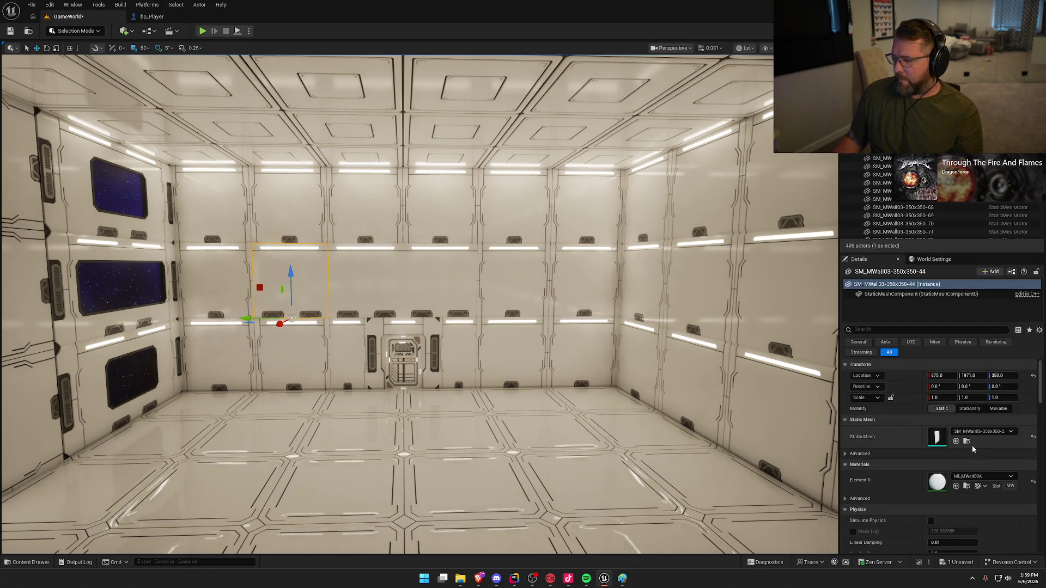
left_click(966, 441)
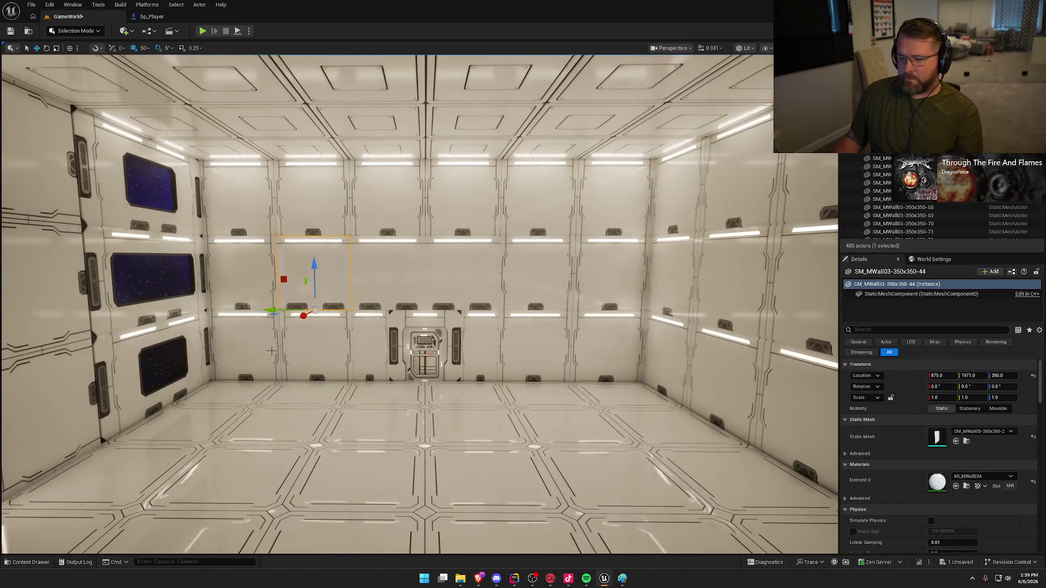
left_click(247, 342)
left_click(316, 352, "ctrl")
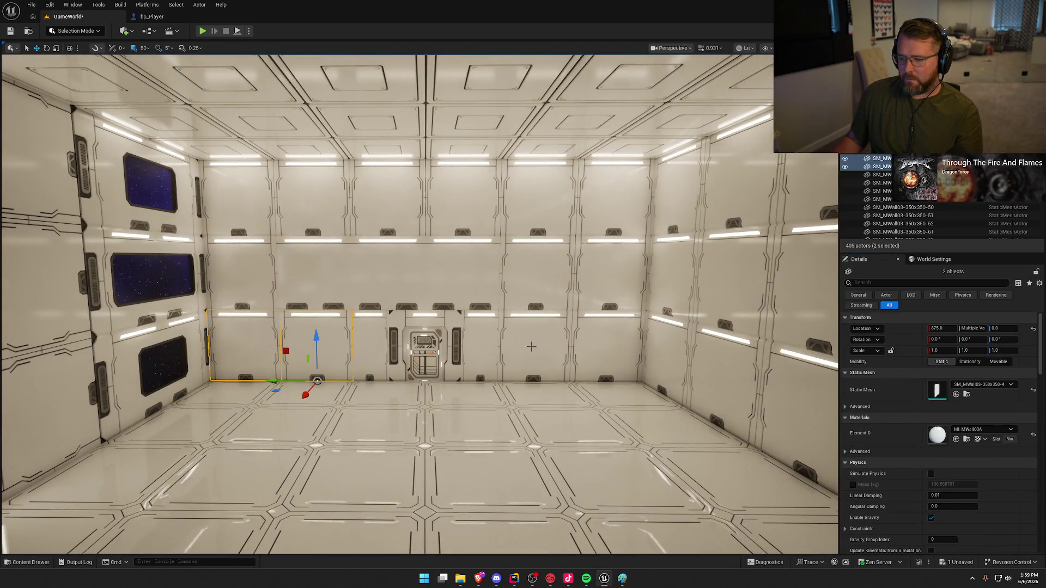
left_click(531, 346, "ctrl")
left_click(596, 348, "ctrl")
left_click(601, 225, "ctrl")
left_click(543, 207, "ctrl")
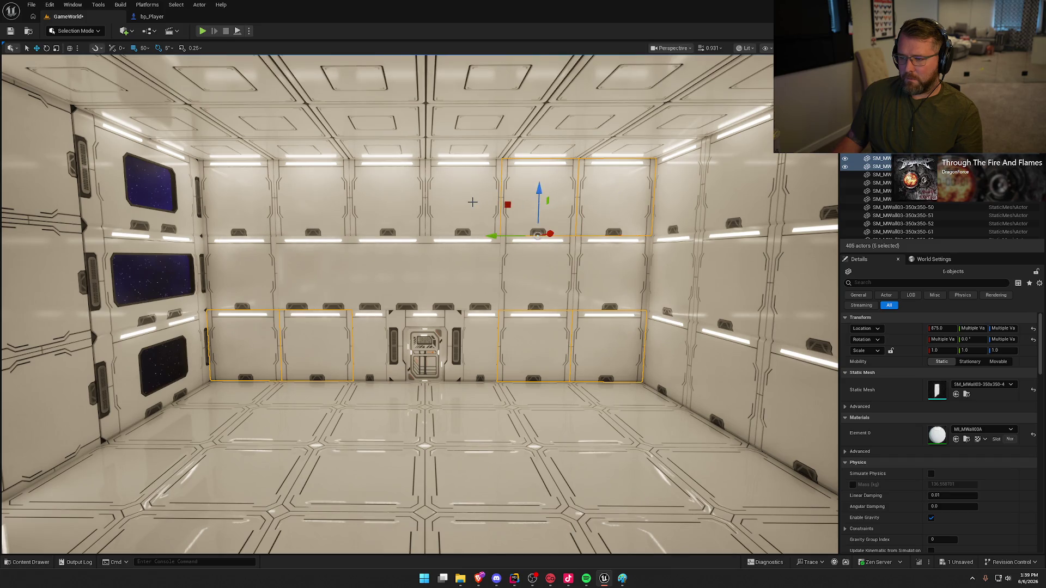
left_click(473, 202, "ctrl")
left_click(405, 196, "ctrl")
left_click(321, 196, "ctrl")
left_click(254, 200, "ctrl")
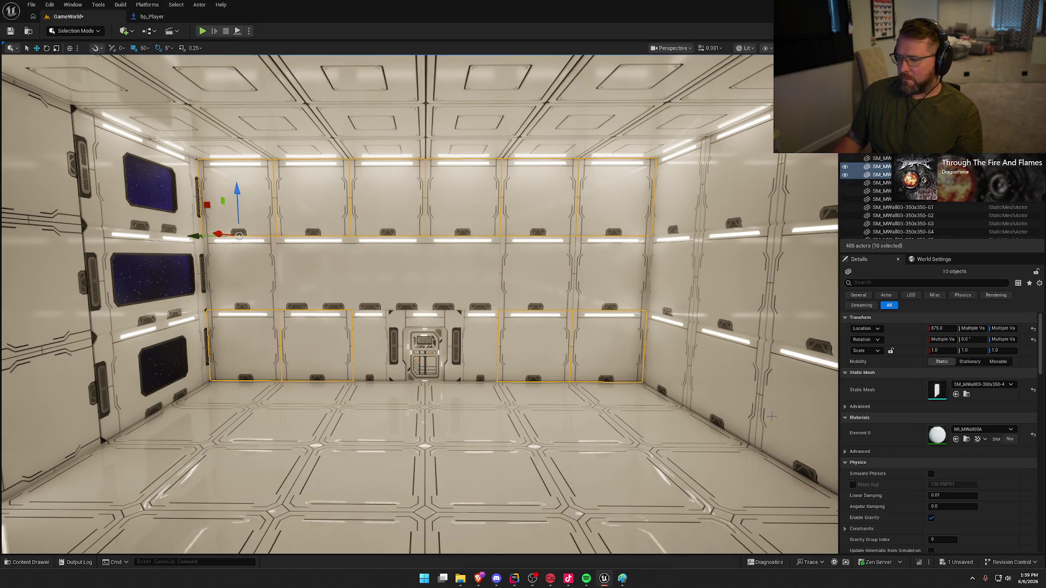
left_click(956, 394)
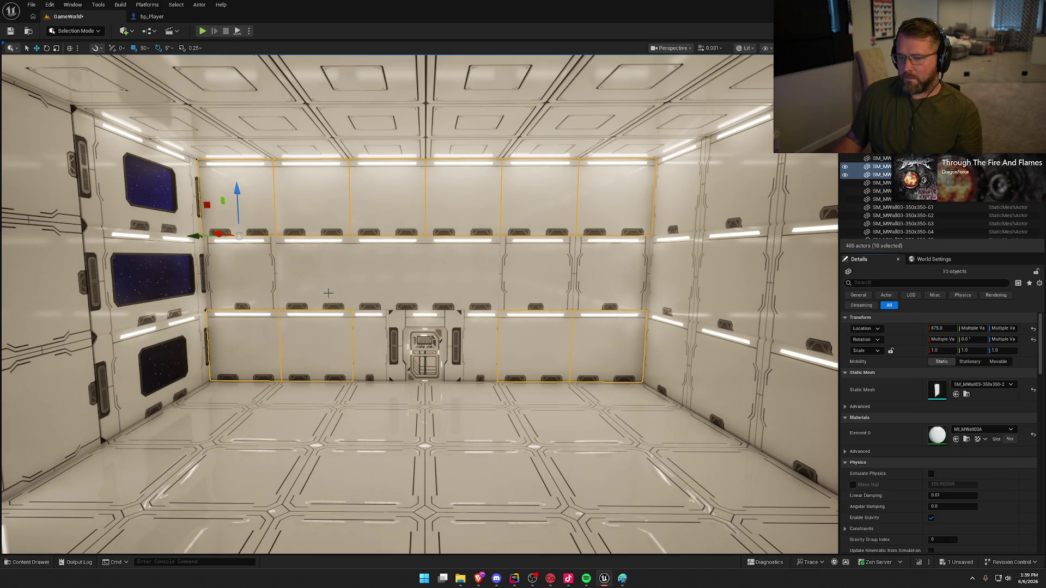
- Inspect the upper panels left and right of centre, then zoom toward the door
left_click(260, 257)
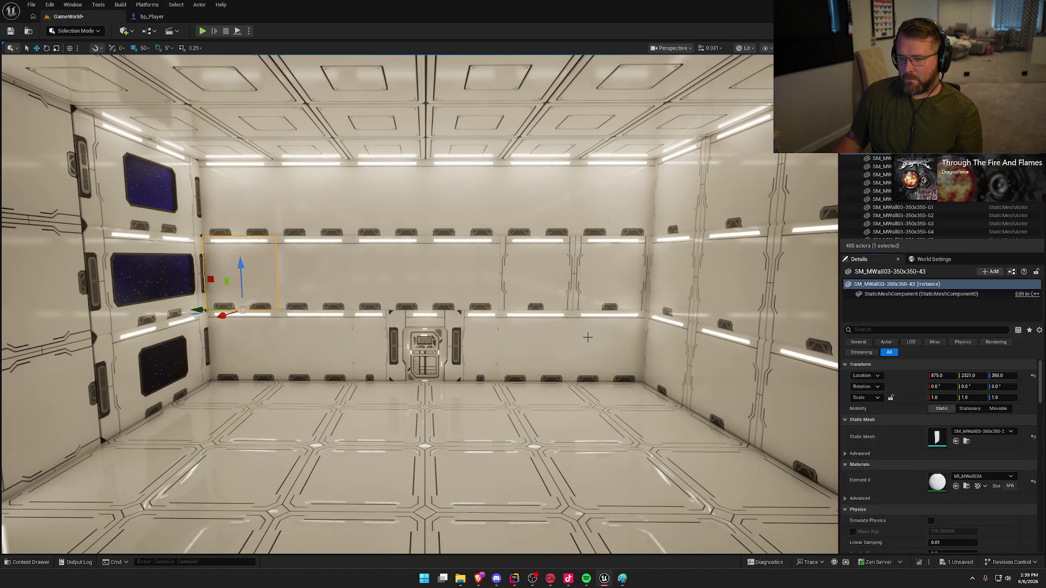
left_click(563, 283)
left_click(612, 276, "ctrl")
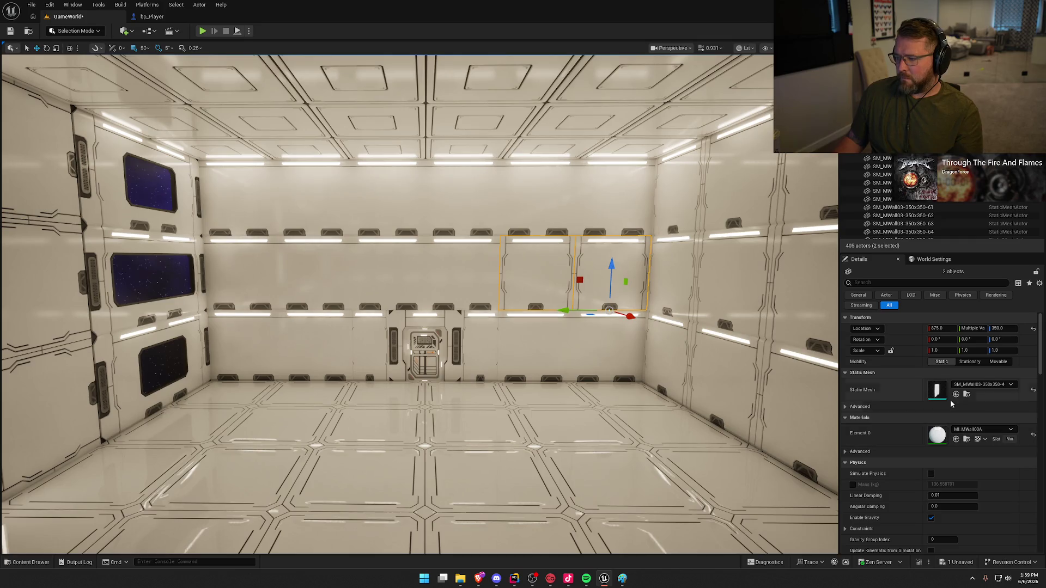
key("Escape")
scroll(783, 380, "up", 5)
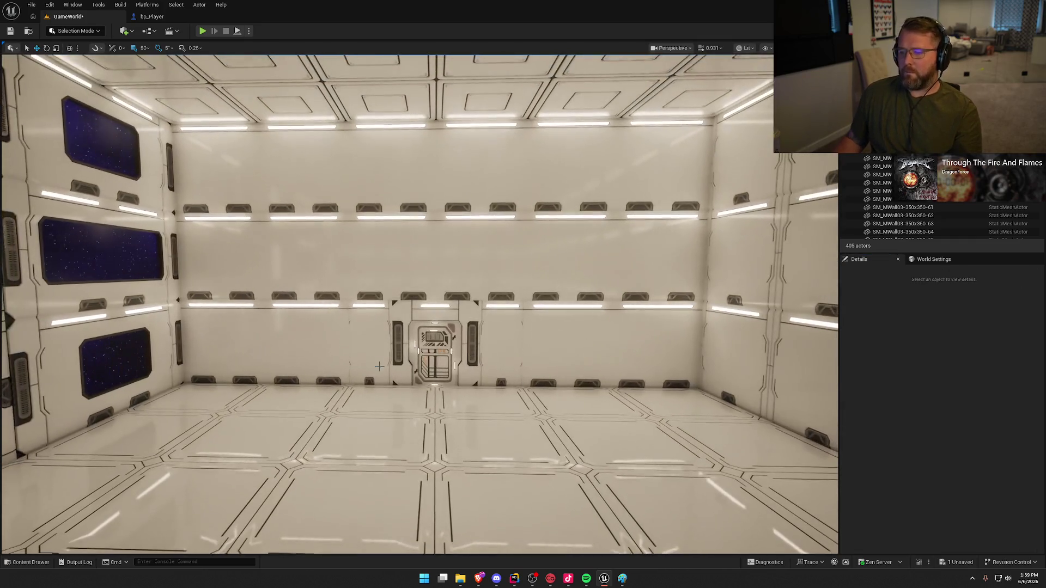
- Swap the narrow panels on both sides of the door to SM_MWall03-350x350-2
left_click(369, 343)
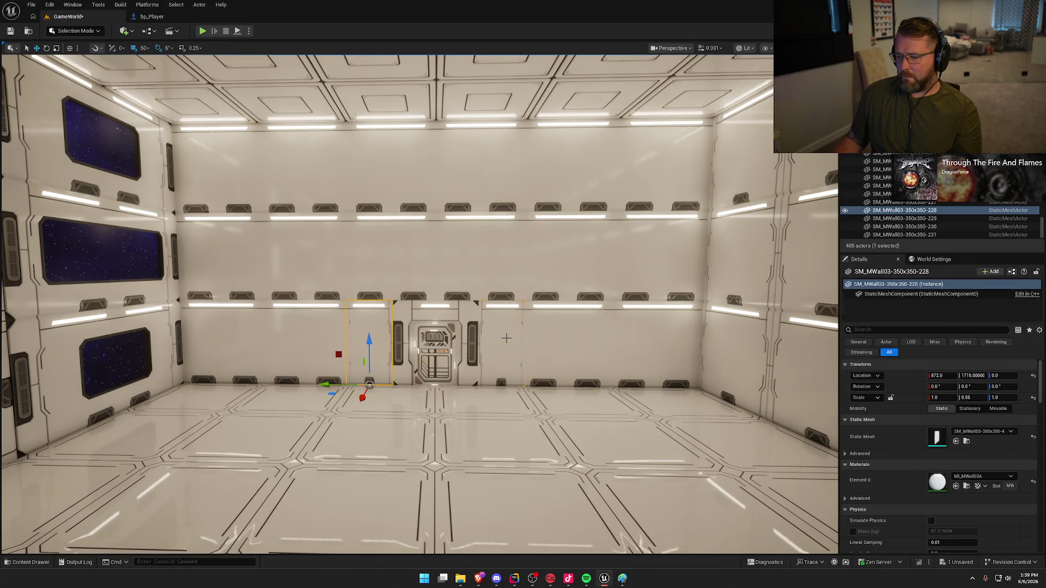
left_click(506, 338, "ctrl")
left_click(956, 397)
- Select the panel at the wall's right end, then pull back to review the room
left_click(635, 366)
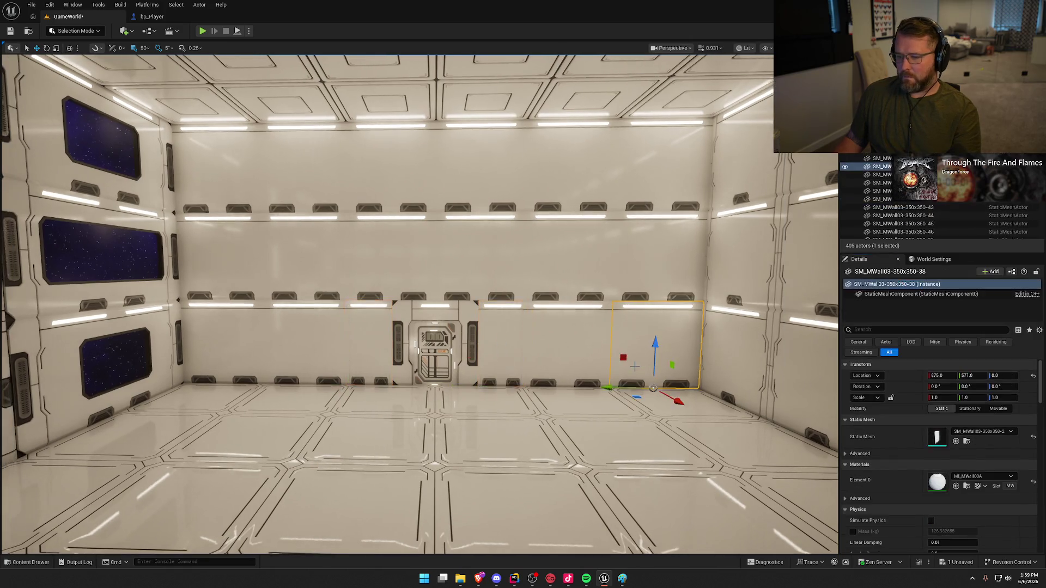
scroll(638, 364, "down", 5)
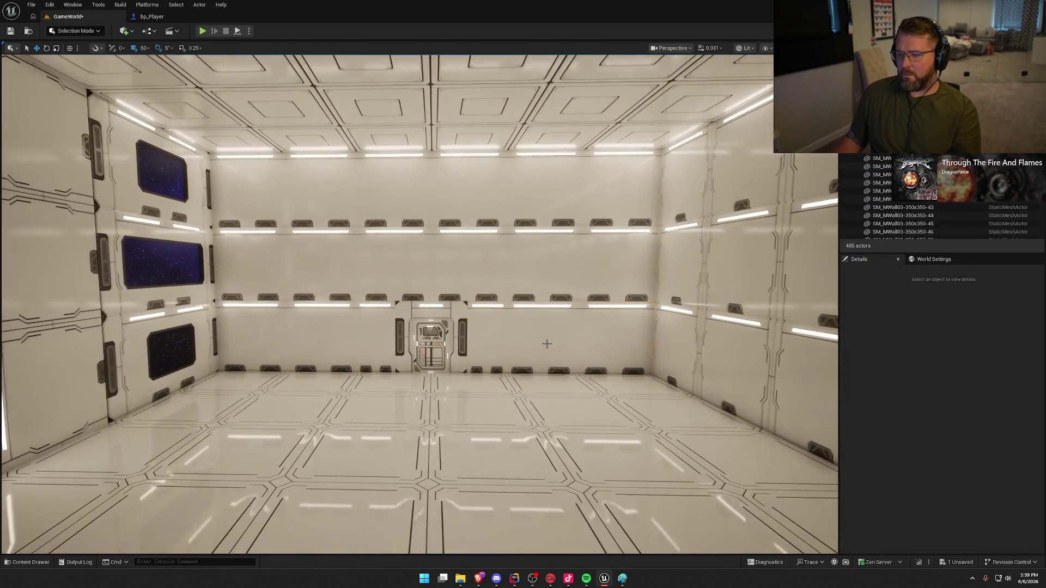
key("Escape")
mouse_move(540, 297)
left_mouse_down()
mouse_move(523, 297)
mouse_move(556, 297)
mouse_move(534, 297)
mouse_move(540, 305)
left_mouse_up()
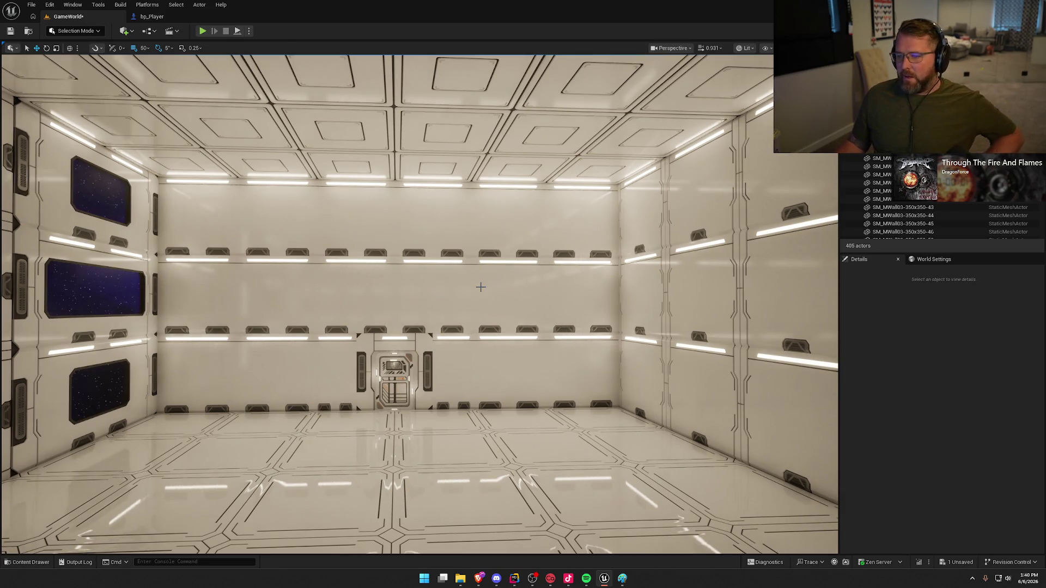
- Change the upper door-wall panel's mesh to the SM_MWall03-350x350-1 variant
left_click(335, 299)
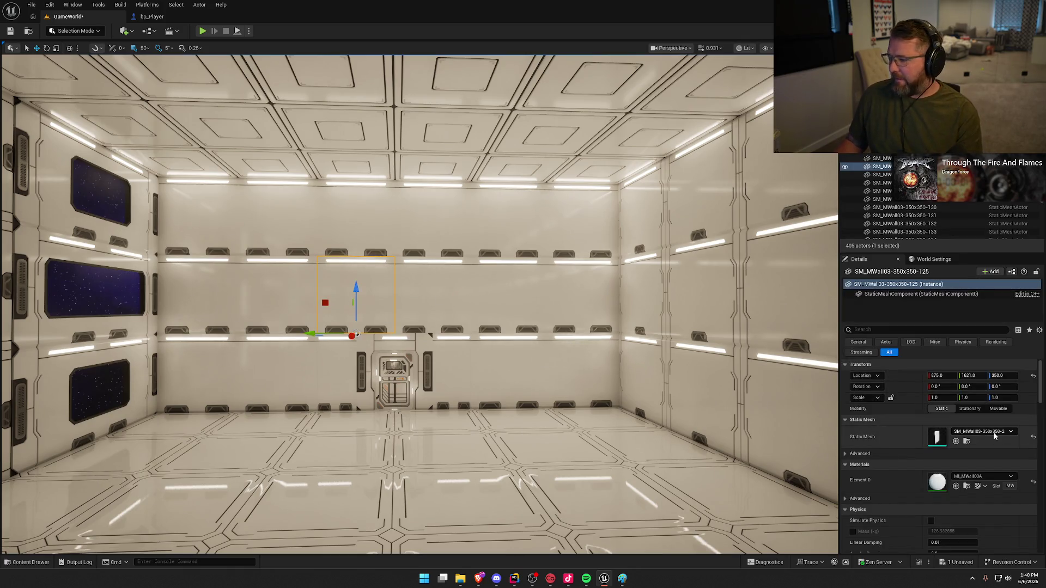
left_click(967, 442)
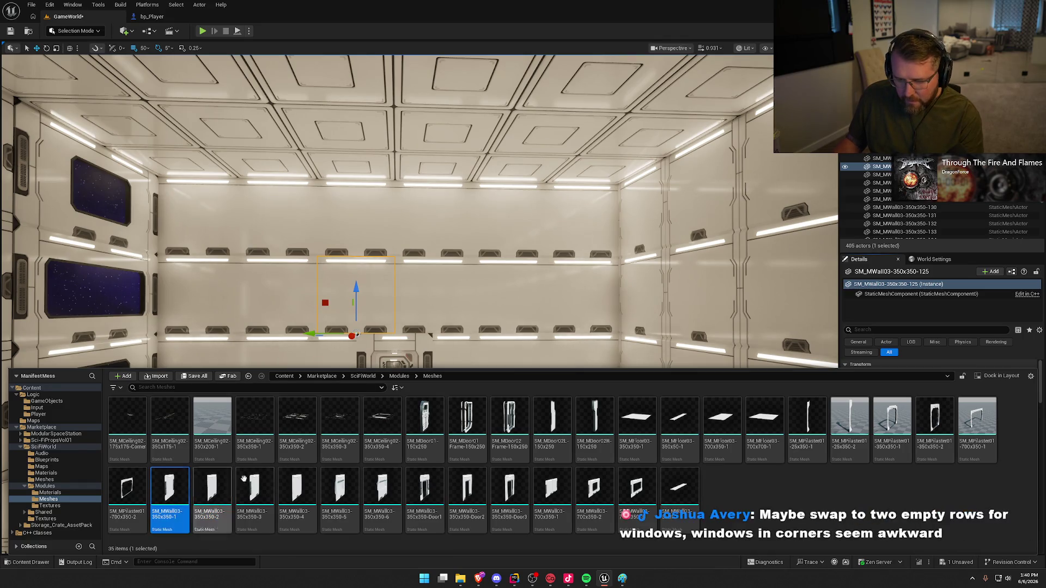
left_click_drag(567, 330, 554, 327)
left_click(956, 441)
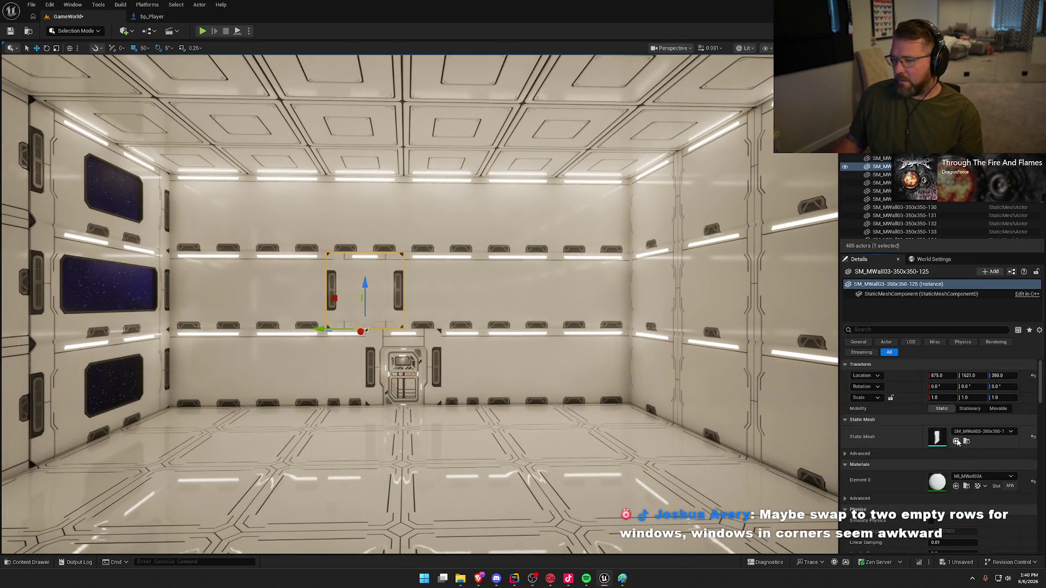
key("ctrl+b")
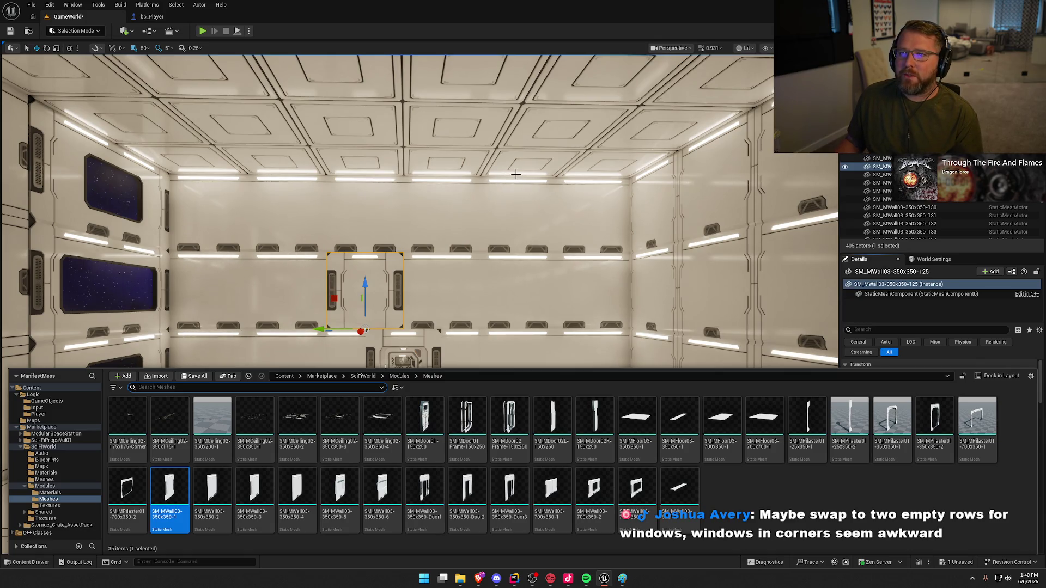
scroll(540, 202, "down", 3)
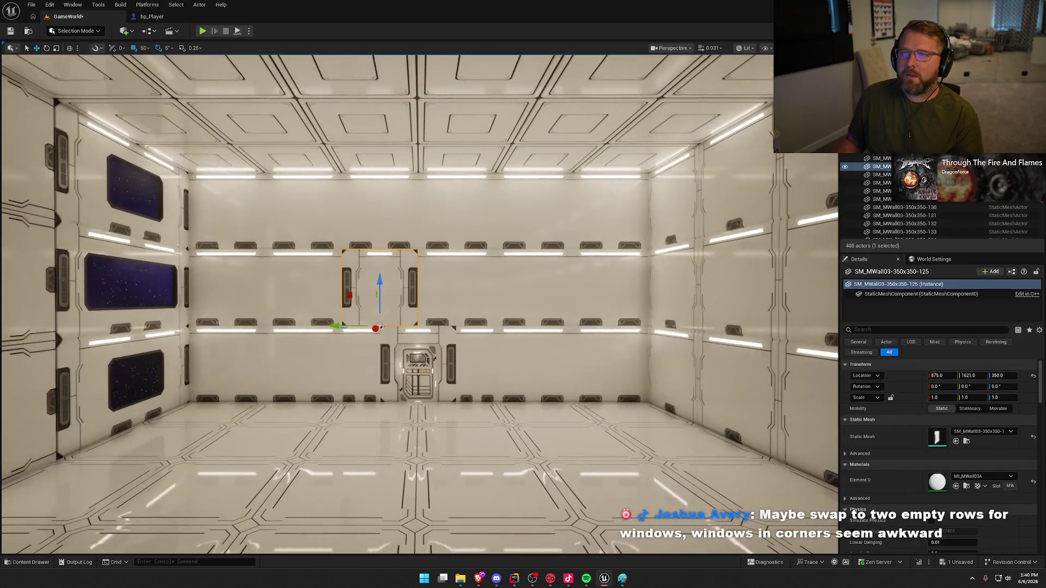
mouse_move(540, 202)
left_mouse_down()
mouse_move(436, 202)
mouse_move(536, 202)
left_mouse_up()
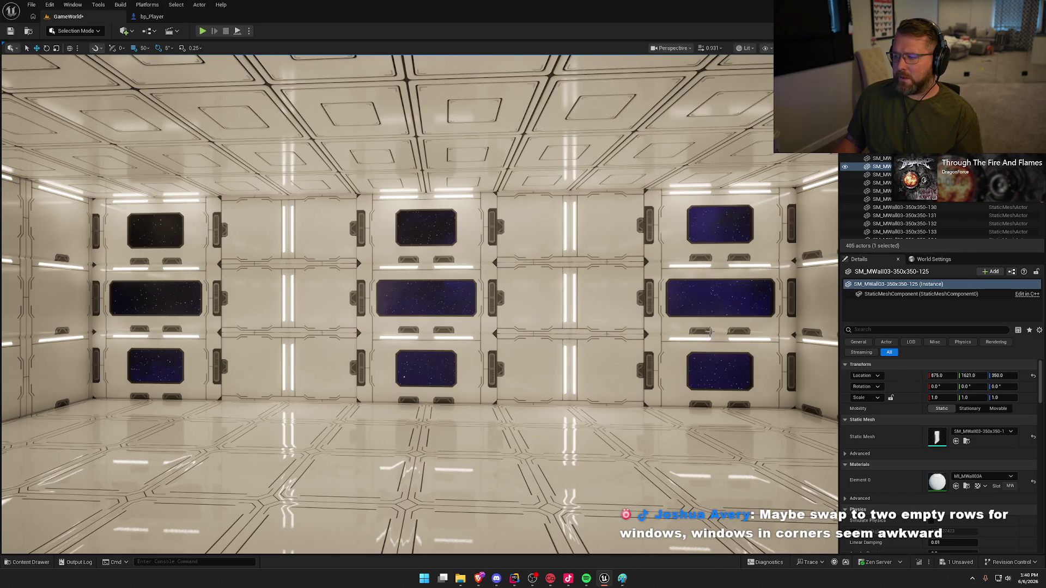
- Return to the panel above the door and pick SM_MFloor03-350x350-1 from SciFiWorld module meshes
mouse_move(704, 246)
left_mouse_down()
mouse_move(678, 229)
mouse_move(703, 228)
mouse_move(692, 227)
left_mouse_up()
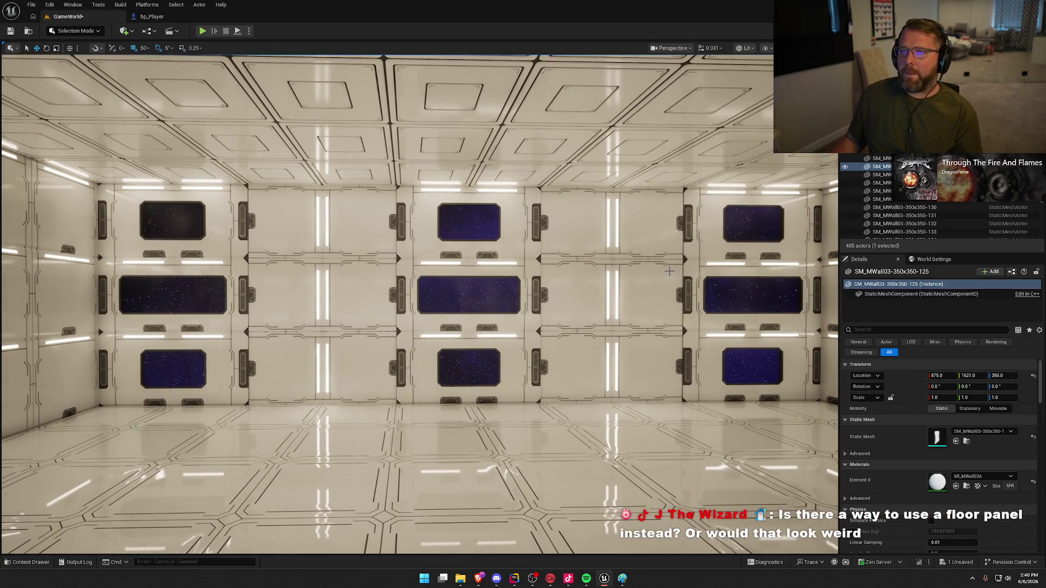
mouse_move(438, 234)
left_mouse_down()
mouse_move(425, 246)
mouse_move(433, 280)
left_mouse_up()
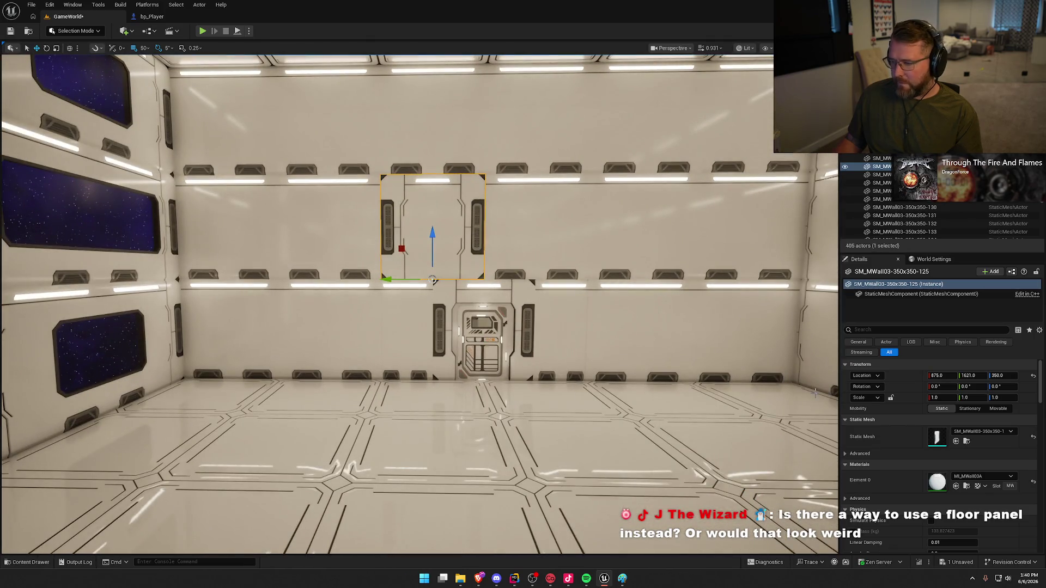
key("ctrl+space")
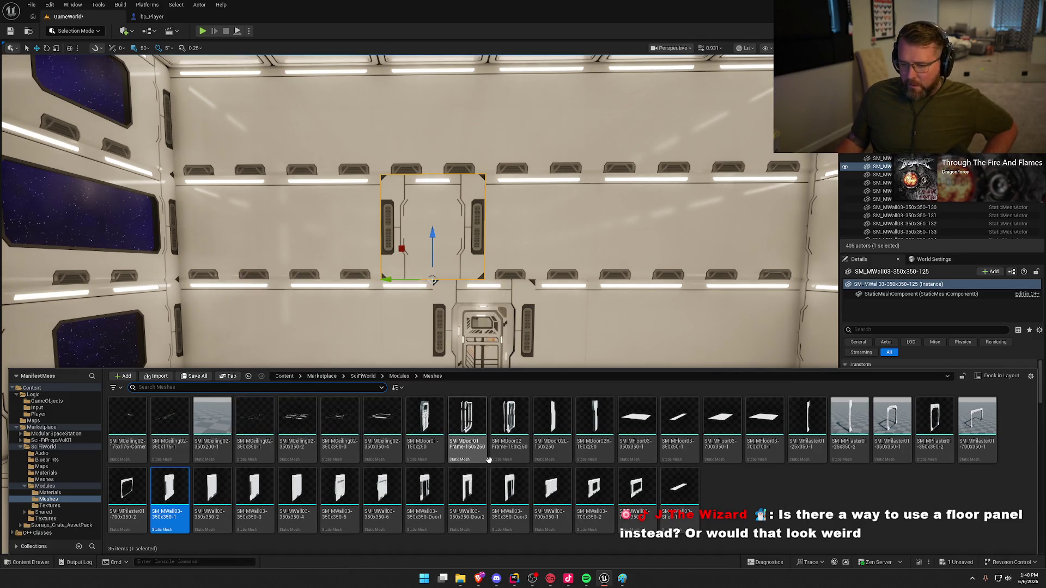
left_click(636, 428)
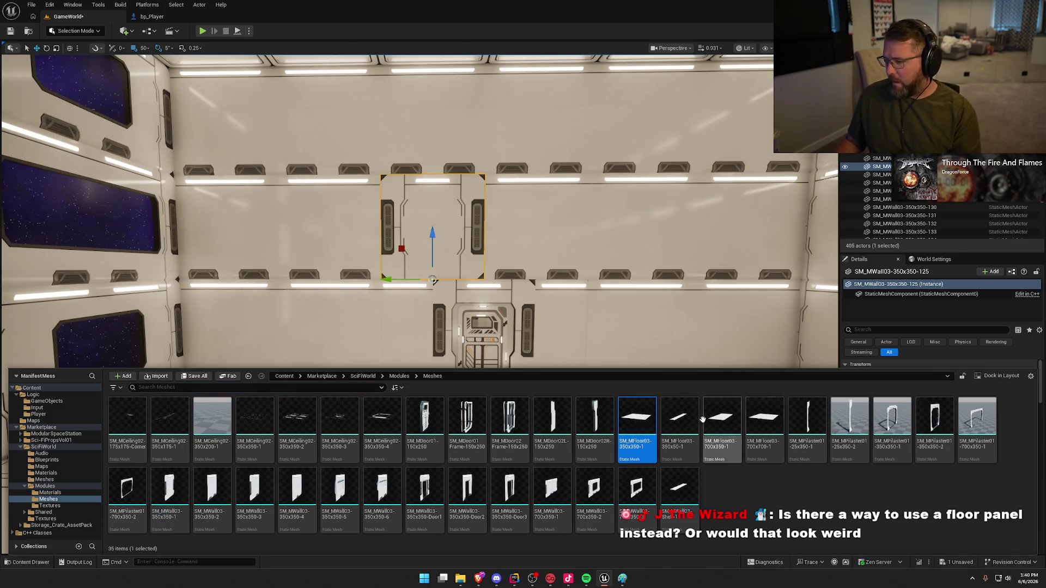
- Replace the panel above the door with SM_MFloor03-350x350-1, rotated -90° to stand upright
key("ctrl+space")
left_click(957, 442)
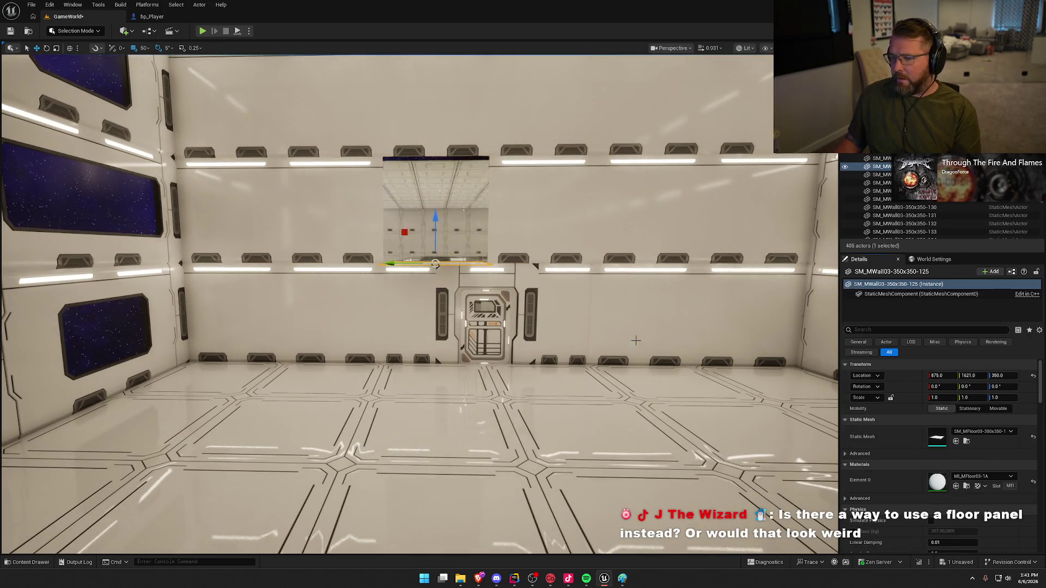
key("e")
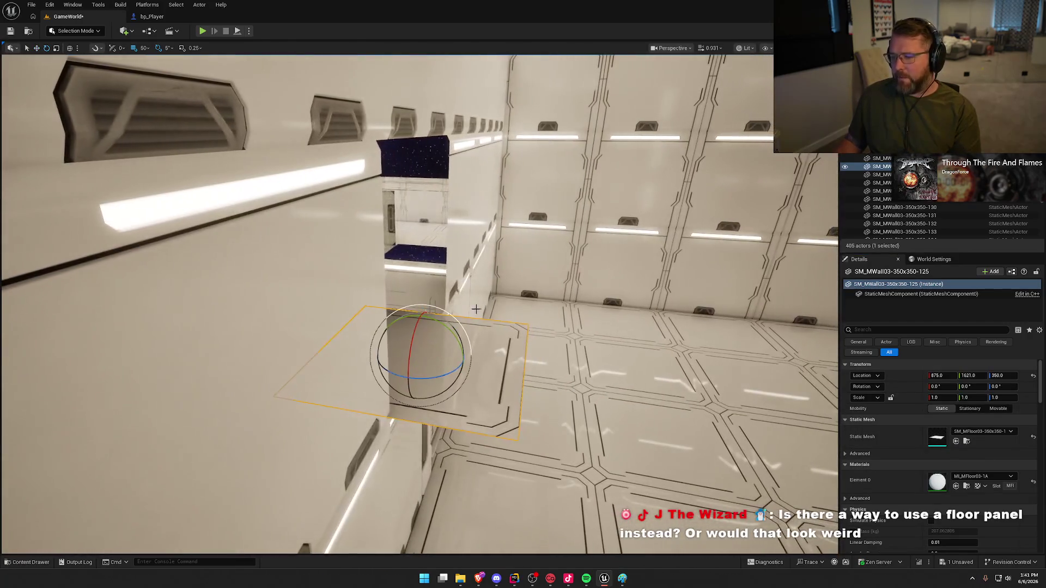
left_click_drag(444, 327, 467, 374)
- Set the move snap to 5 and position the floor panel at height 525
key("w")
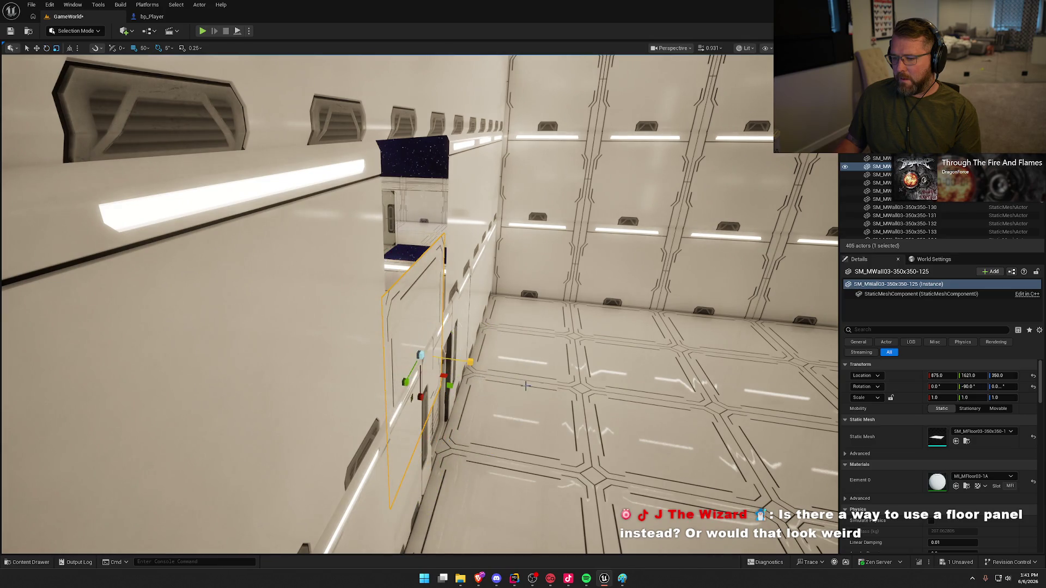
key("f")
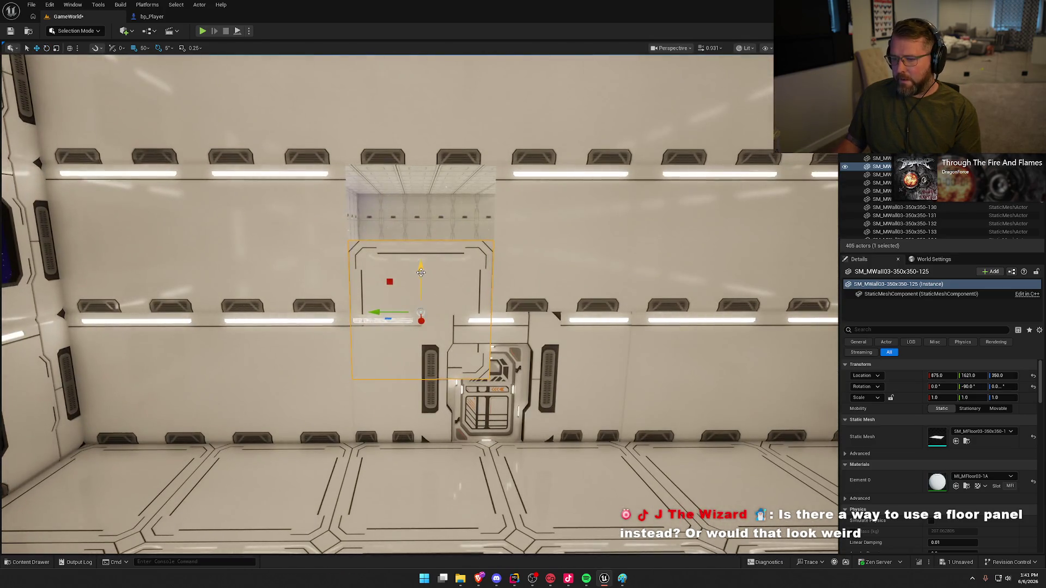
left_click_drag(422, 275, 423, 192)
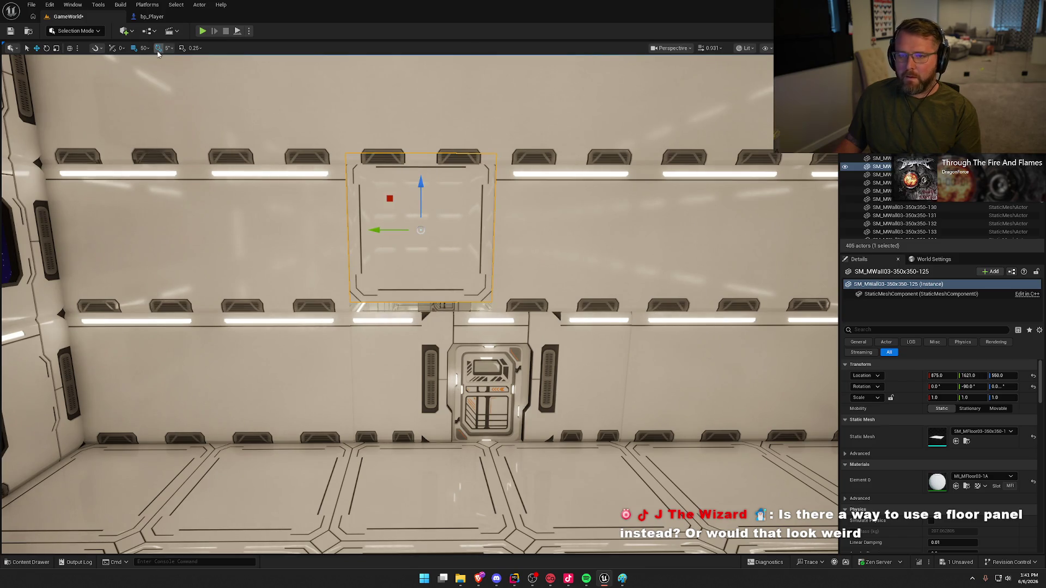
left_click(143, 47)
left_click(155, 69)
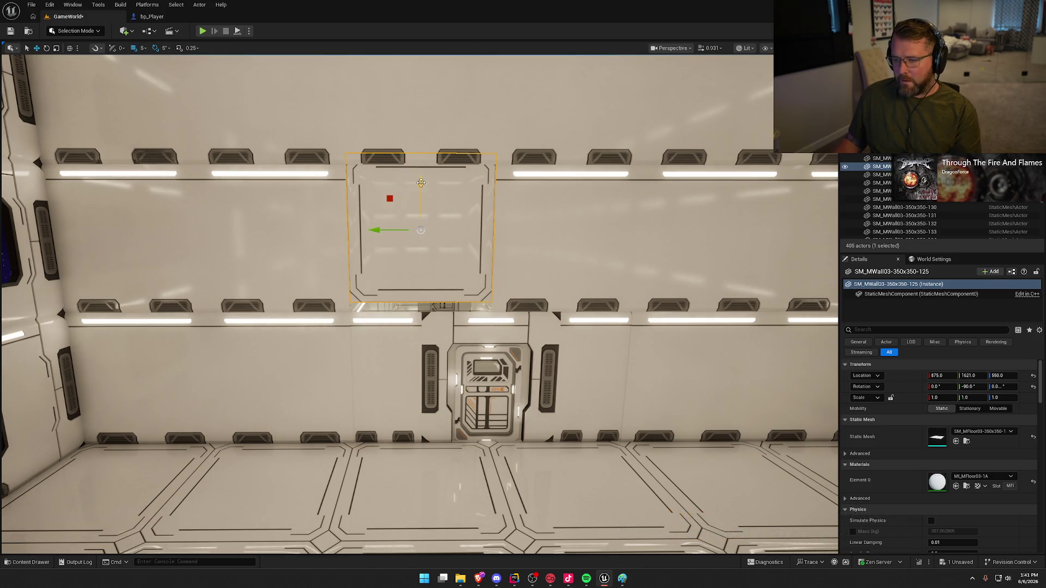
left_click_drag(421, 183, 422, 195)
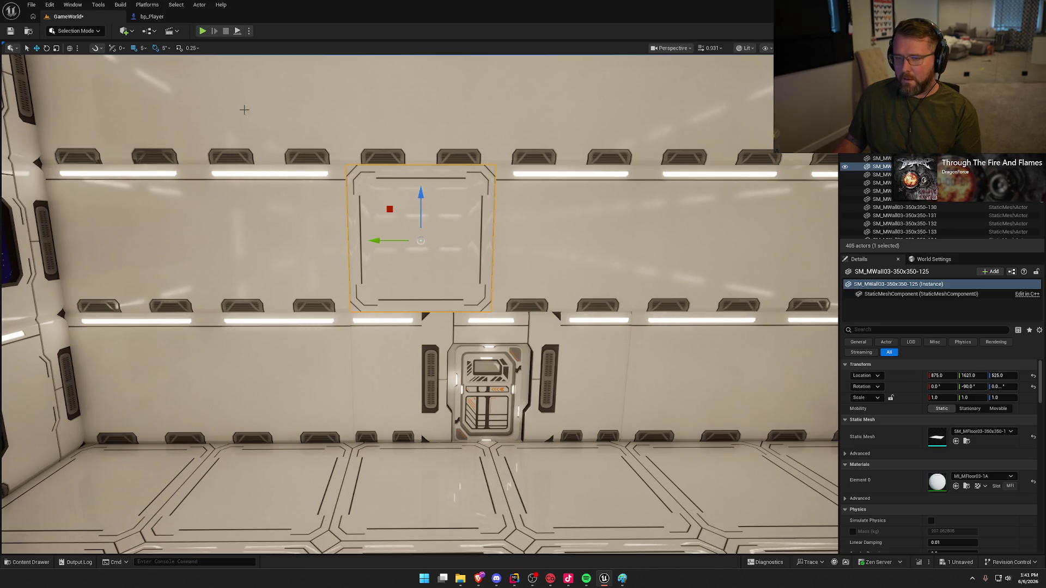
scroll(244, 109, "down", 8)
key("Escape")
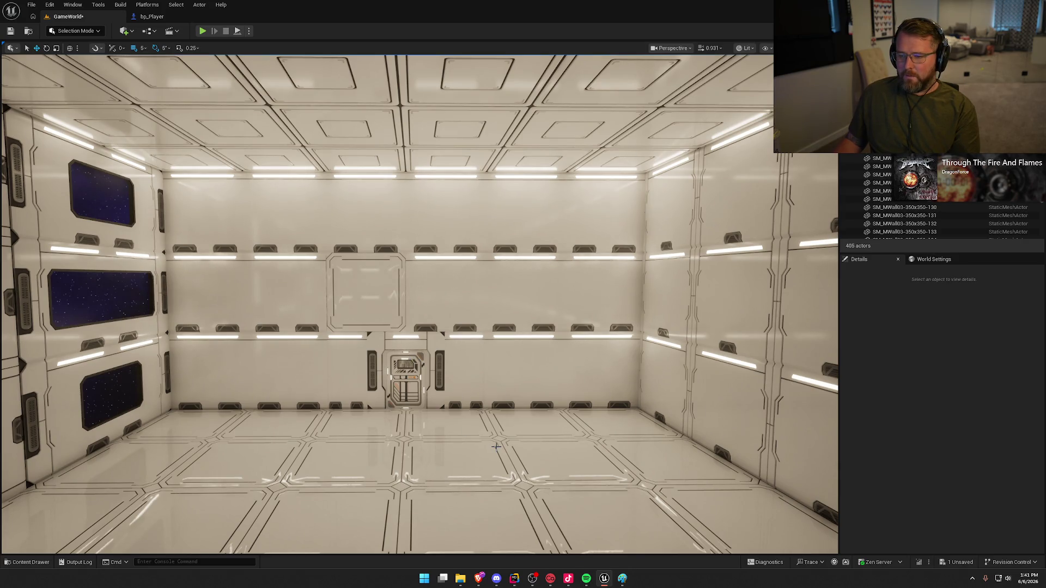
- Set grid snap back to 50 and delete the five middle-row wall panels
left_click(143, 49)
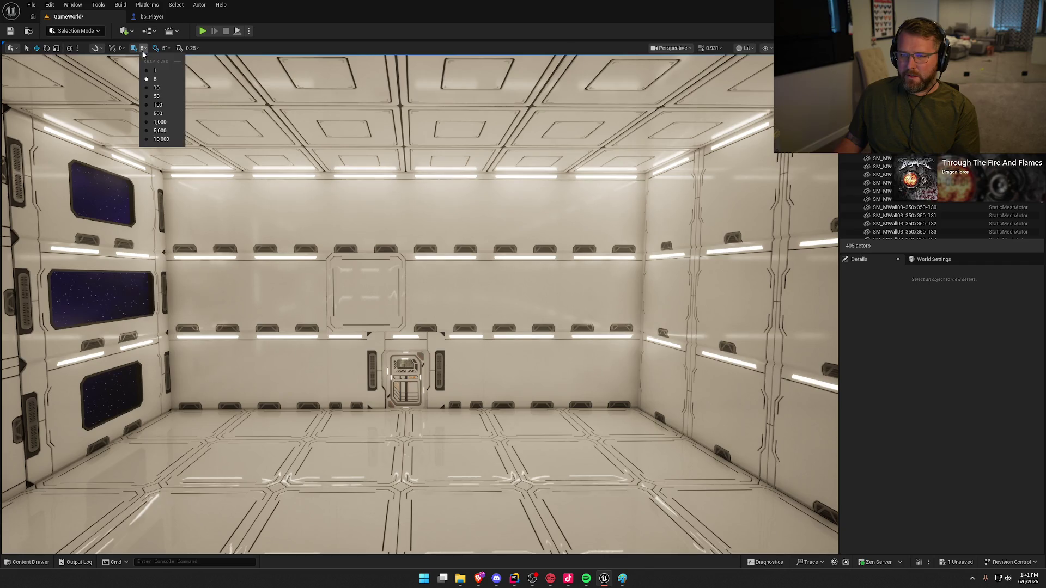
left_click(158, 96)
left_click(286, 292)
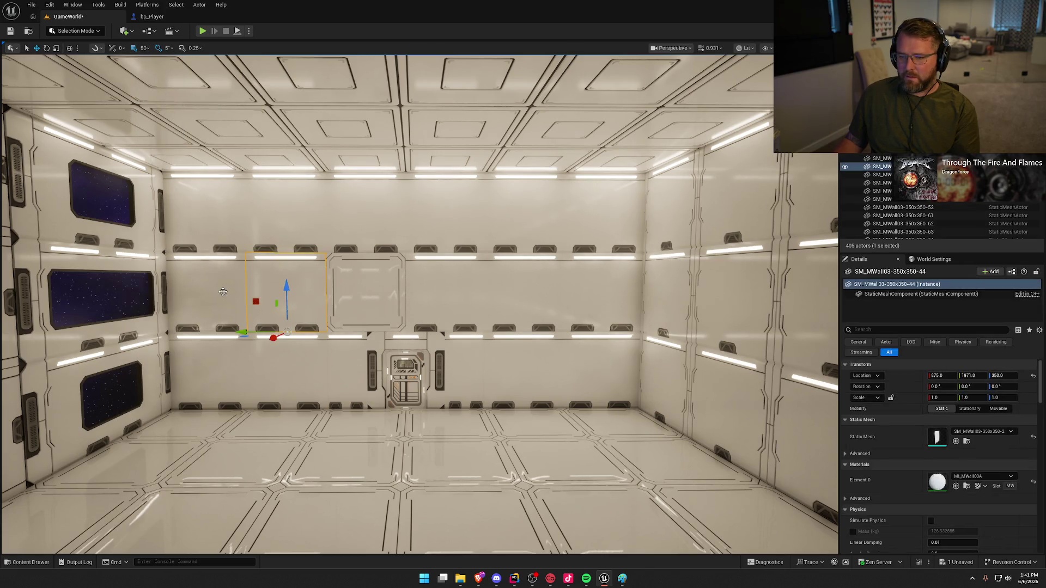
left_click(220, 292, "ctrl")
left_click(446, 291, "ctrl")
left_click(525, 291, "ctrl")
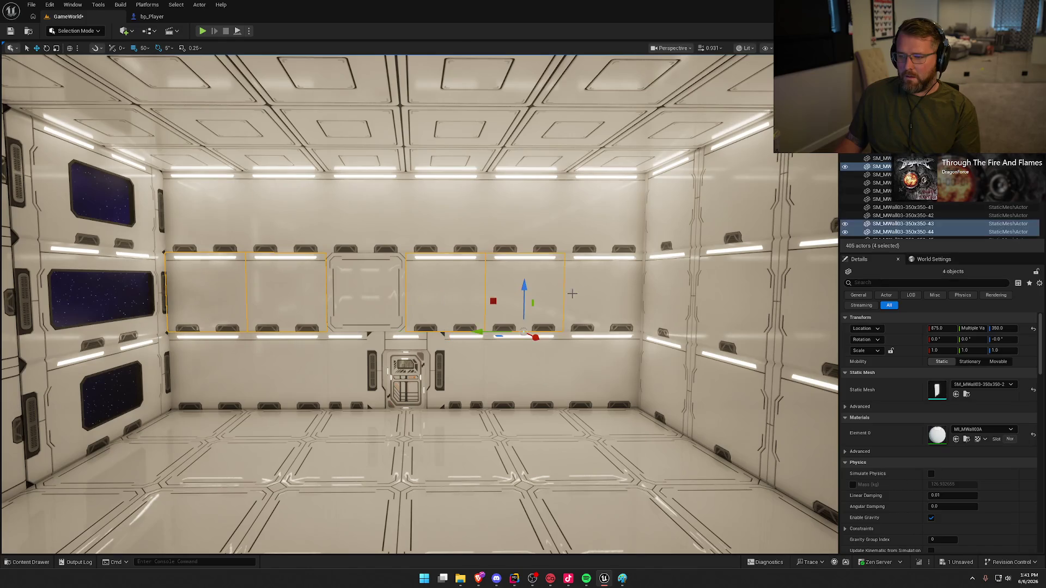
left_click(588, 293, "ctrl")
key("Delete")
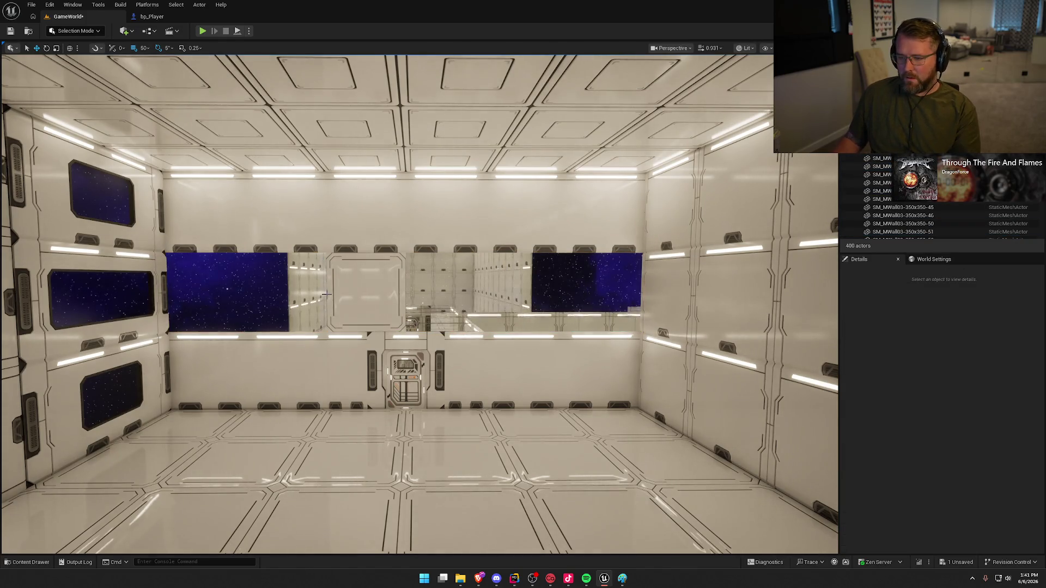
- Alt-drag copies of the upright floor panel along Y to fill the six-panel row
left_click(365, 291)
key("f")
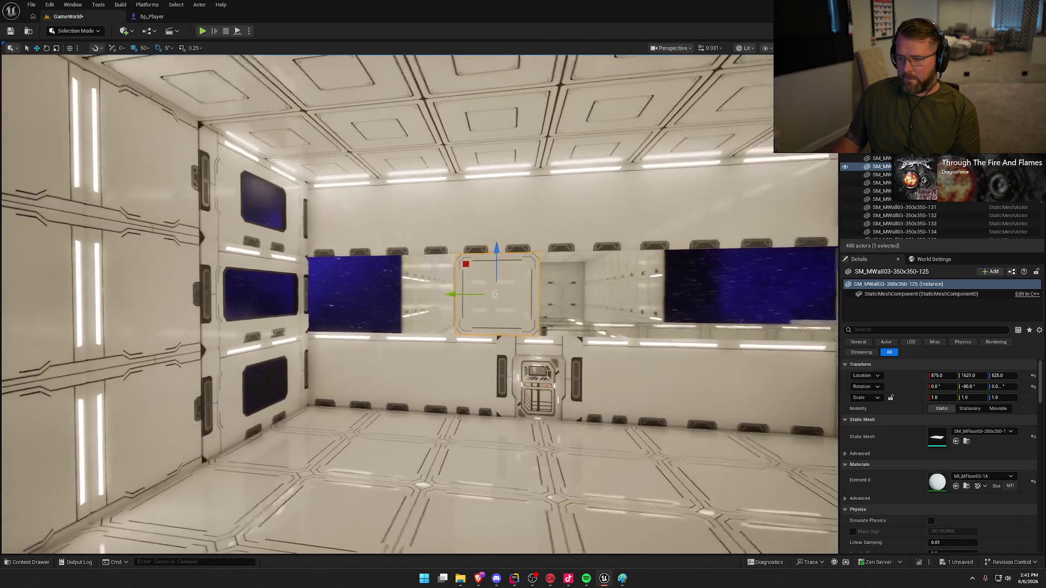
mouse_move(455, 294)
left_mouse_down()
mouse_move(339, 284)
mouse_move(348, 293)
left_mouse_up()
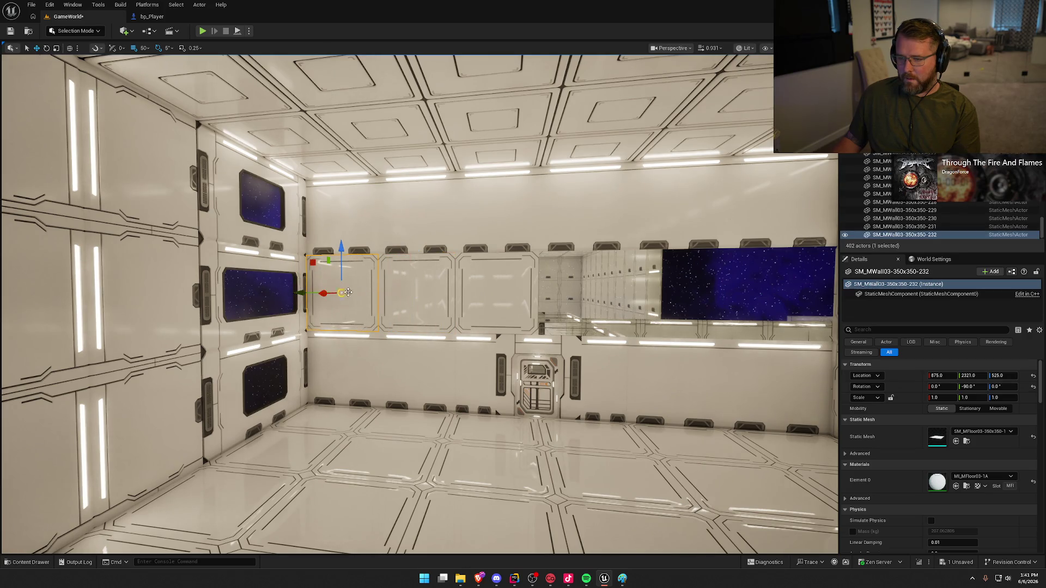
left_click(419, 298, "ctrl")
scroll(418, 299, "down", 4)
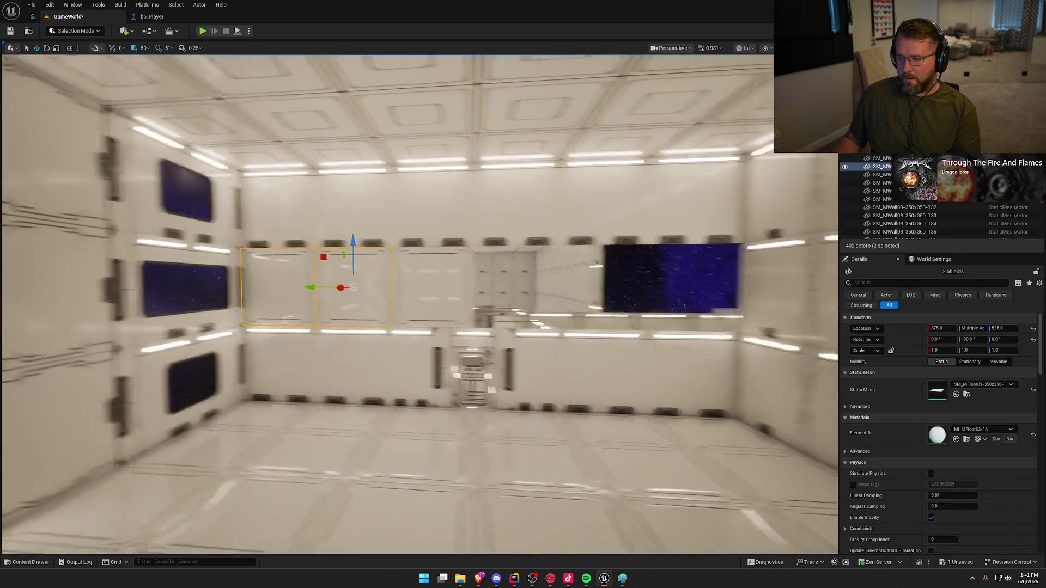
left_click_drag(245, 286, 573, 285)
left_click(528, 287)
key("Escape")
scroll(384, 329, "up", 3)
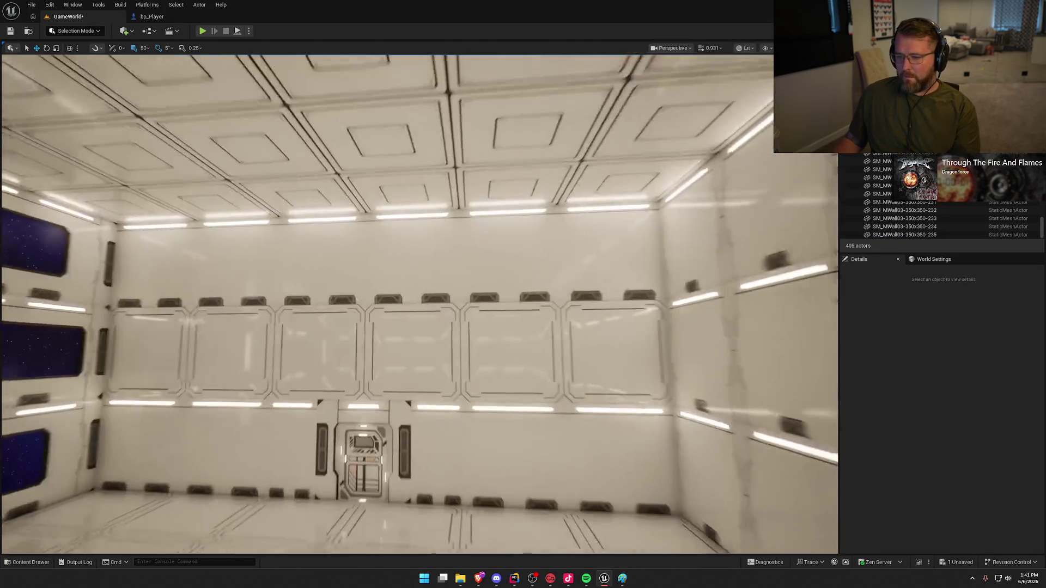
- Delete the five wall panels in the door wall's upper row
left_click(248, 249)
left_click(318, 252, "ctrl")
left_click(392, 252, "ctrl")
left_click(466, 251, "ctrl")
left_click(520, 247, "ctrl")
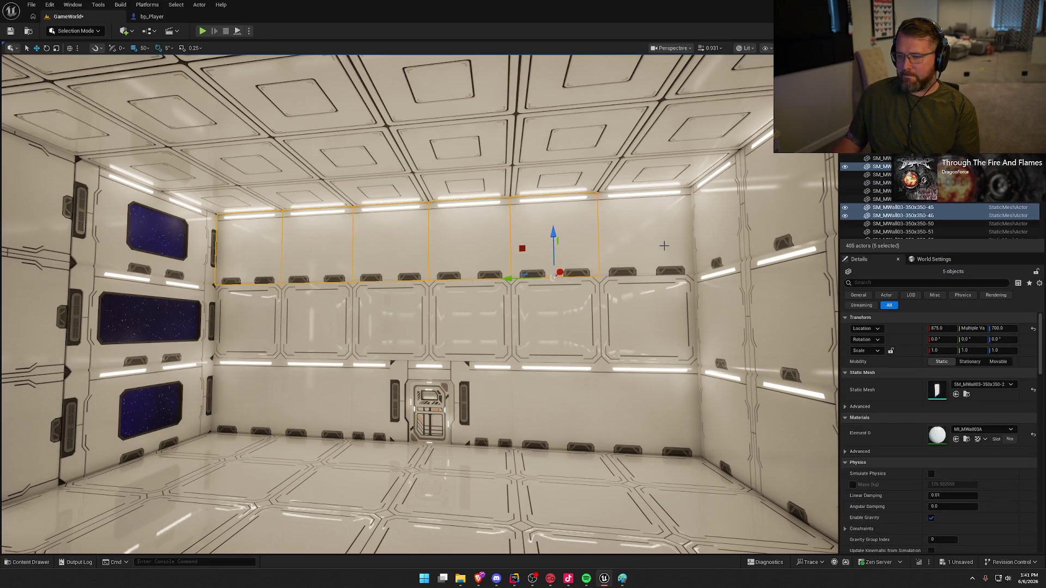
key("Delete")
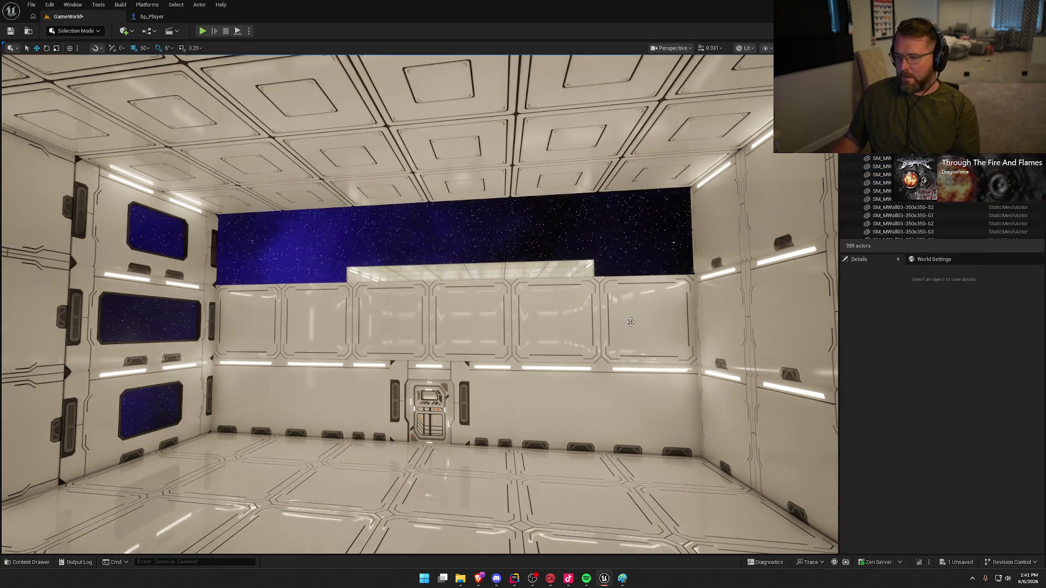
- Alt-drag the six middle-row floor panels up into the empty top row
left_click(631, 322)
left_click(550, 316, "ctrl")
left_click(469, 319, "ctrl")
left_click(392, 320, "ctrl")
left_click(334, 324, "ctrl")
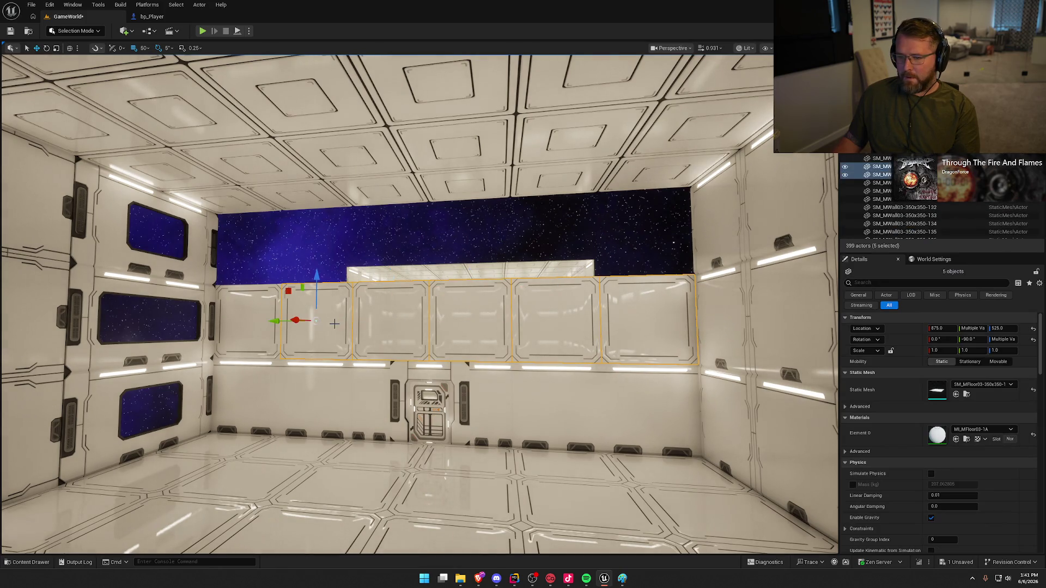
left_click(251, 326, "ctrl")
left_click_drag(249, 279, 249, 203)
key("Escape")
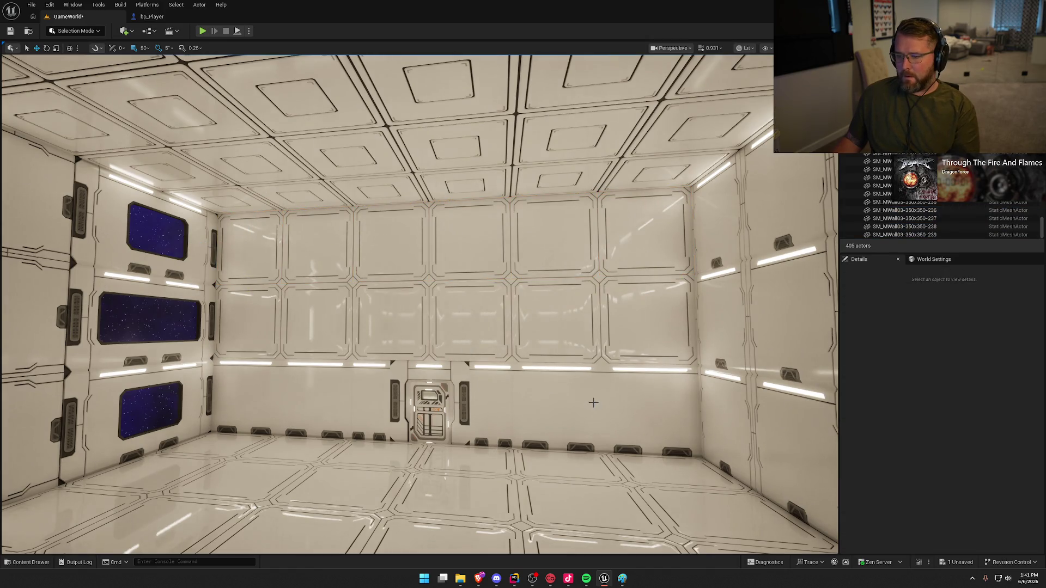
mouse_move(593, 403)
left_mouse_down()
mouse_move(593, 419)
mouse_move(594, 321)
mouse_move(419, 370)
mouse_move(243, 383)
left_mouse_up()
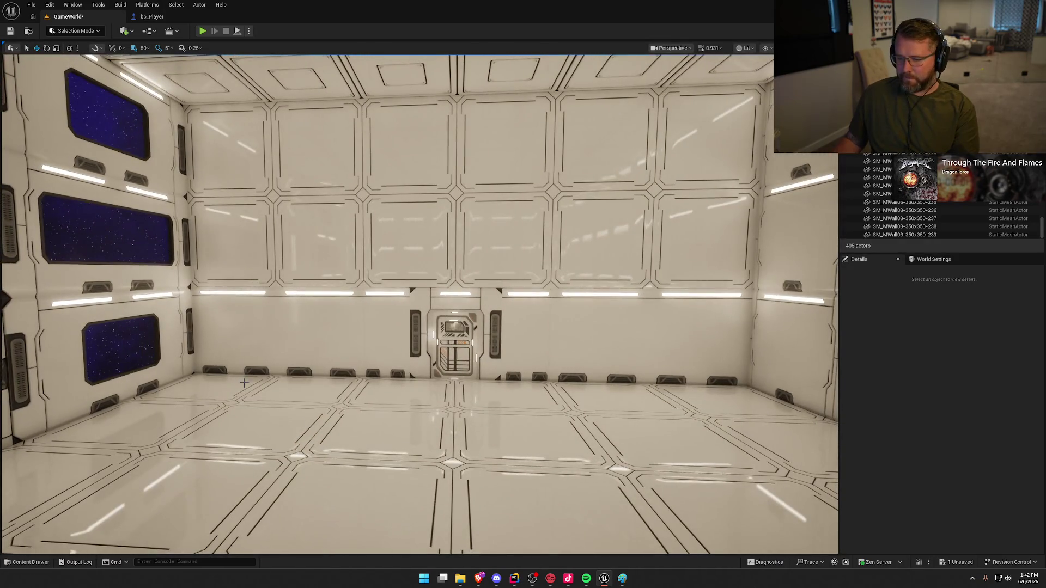
- Delete the four lower panels on either side of the door
left_click(228, 333)
left_click(321, 333, "ctrl")
left_click(583, 346, "ctrl")
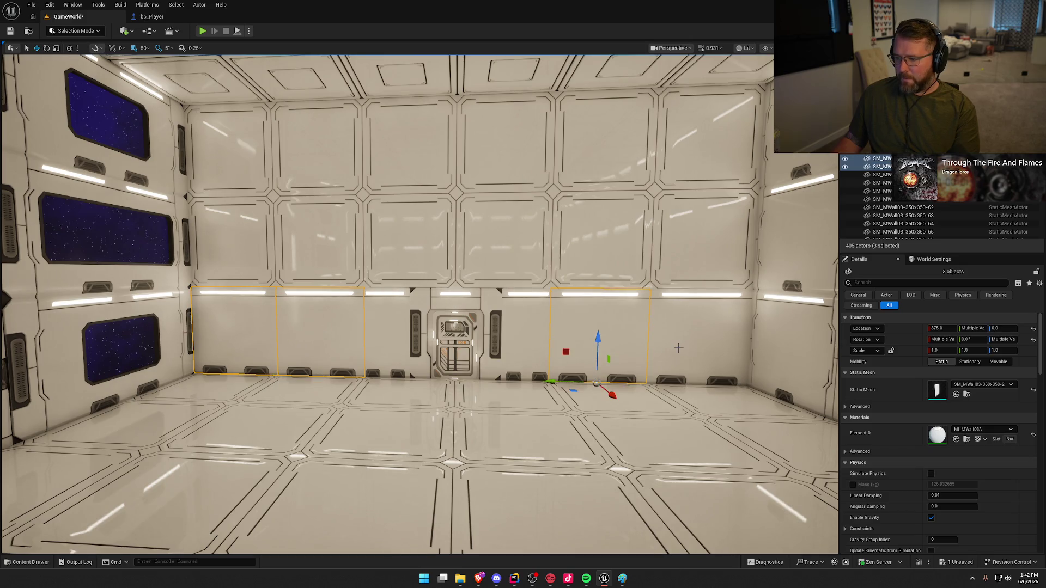
left_click(679, 348, "ctrl")
key("Delete")
- Copy four upper wall panels 3.5 m down to fill the lower row
left_click(604, 255)
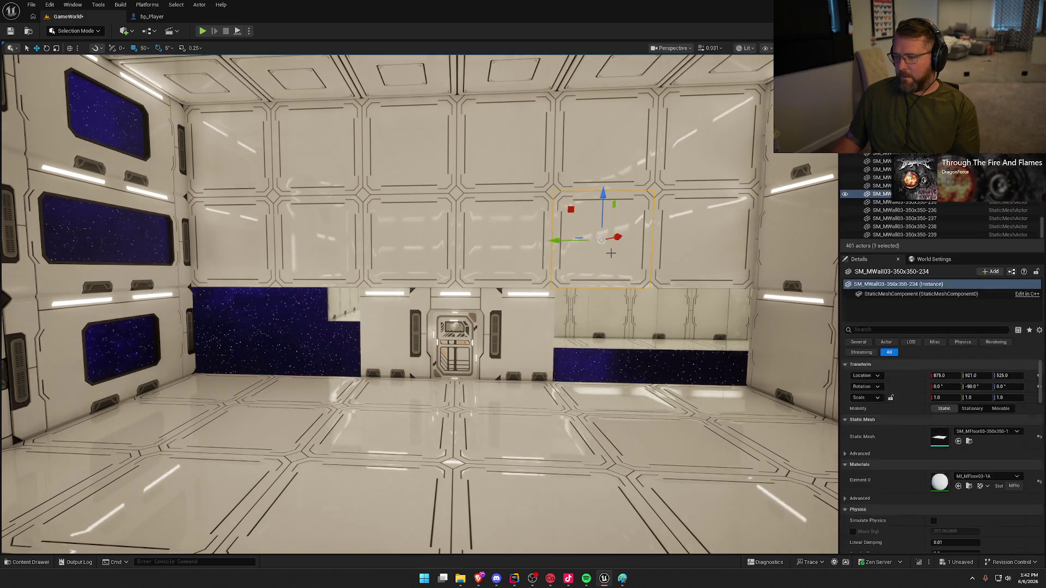
left_click(673, 248, "ctrl")
left_click(284, 248, "ctrl")
left_click(262, 235, "ctrl")
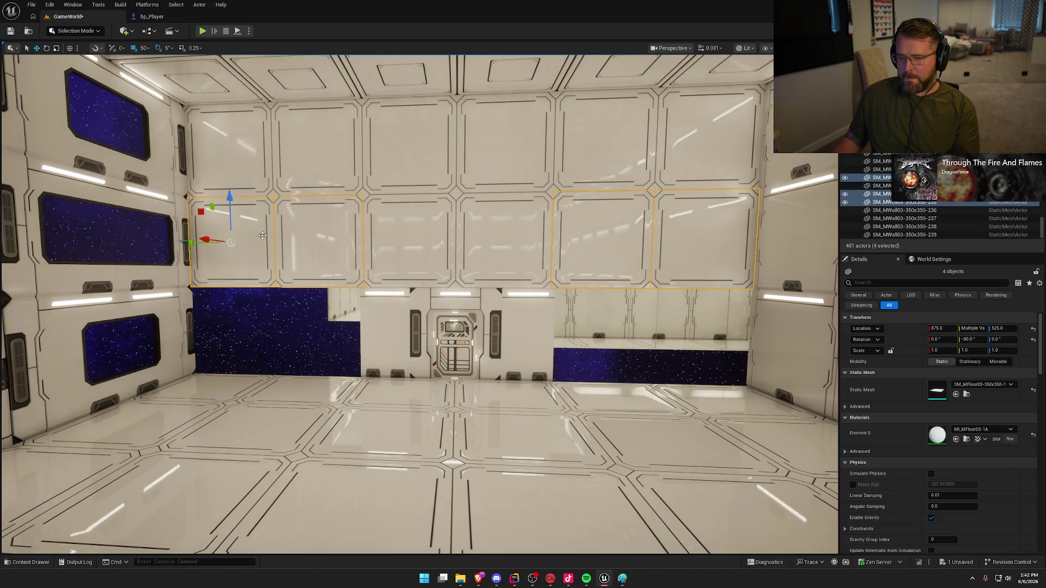
scroll(231, 195, "up", 3)
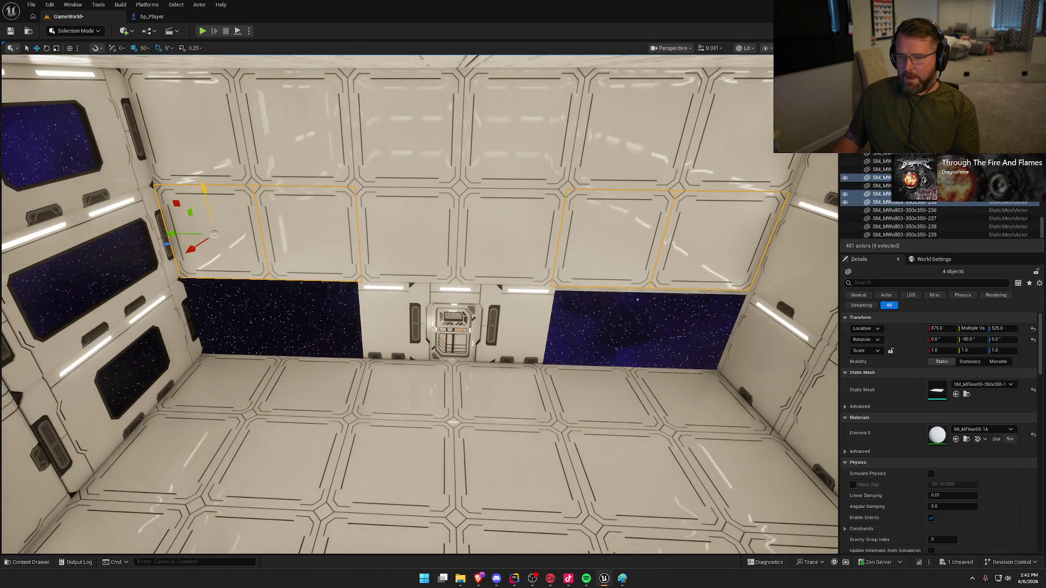
left_click_drag(203, 190, 207, 292)
key("Escape")
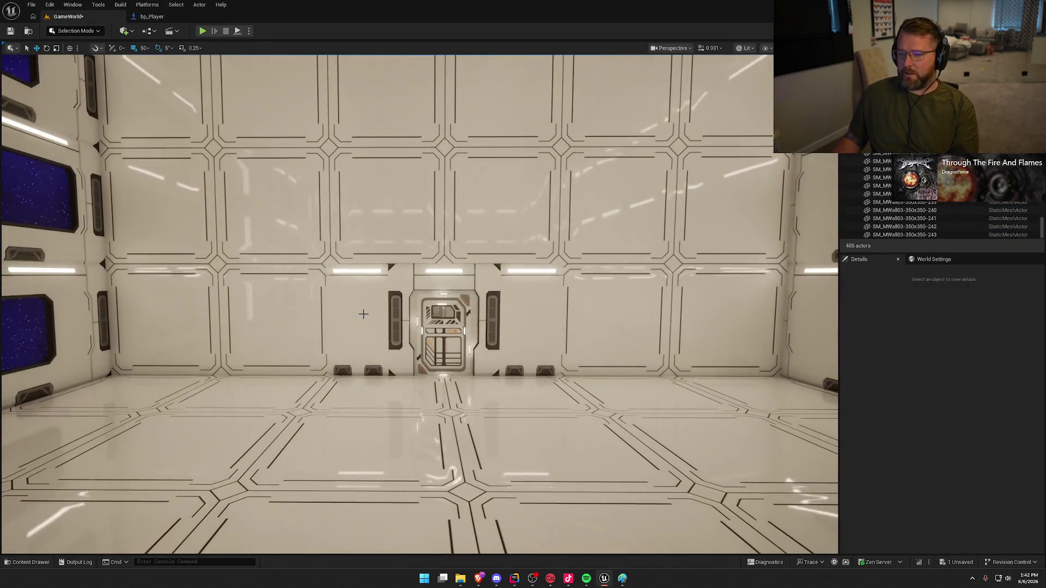
- Delete the wall panels immediately left and right of the door
left_click(362, 311)
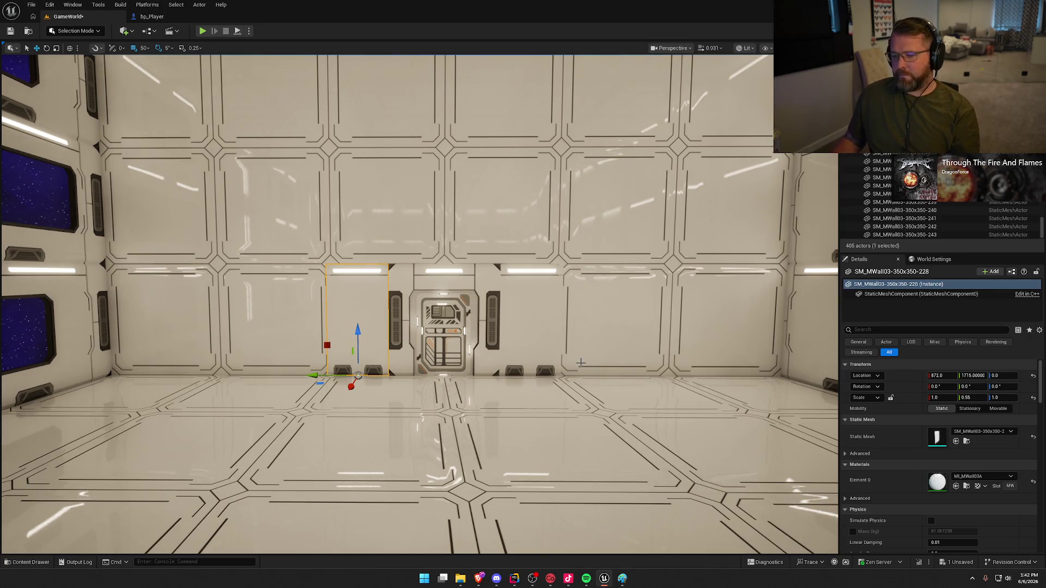
left_click_drag(597, 376, 627, 400)
mouse_move(458, 363)
left_mouse_down()
mouse_move(440, 362)
mouse_move(446, 389)
mouse_move(431, 389)
mouse_move(468, 389)
left_mouse_up()
key("Delete")
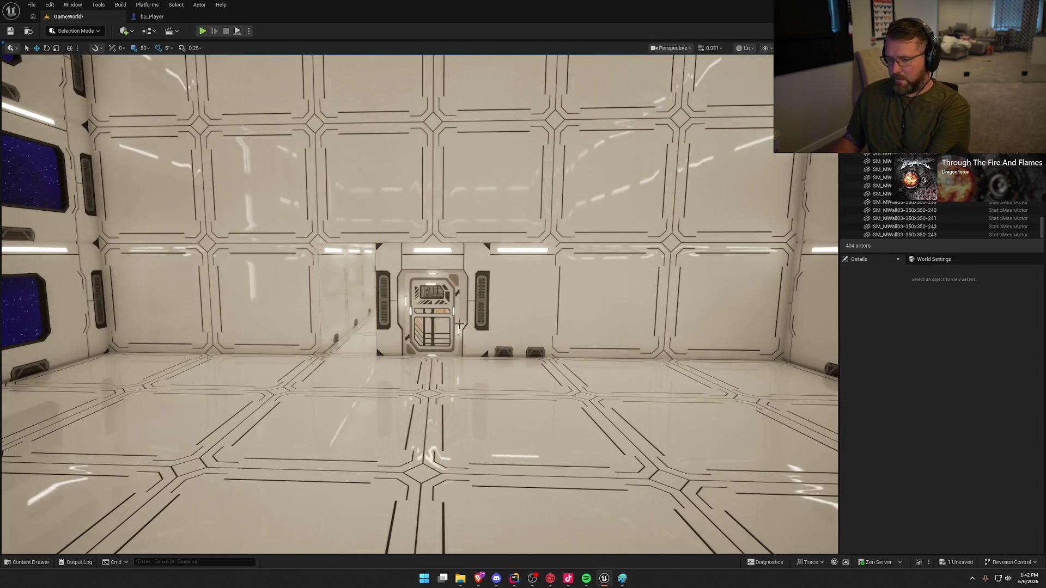
left_click(510, 310)
key("Delete")
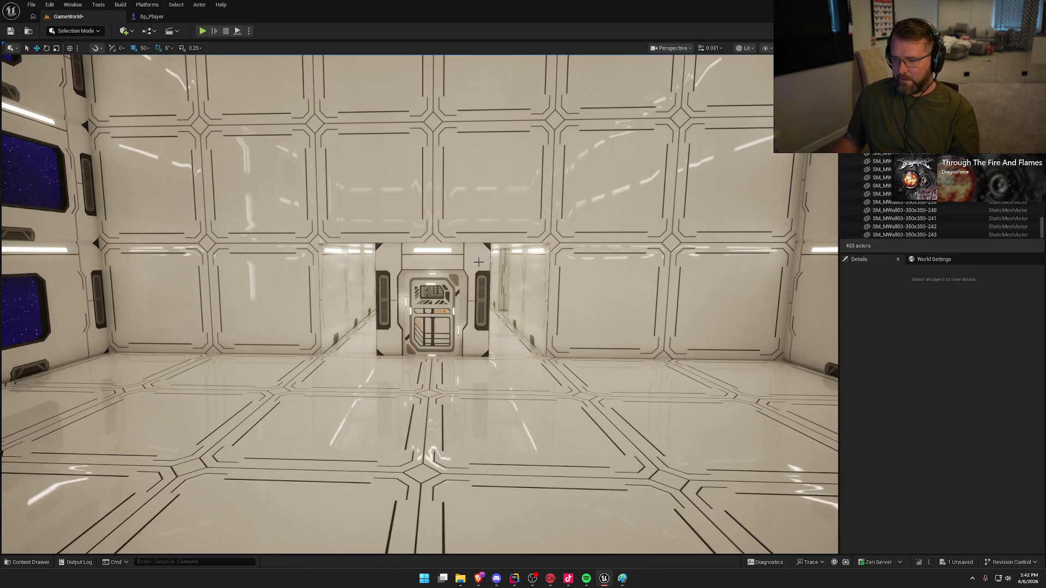
- Shift the door assembly 1.5 m left, then 30 cm further with snap 5
left_click(386, 307)
left_click_drag(383, 300, 346, 298)
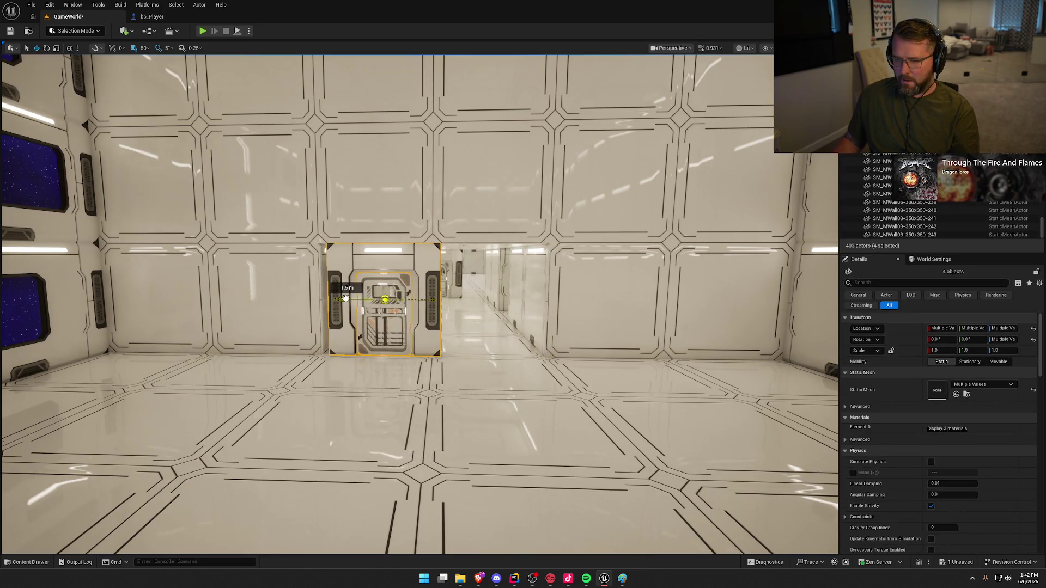
left_click(145, 48)
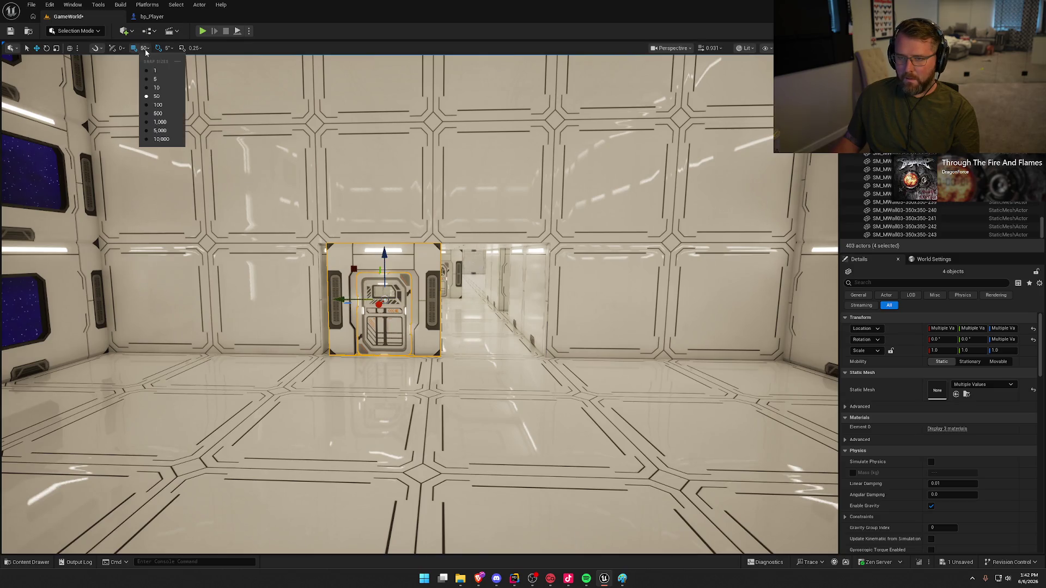
left_click(157, 80)
left_click_drag(347, 298, 331, 299)
key("Escape")
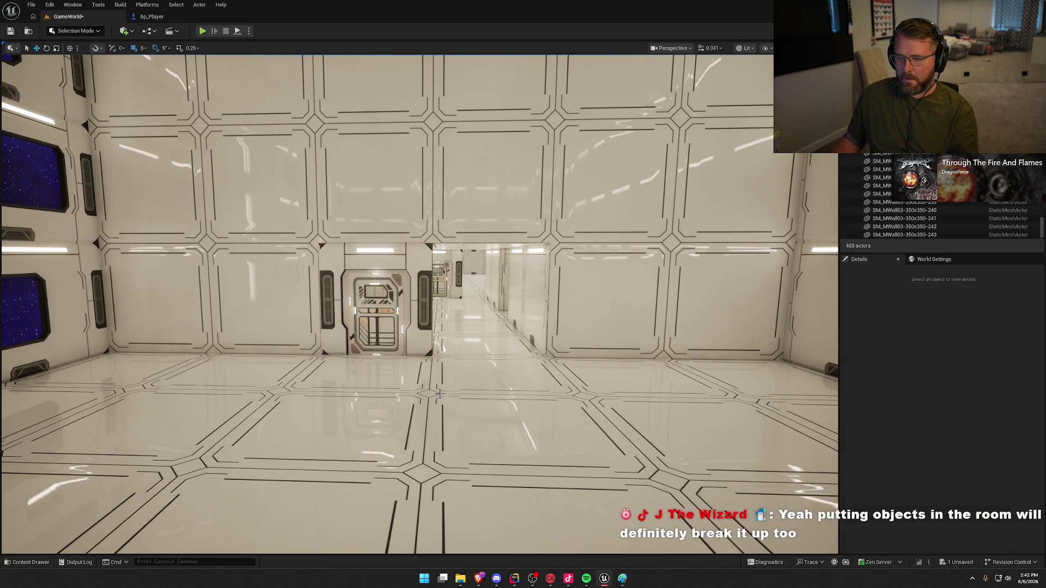
- Fly the view through the doorway to inspect the lit corridor beyond
key("s")
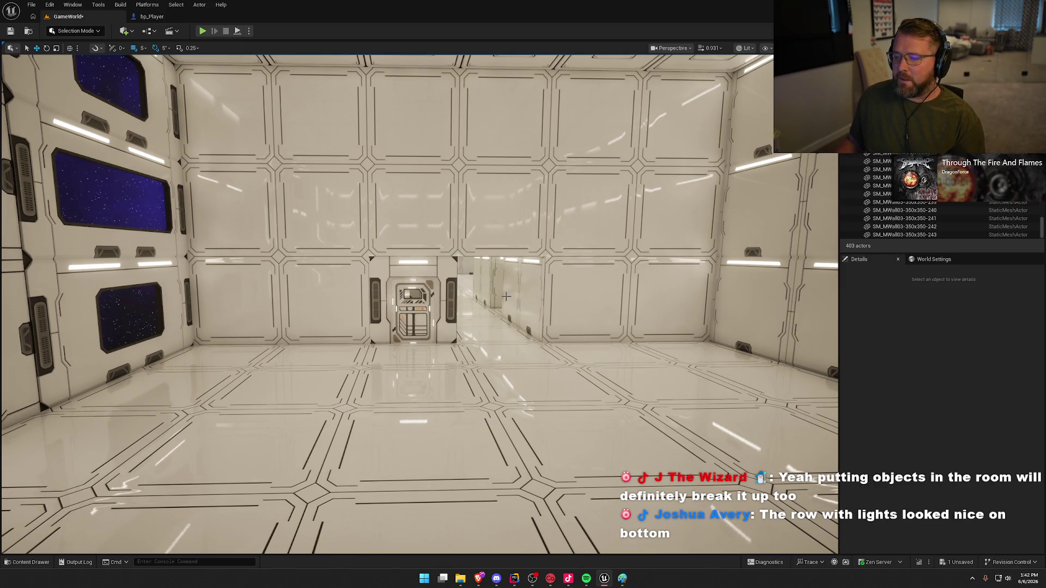
mouse_move(506, 297)
left_mouse_down()
mouse_move(588, 281)
mouse_move(507, 300)
left_mouse_up()
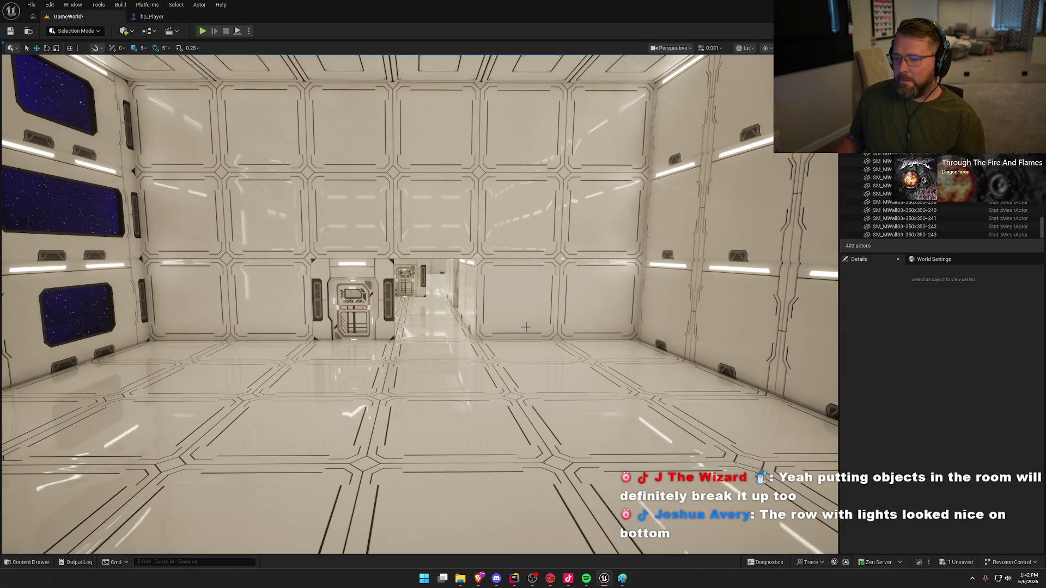
mouse_move(523, 326)
left_mouse_down()
mouse_move(515, 305)
mouse_move(469, 283)
mouse_move(461, 297)
mouse_move(434, 297)
left_mouse_up()
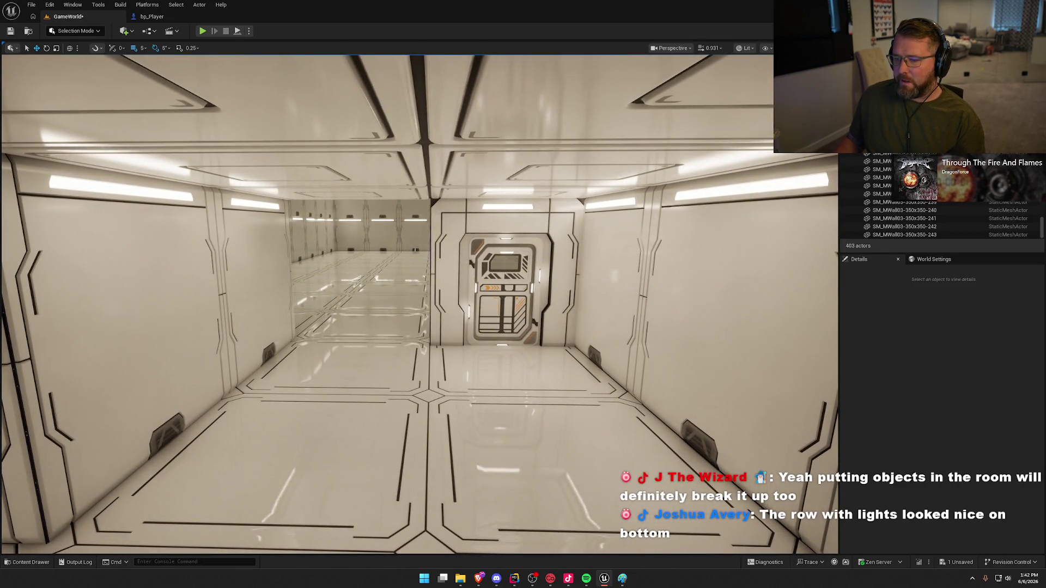
- Move the door assembly 3 m further along the corridor
left_click(453, 240)
left_click_drag(506, 283, 480, 283)
left_click_drag(587, 273, 443, 272)
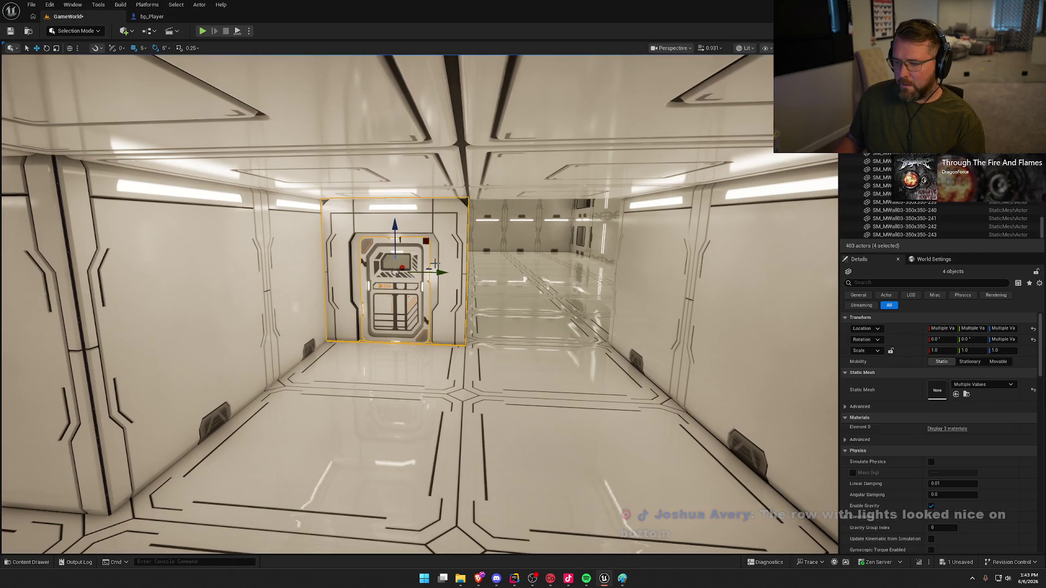
key("Escape")
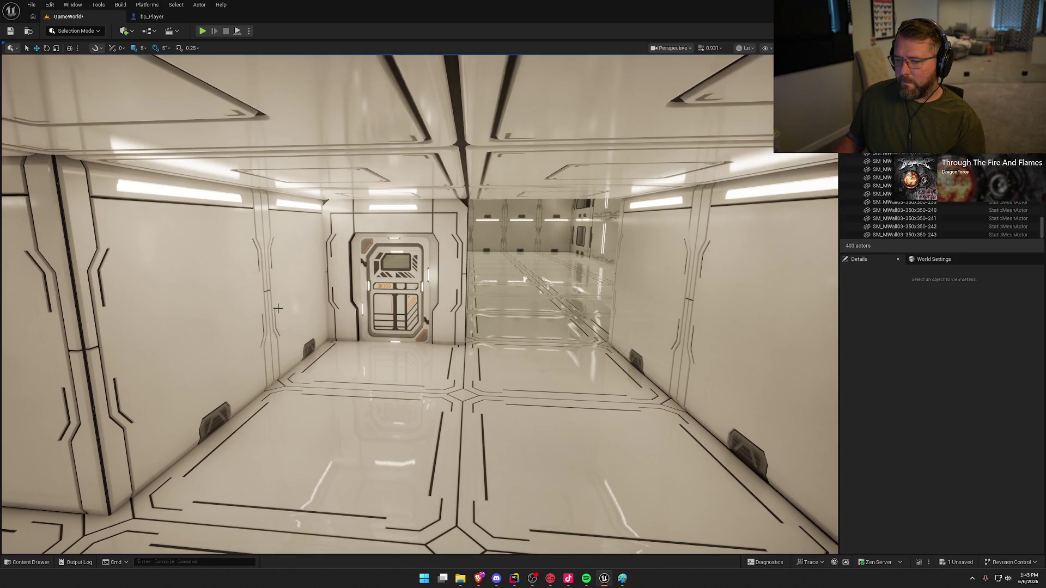
- With grid snap 50, copy the corridor wall panel one panel width along and rotate it 180°
left_click(293, 286)
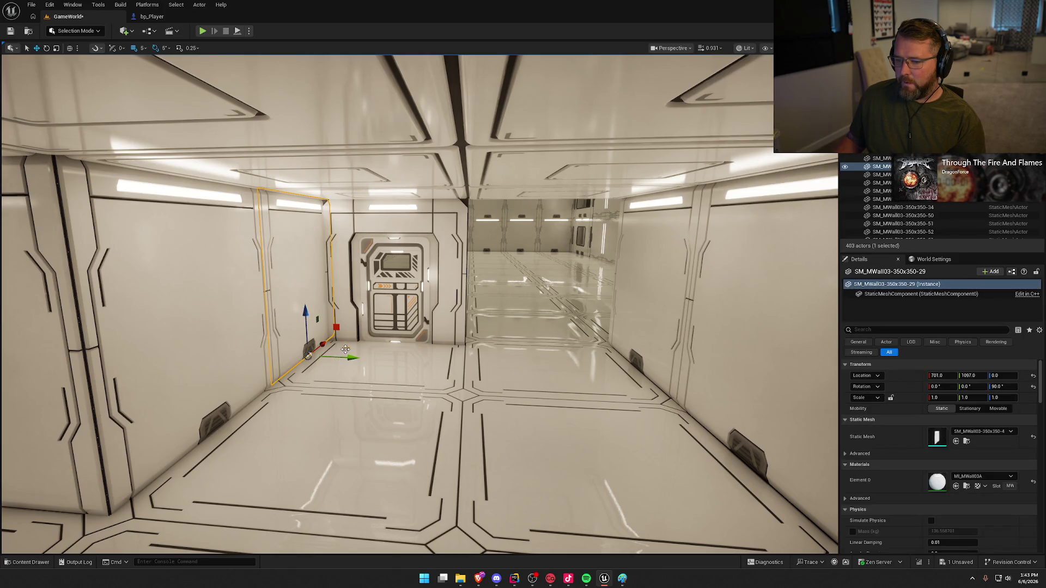
left_click_drag(346, 349, 553, 351, "alt")
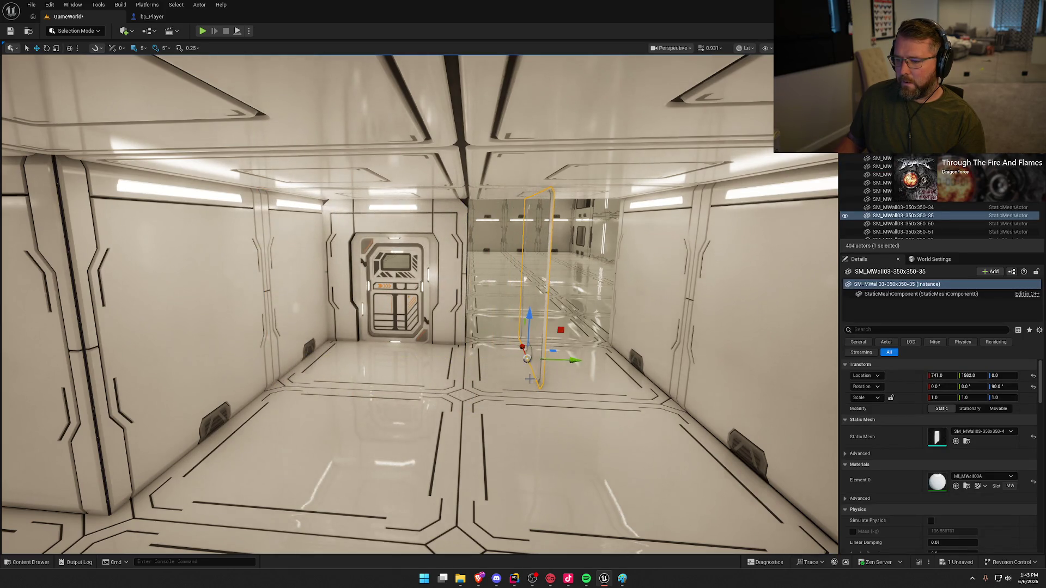
key("ctrl+z")
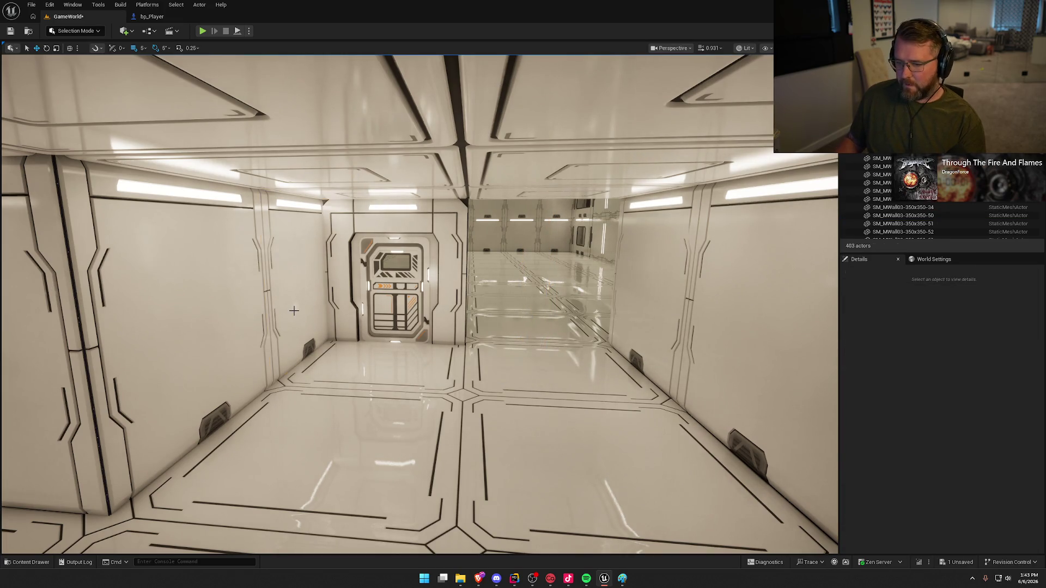
left_click(143, 48)
left_click(158, 94)
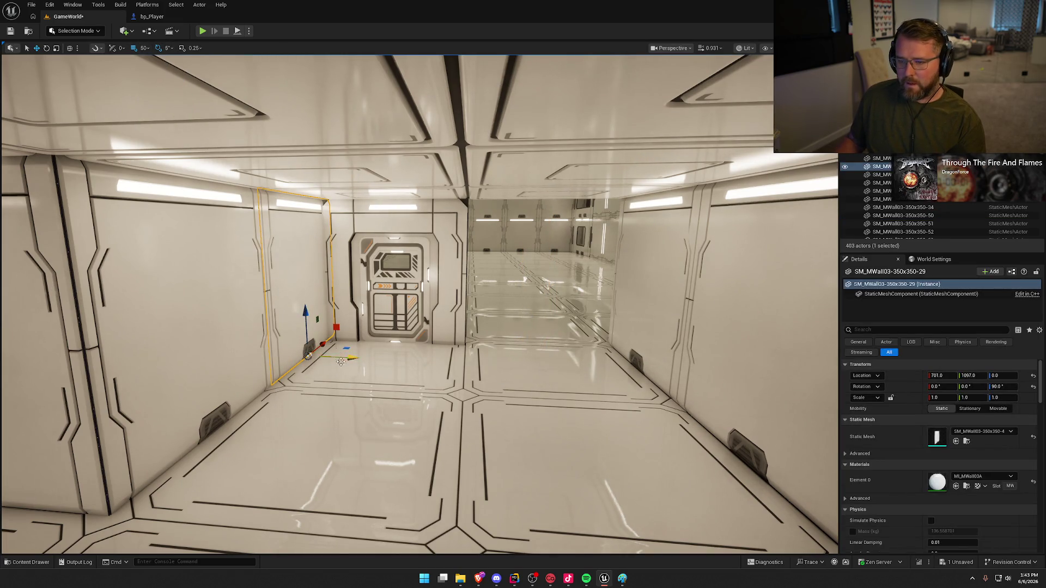
mouse_move(350, 359)
left_mouse_down("alt")
mouse_move(468, 356)
mouse_move(487, 360)
mouse_move(477, 384)
mouse_move(450, 378)
mouse_move(479, 345)
mouse_move(555, 338)
mouse_move(518, 361)
left_mouse_up("alt")
key("e")
key("w")
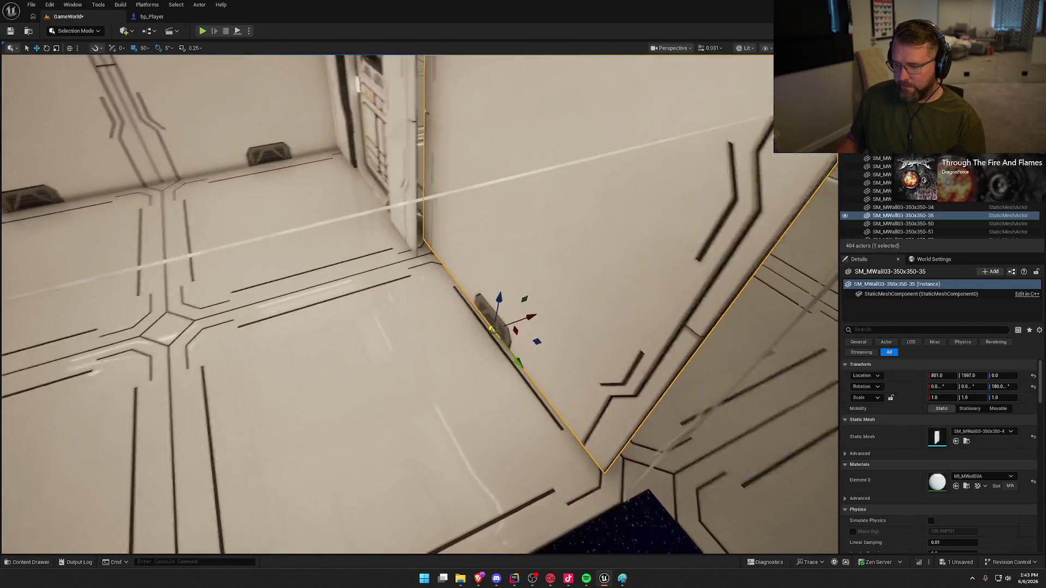
- With grid snap 1, shift the wall copy into the gap and nudge it 3 cm flush
left_click(145, 48)
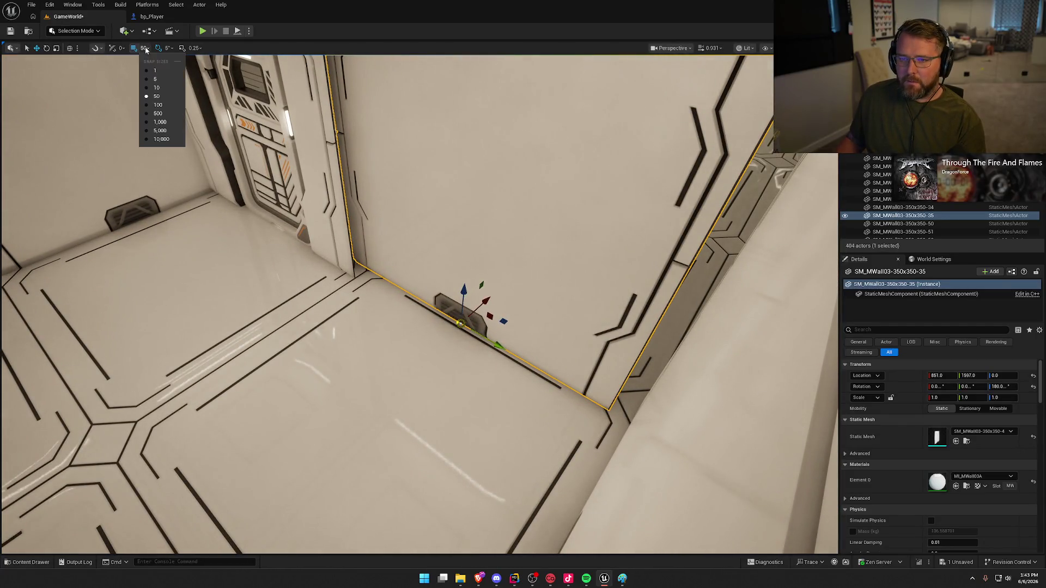
left_click(158, 70)
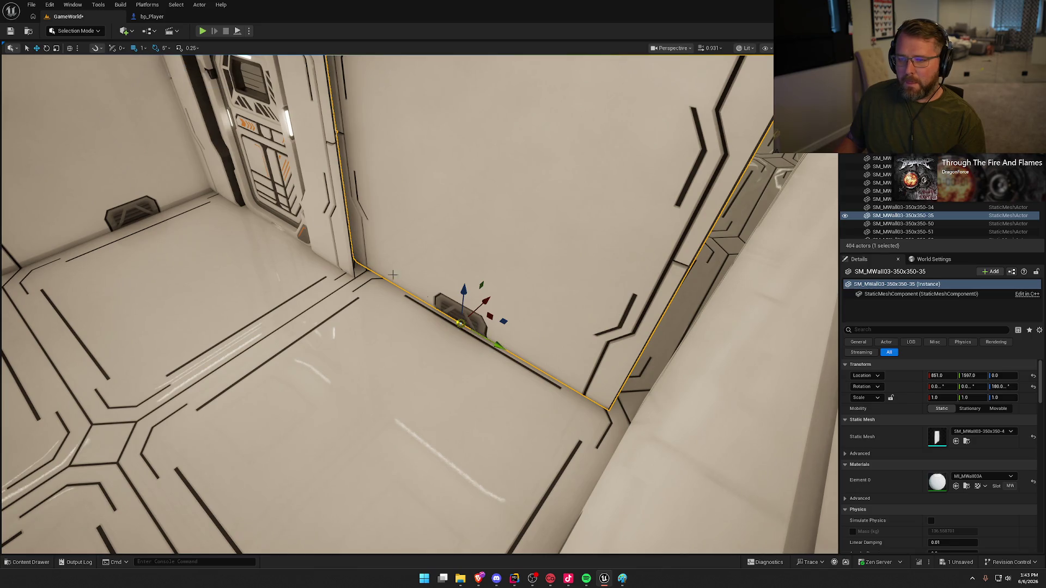
left_click_drag(503, 322, 513, 346)
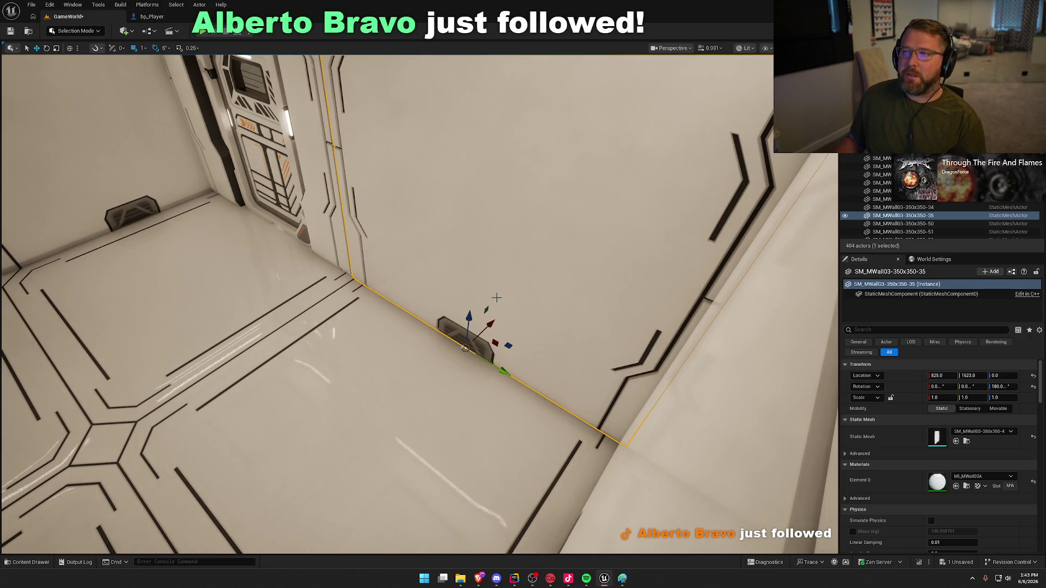
mouse_move(497, 298)
left_mouse_down()
mouse_move(479, 261)
mouse_move(491, 237)
left_mouse_up()
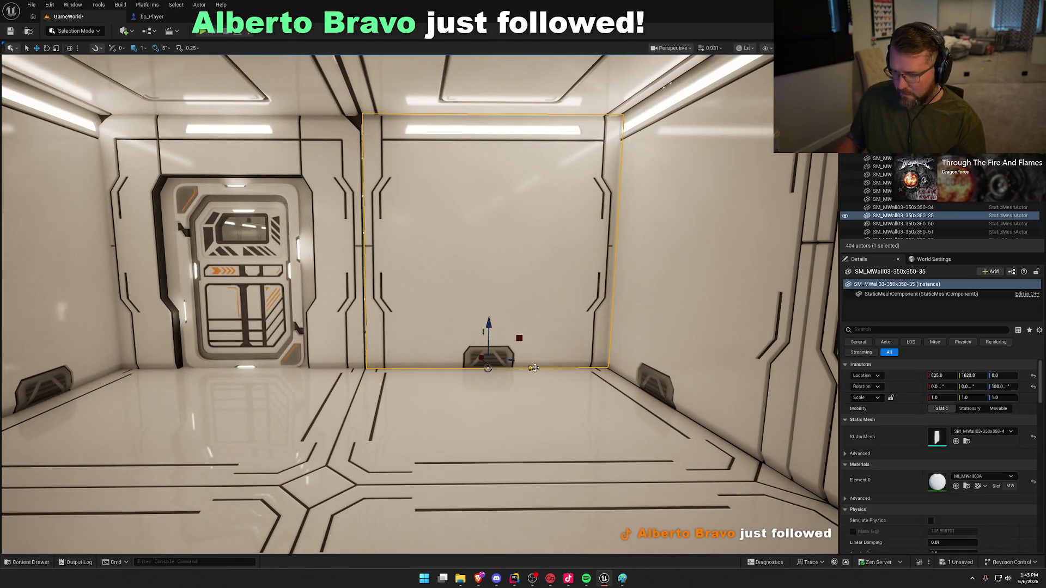
mouse_move(534, 368)
left_mouse_down()
mouse_move(515, 256)
mouse_move(463, 256)
mouse_move(490, 256)
mouse_move(547, 322)
mouse_move(507, 322)
mouse_move(564, 321)
mouse_move(570, 305)
left_mouse_up()
key("Escape")
left_click(569, 305)
- Delete the four selected back-wall panels
left_click(515, 302, "ctrl")
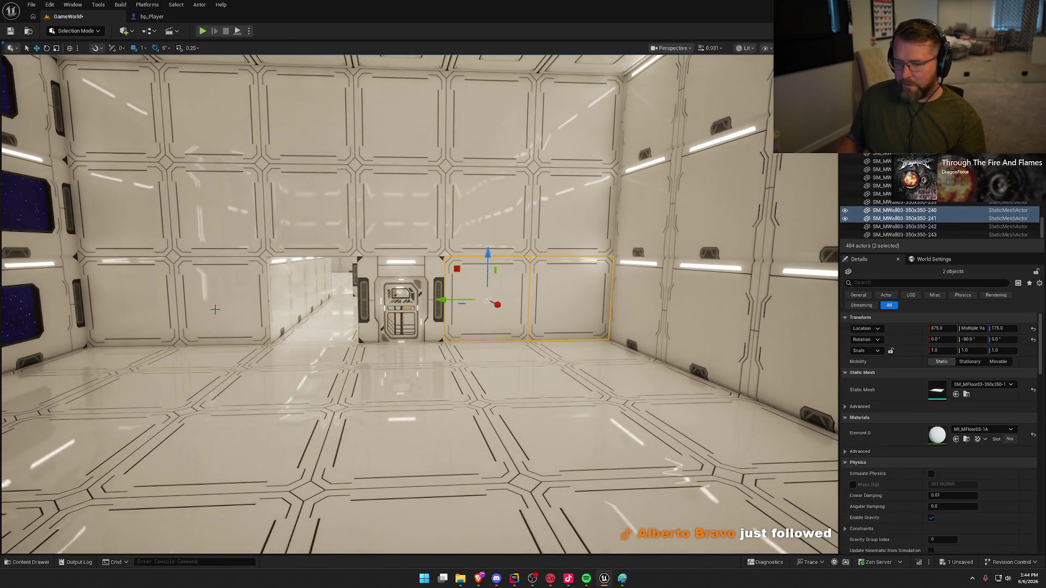
left_click(215, 308, "ctrl")
left_click(145, 305, "ctrl")
key("Delete")
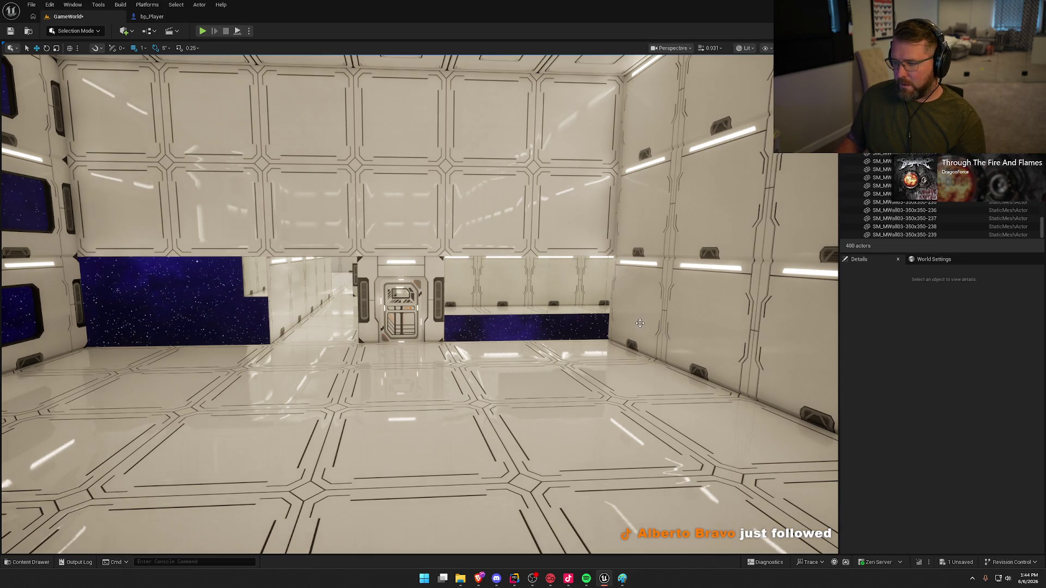
- Turn a wall panel near the door around and slide it 49 cm along X
left_click(640, 323)
key("f")
left_click_drag(518, 325, 460, 361)
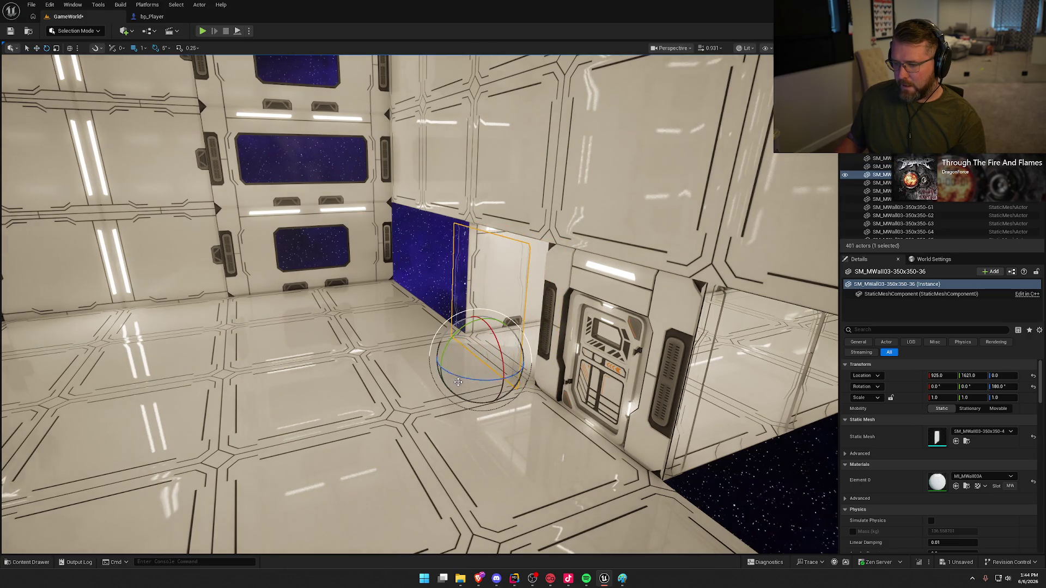
left_click_drag(458, 382, 524, 269)
key("w")
key("f")
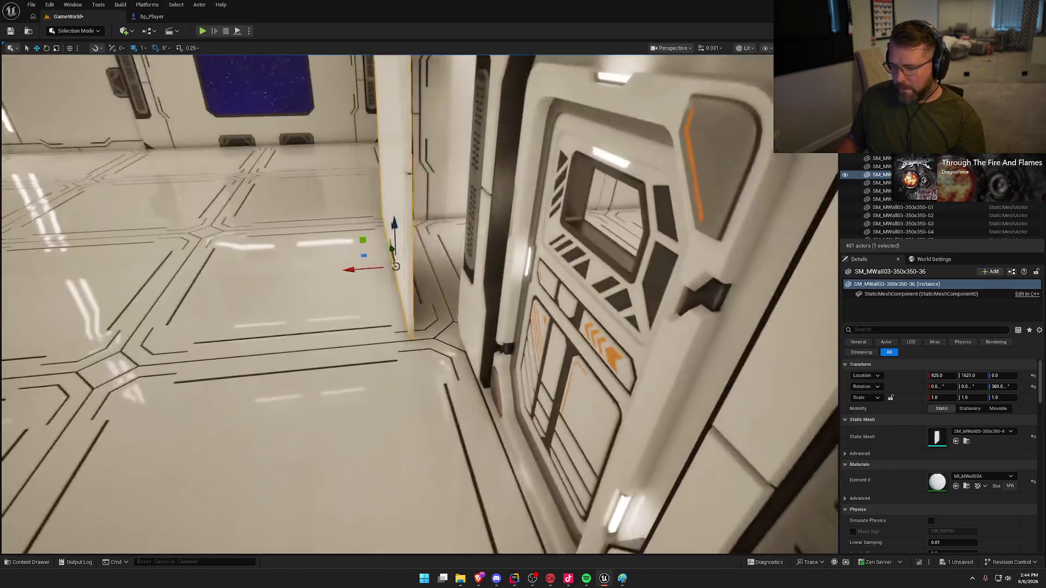
mouse_move(349, 269)
left_mouse_down()
mouse_move(389, 269)
mouse_move(385, 284)
mouse_move(361, 271)
mouse_move(381, 261)
mouse_move(406, 333)
left_mouse_up()
key("f")
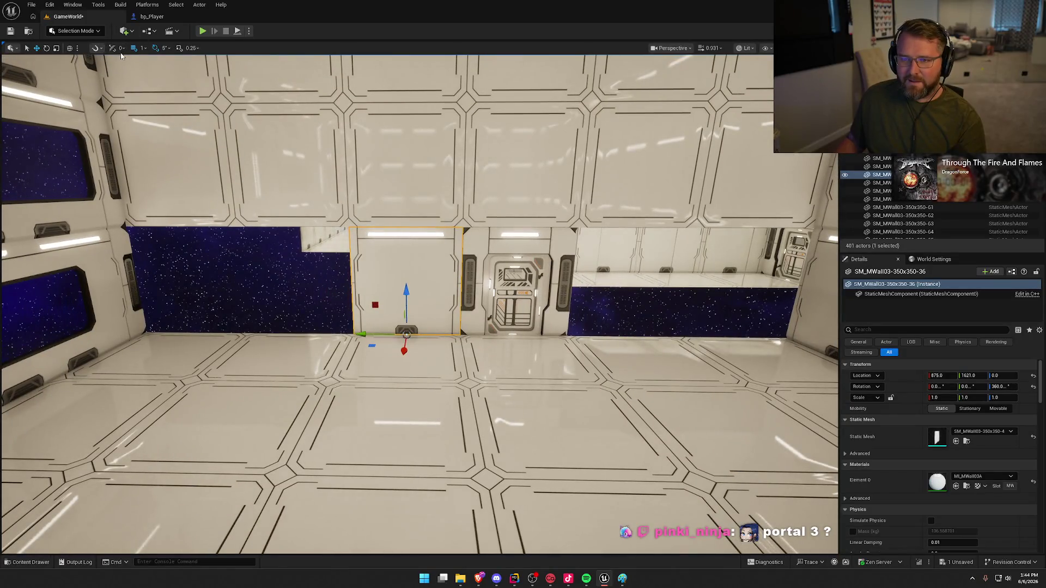
- With grid snap 50, copy the panel one place left, then copy both rightward over the window gap
left_click(143, 50)
left_click(158, 87)
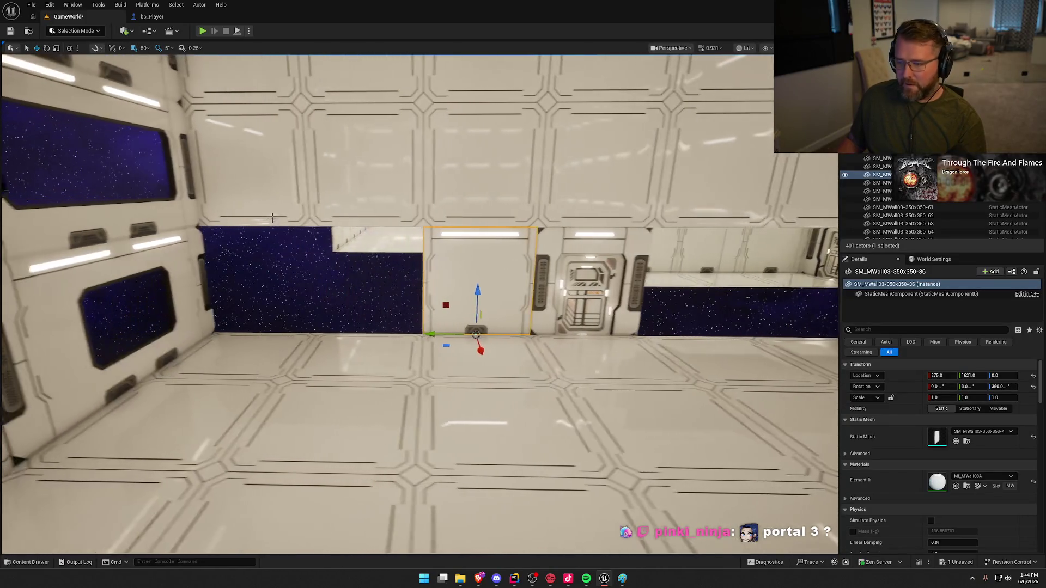
mouse_move(438, 336)
left_mouse_down()
mouse_move(336, 317)
mouse_move(233, 322)
left_mouse_up()
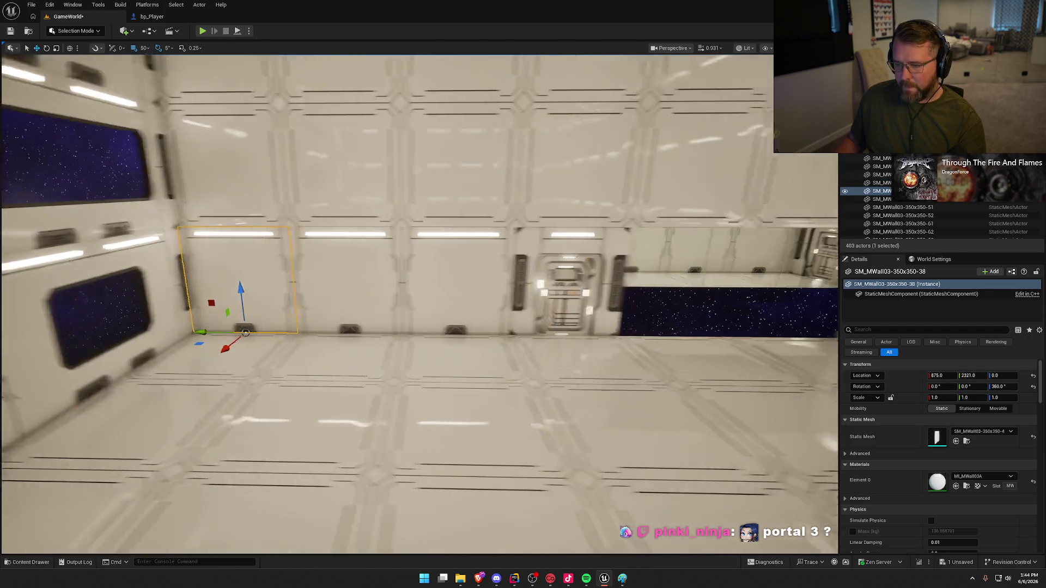
left_click(316, 290, "ctrl")
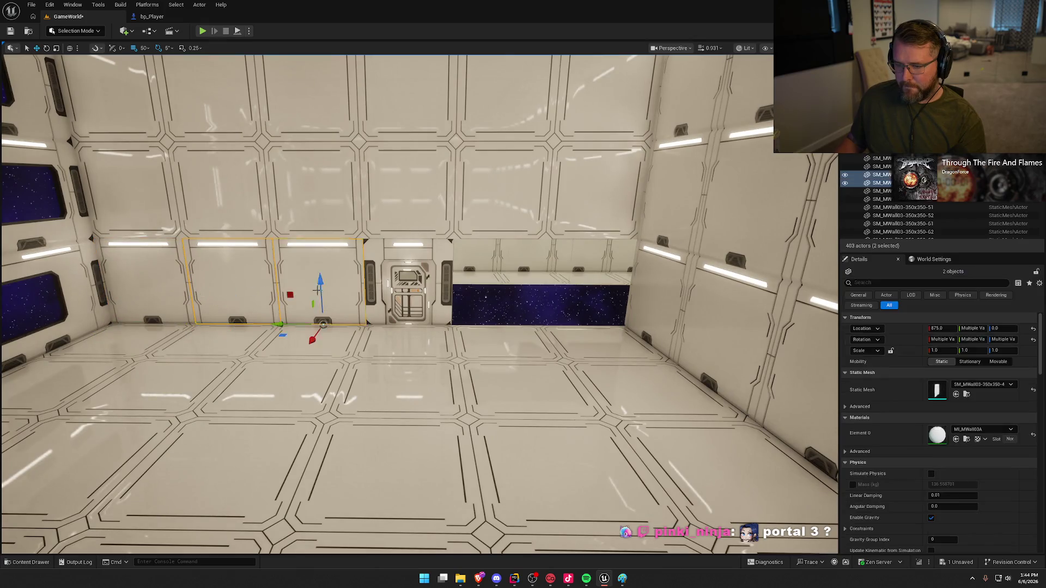
left_click_drag(285, 327, 542, 313)
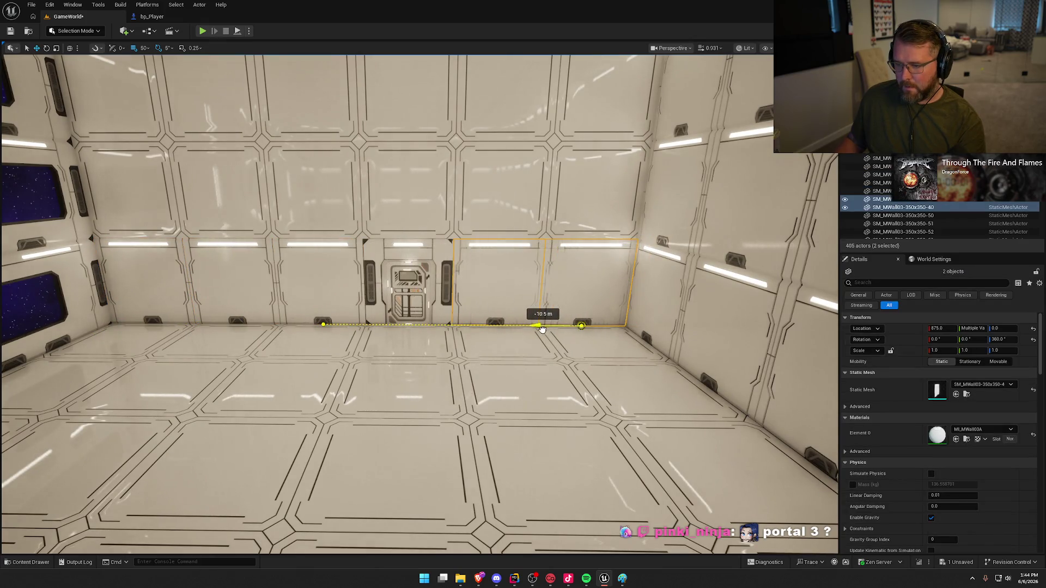
key("Escape")
- Replace a top-row back-wall panel with a flipped copy of a lower panel
left_click_drag(475, 370, 233, 295)
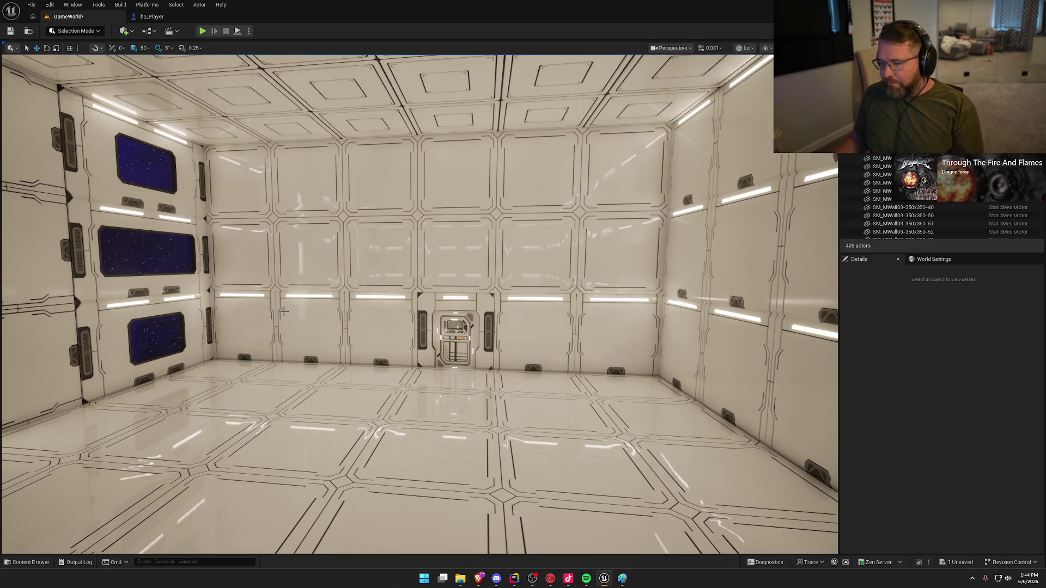
mouse_move(243, 366)
left_mouse_down()
mouse_move(243, 310)
mouse_move(243, 340)
left_mouse_up()
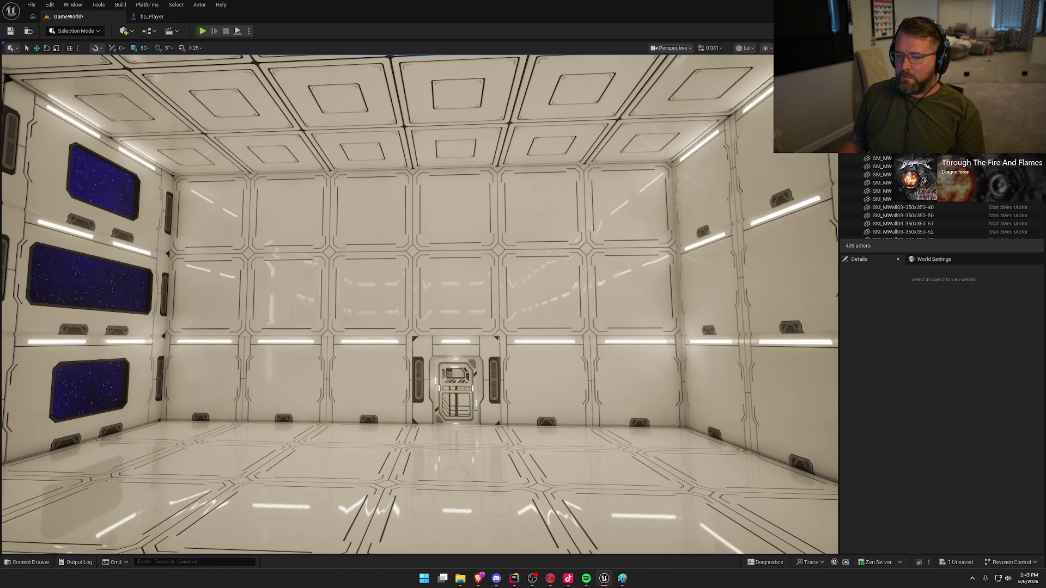
scroll(474, 410, "down", 5)
left_click(376, 198)
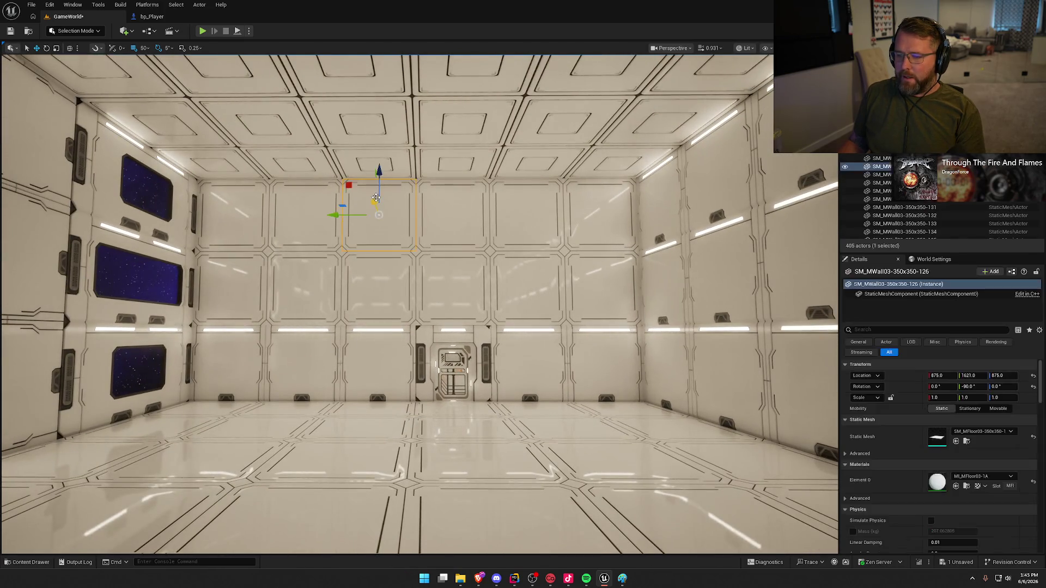
key("Delete")
left_click(370, 376)
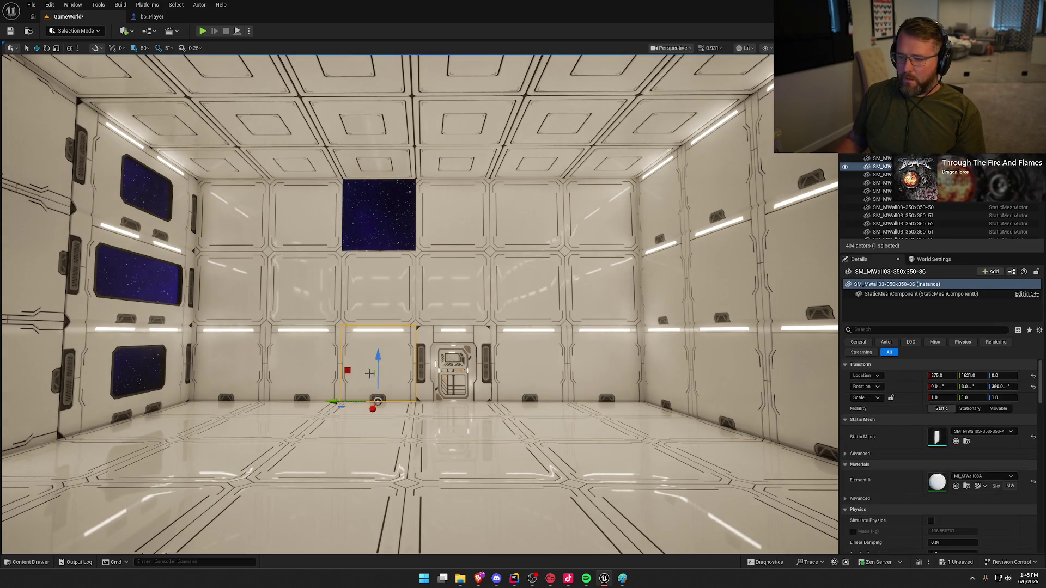
mouse_move(379, 357)
left_mouse_down()
mouse_move(379, 202)
mouse_move(346, 289)
mouse_move(382, 261)
left_mouse_up()
key("e")
key("w")
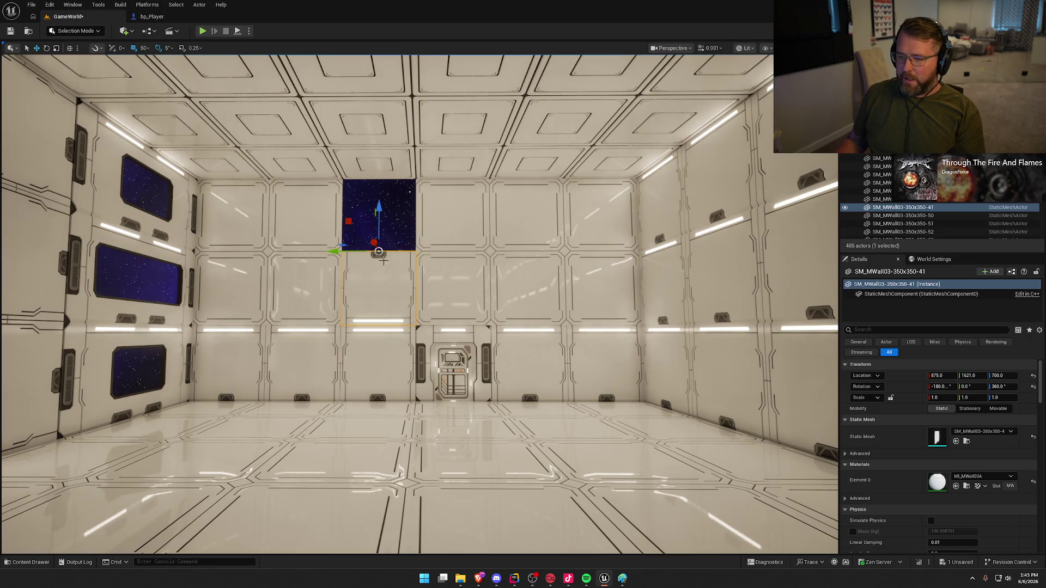
left_click_drag(379, 206, 378, 175)
key("Escape")
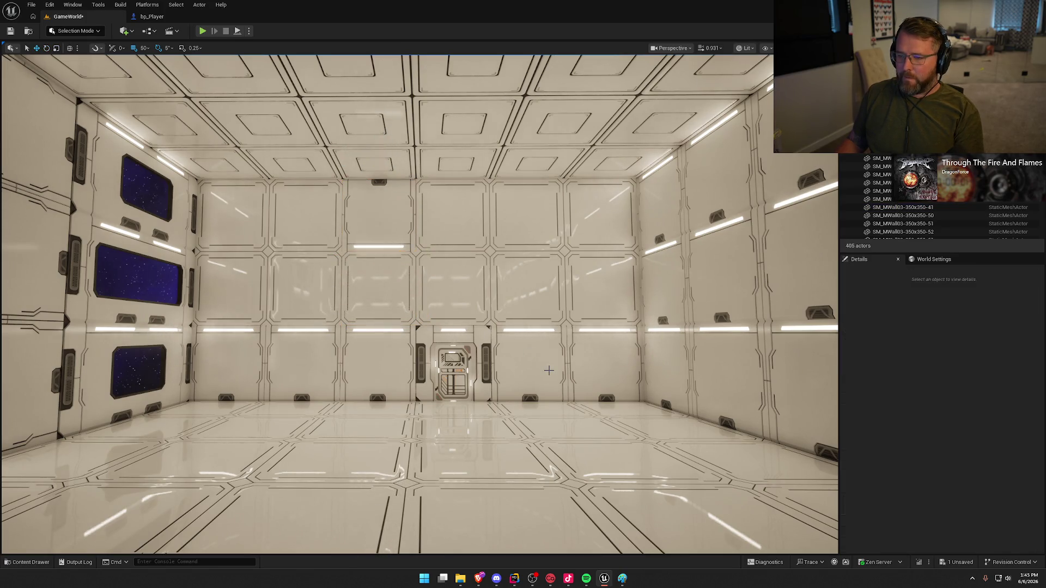
- Delete five more top-row back-wall panels
scroll(378, 175, "down", 3)
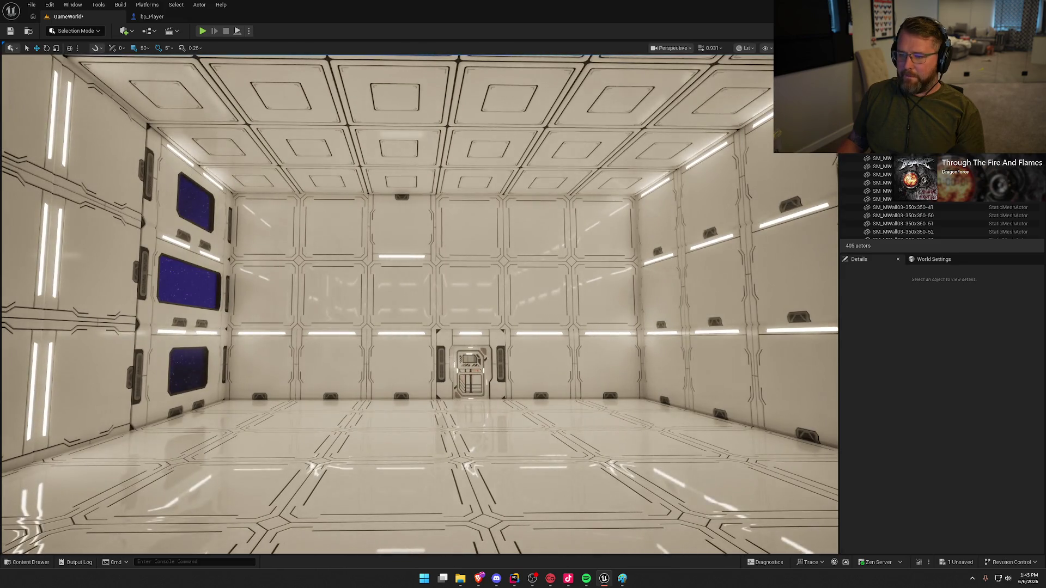
scroll(713, 250, "up", 5)
left_click(441, 248)
left_click(520, 256, "ctrl")
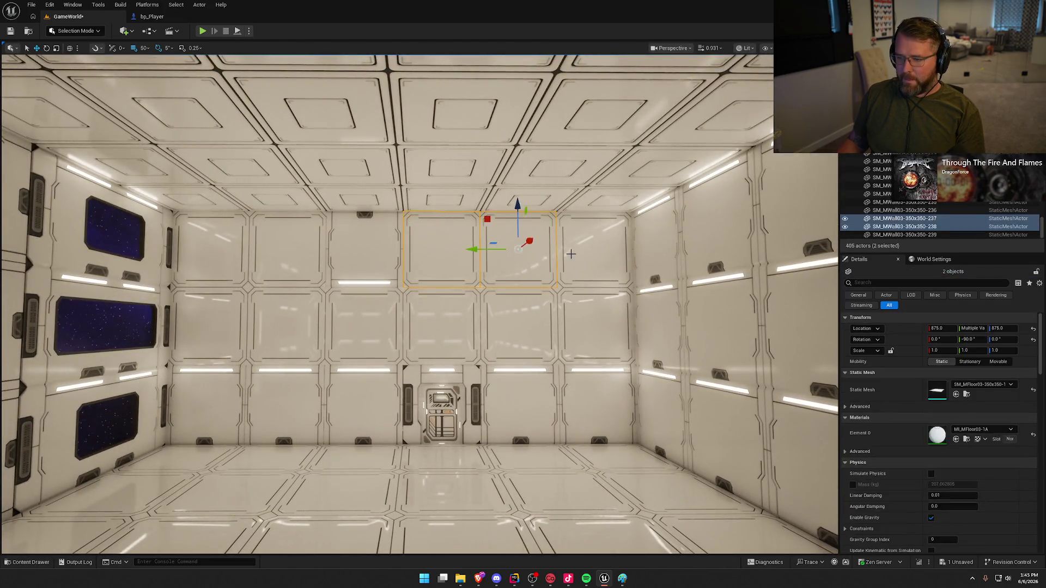
left_click(571, 253, "ctrl")
left_click(279, 251, "ctrl")
left_click(220, 247, "ctrl")
key("Delete")
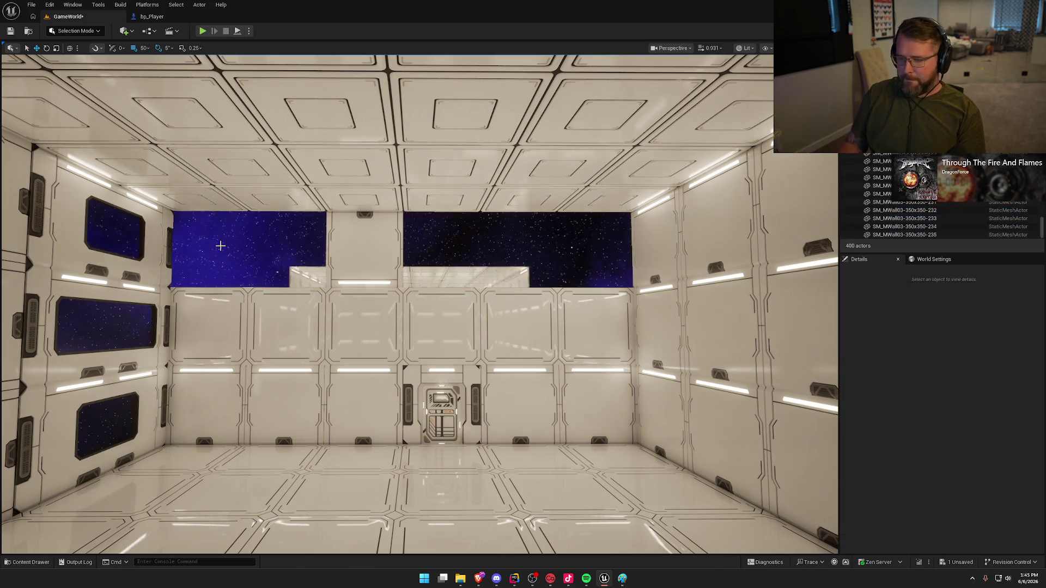
- Copy the flipped top-row panel left, then copy three panels rightward to complete the row
left_click(385, 234)
left_click_drag(320, 209, 165, 212)
left_click(287, 250, "ctrl")
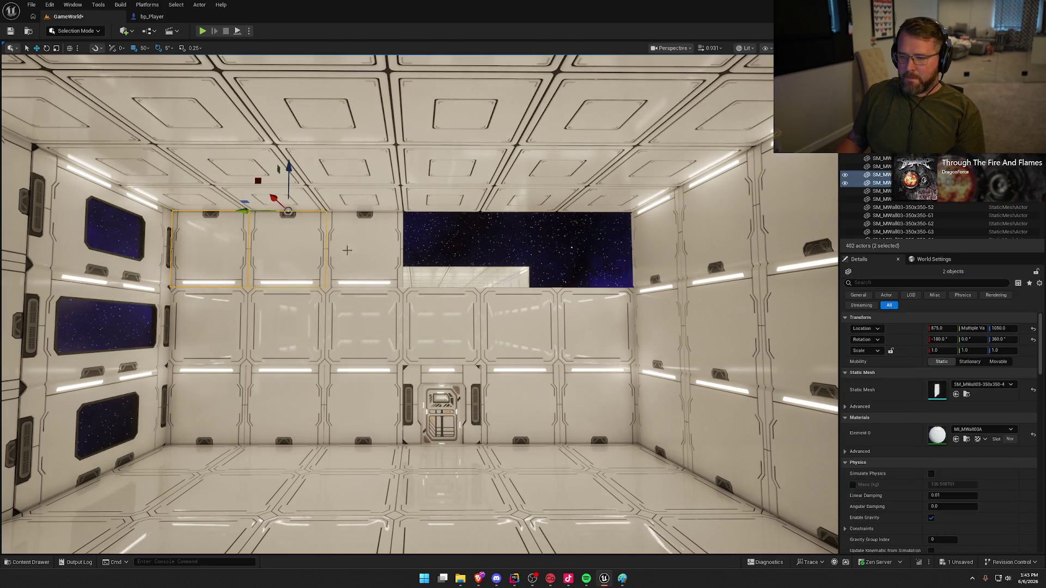
left_click(353, 248, "ctrl")
left_click_drag(321, 213, 553, 199)
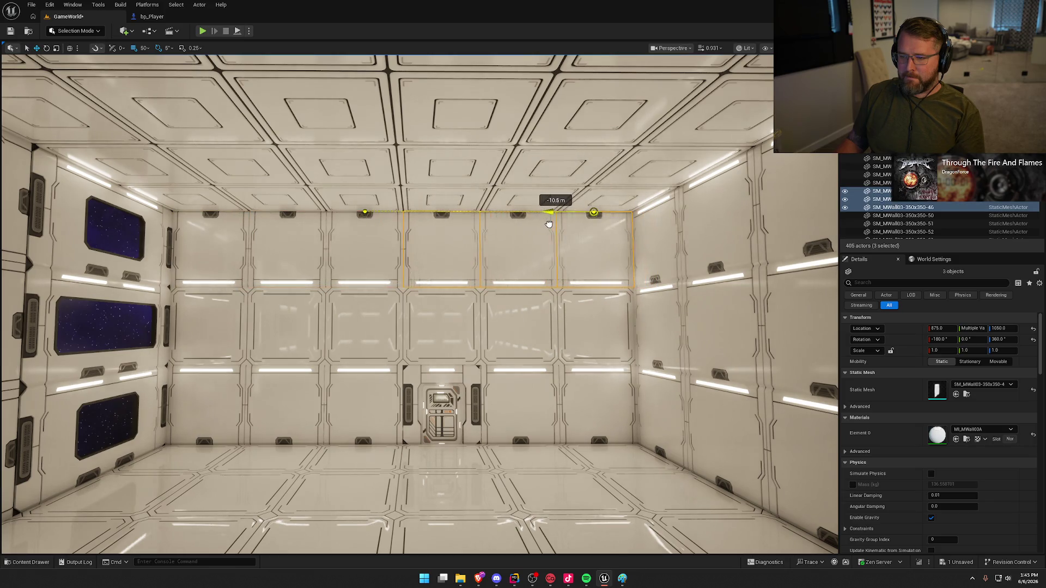
key("Escape")
scroll(560, 402, "down", 5)
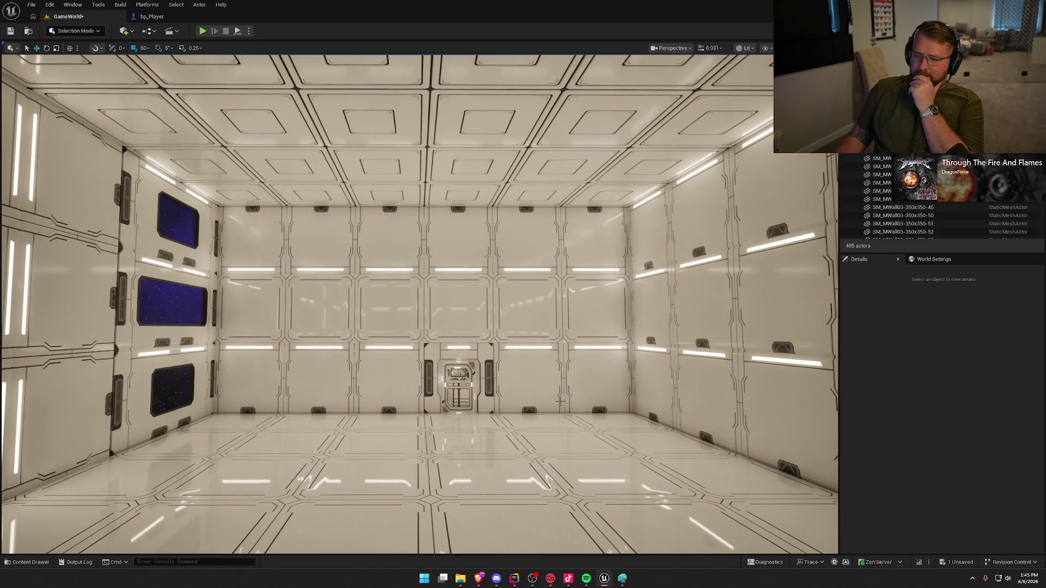
key("ctrl+space")
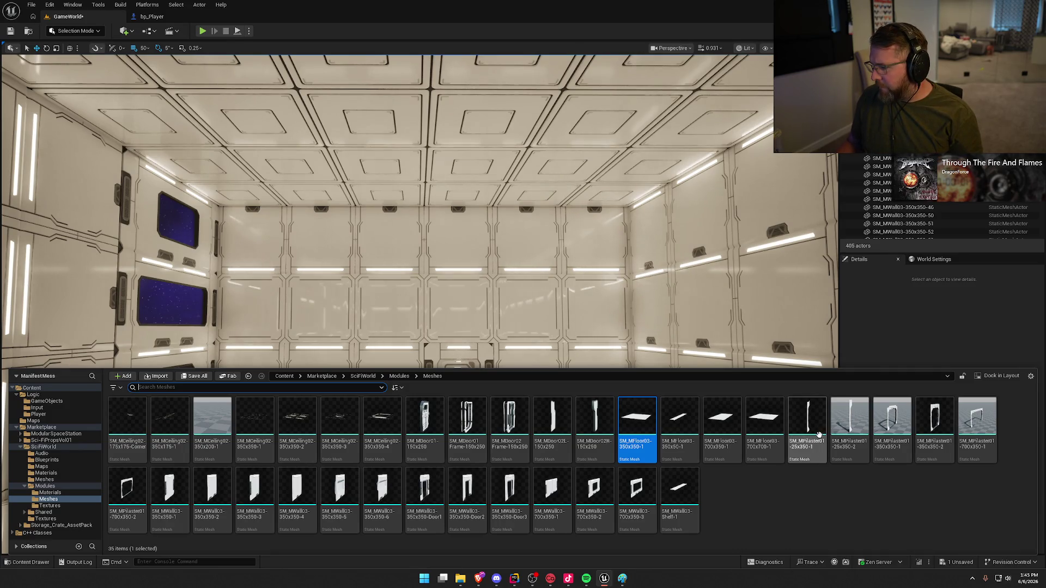
- Place SM_MPilaster01 beside the door, rotate it 90°, and with snap 5 move it 15 cm to the wall
mouse_move(817, 431)
left_mouse_down()
mouse_move(599, 425)
mouse_move(333, 437)
mouse_move(381, 349)
left_mouse_up()
key("e")
key("w")
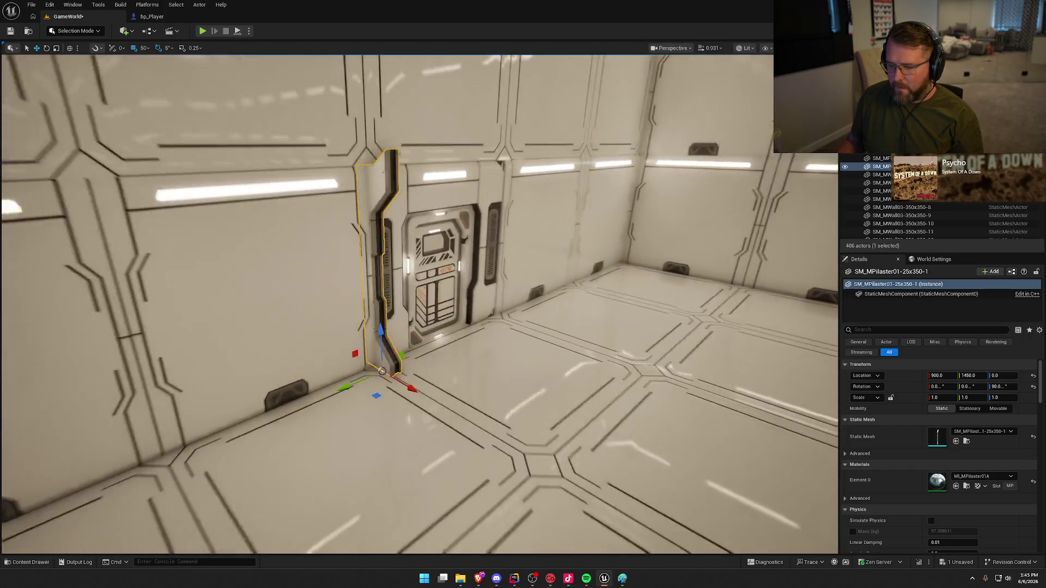
left_click(142, 48)
left_click(158, 79)
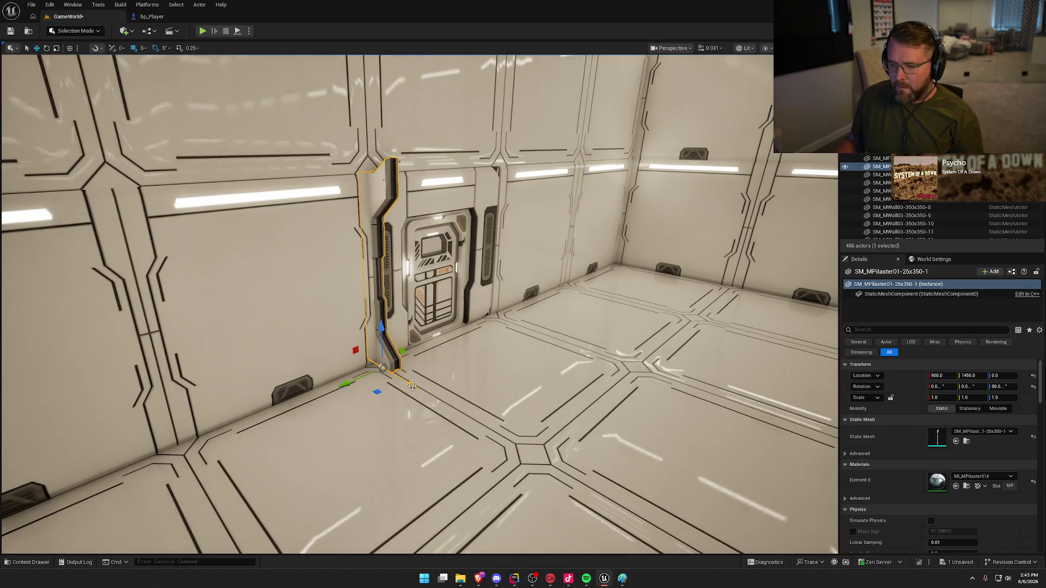
left_click_drag(413, 386, 415, 396)
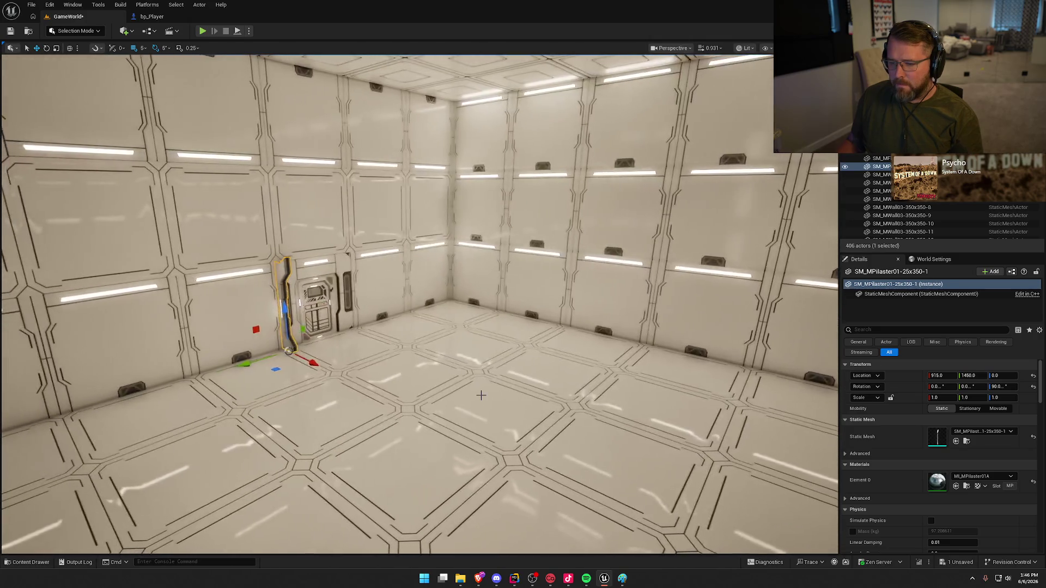
key("Escape")
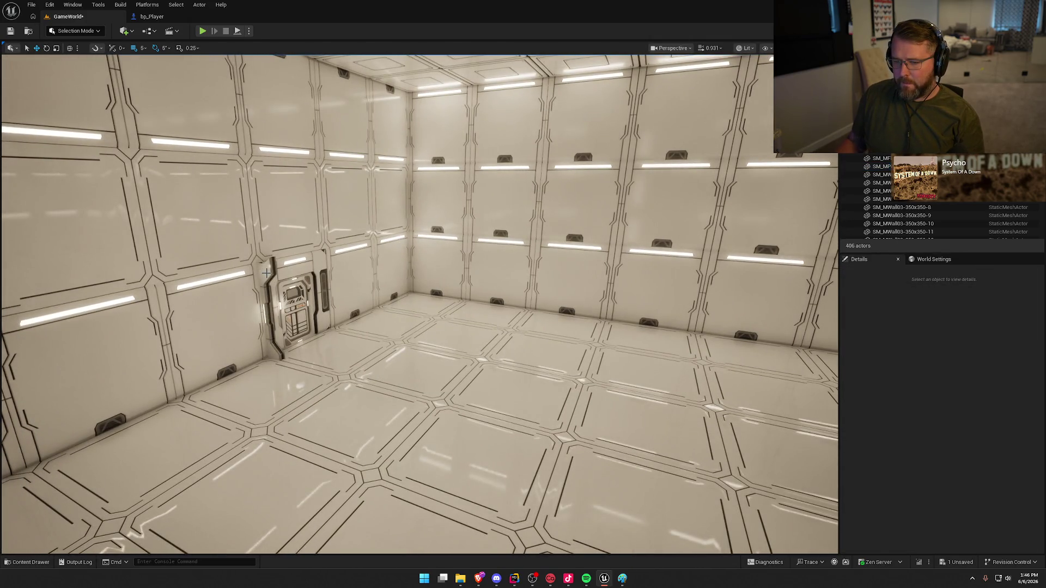
- Scale the pilaster to Z 3.0 for ceiling height and widen it to Y 1.35
left_click(267, 273)
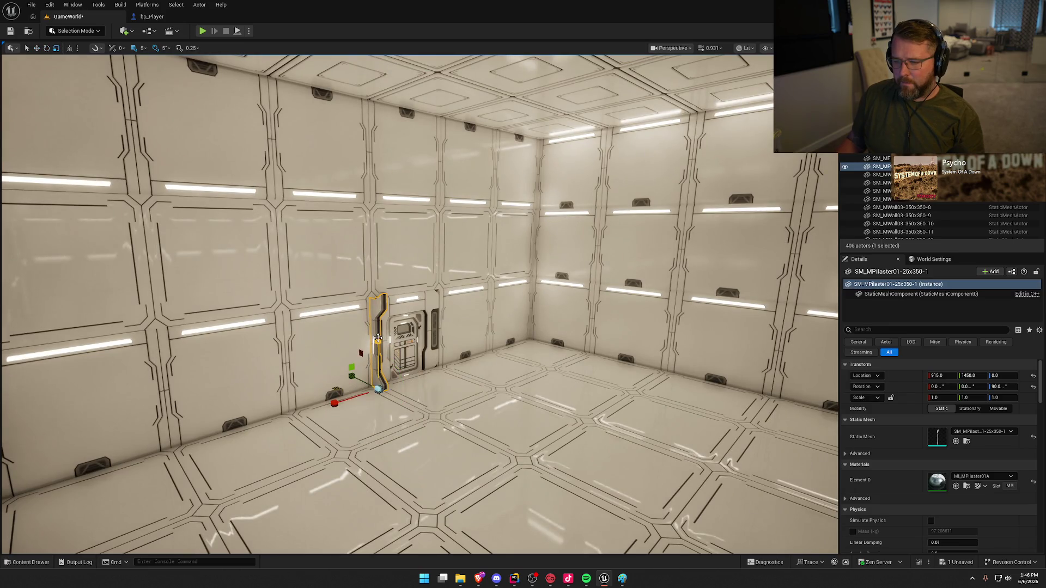
left_click_drag(377, 336, 374, 246)
key("Escape")
left_click_drag(514, 361, 452, 273)
left_click(417, 404)
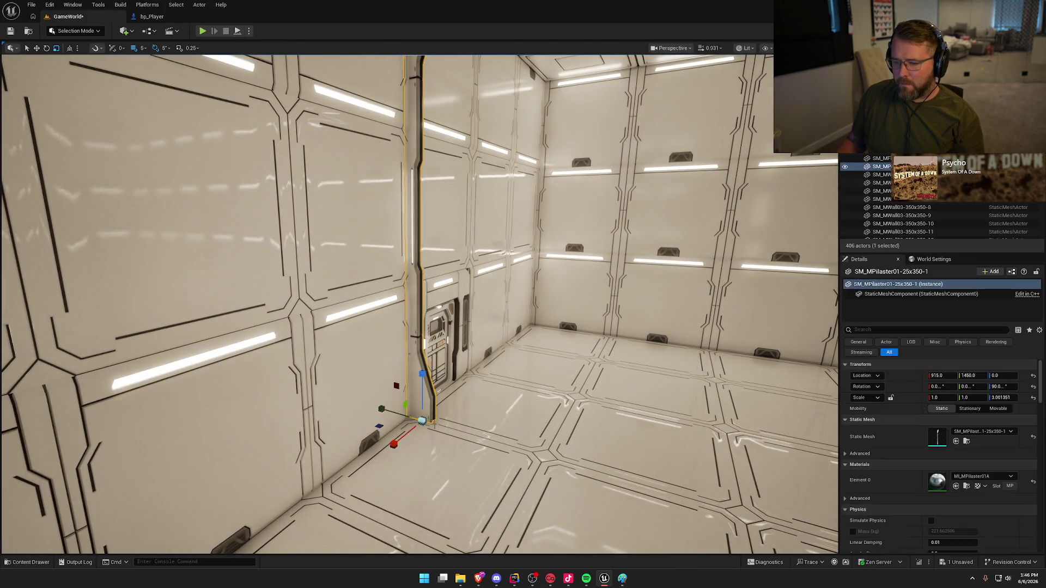
left_click_drag(379, 408, 366, 403)
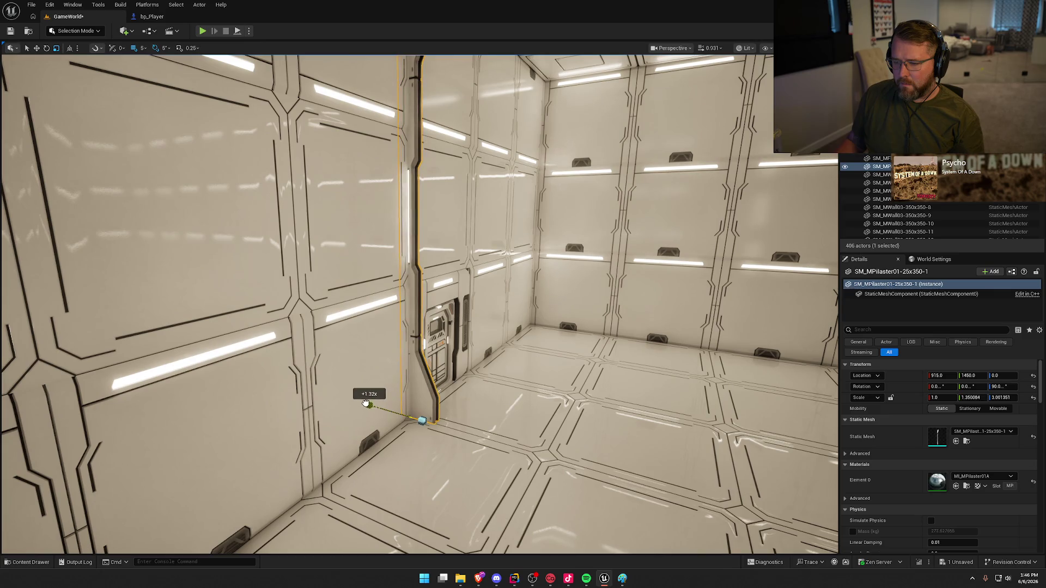
mouse_move(463, 432)
left_mouse_down()
mouse_move(435, 414)
mouse_move(357, 414)
mouse_move(534, 374)
left_mouse_up()
key("Escape")
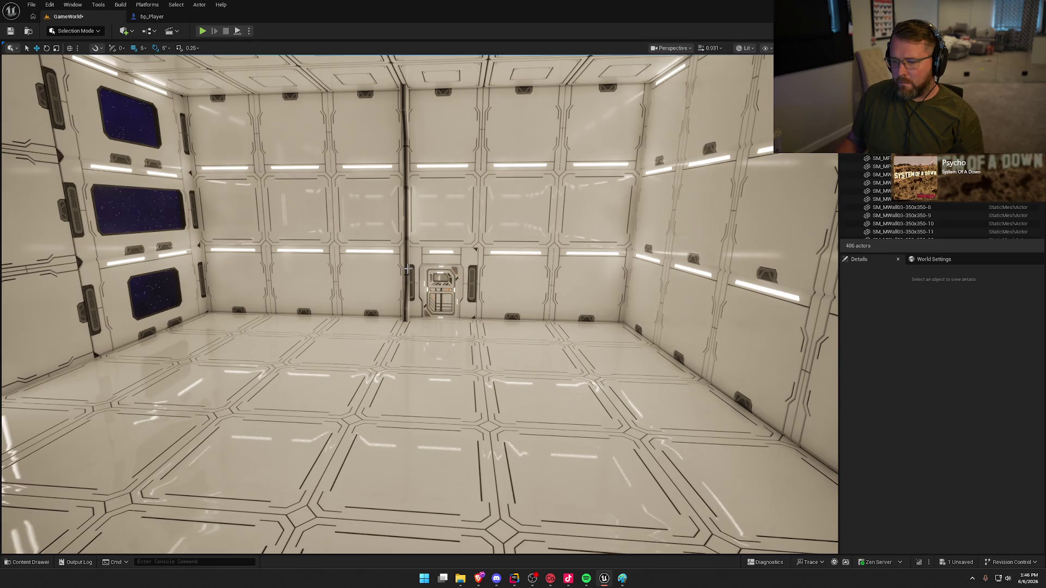
- With grid snap 50, copy the pilaster twice in 3.5 m steps along the wall
left_click(407, 269)
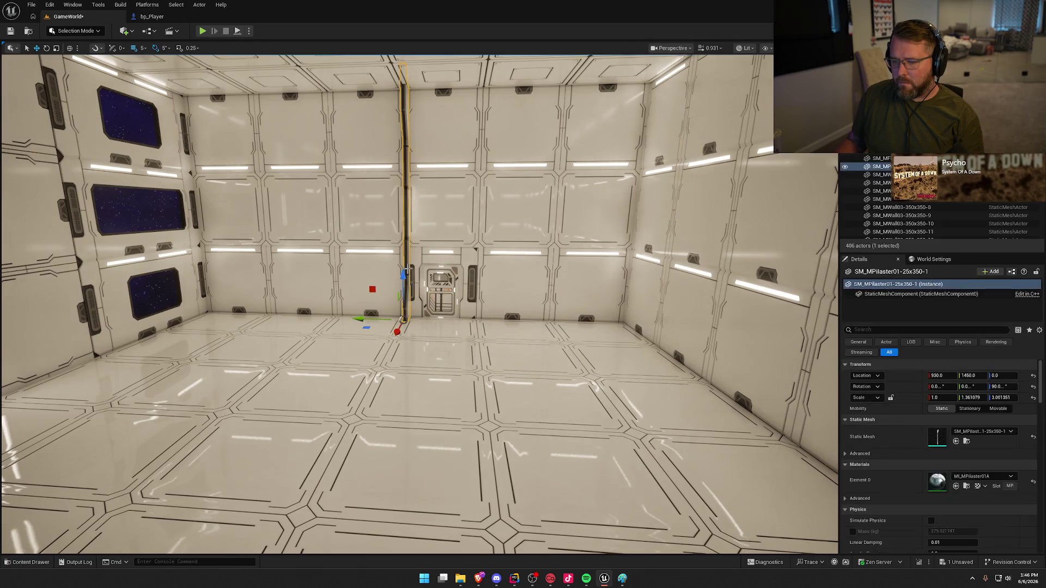
left_click(143, 48)
left_click(163, 95)
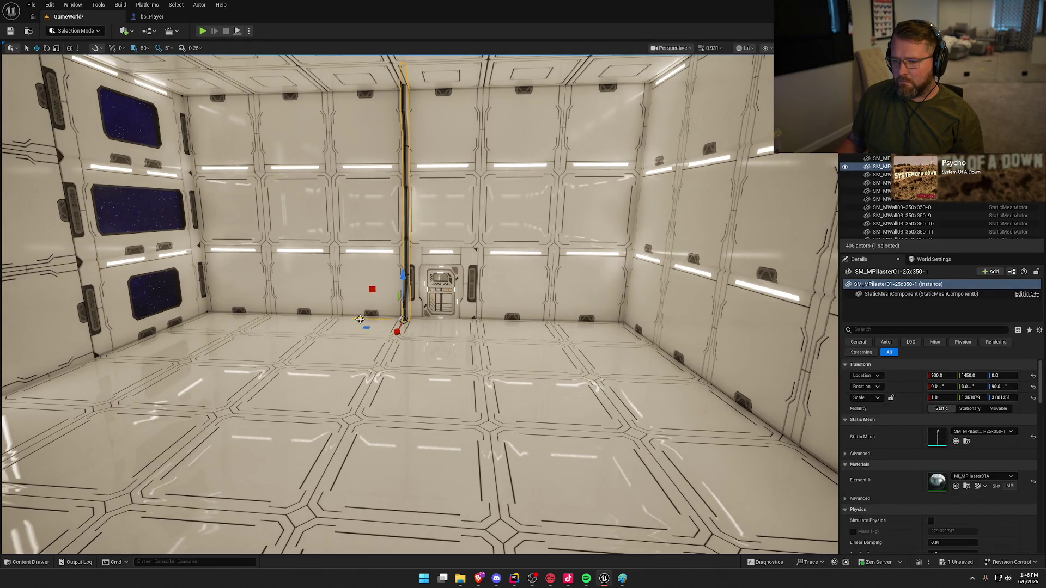
mouse_move(360, 319)
left_mouse_down()
mouse_move(434, 324)
mouse_move(403, 355)
mouse_move(371, 360)
mouse_move(386, 335)
left_mouse_up()
key("Escape")
left_click(426, 362)
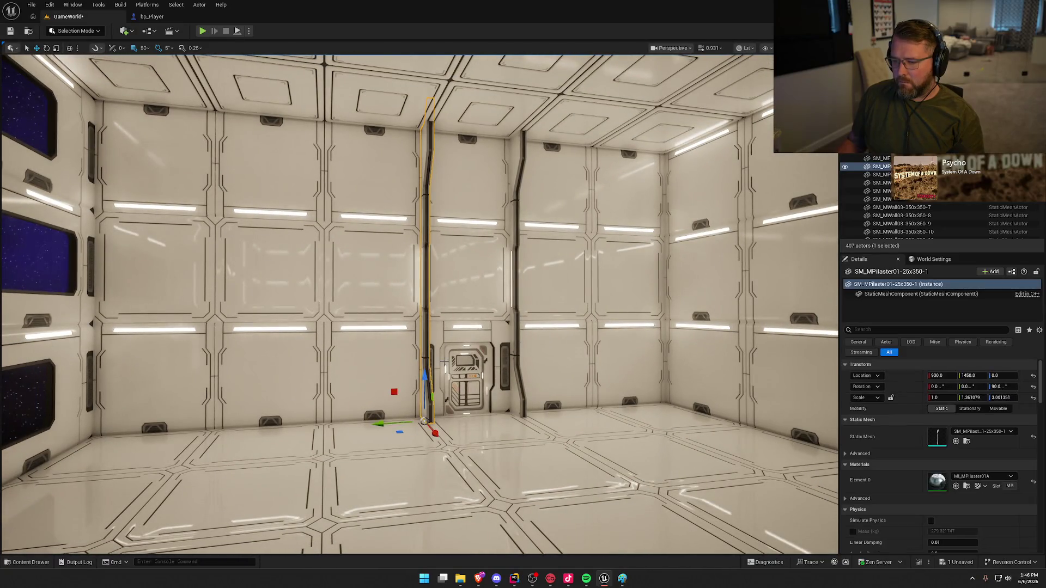
left_click_drag(381, 423, 276, 430)
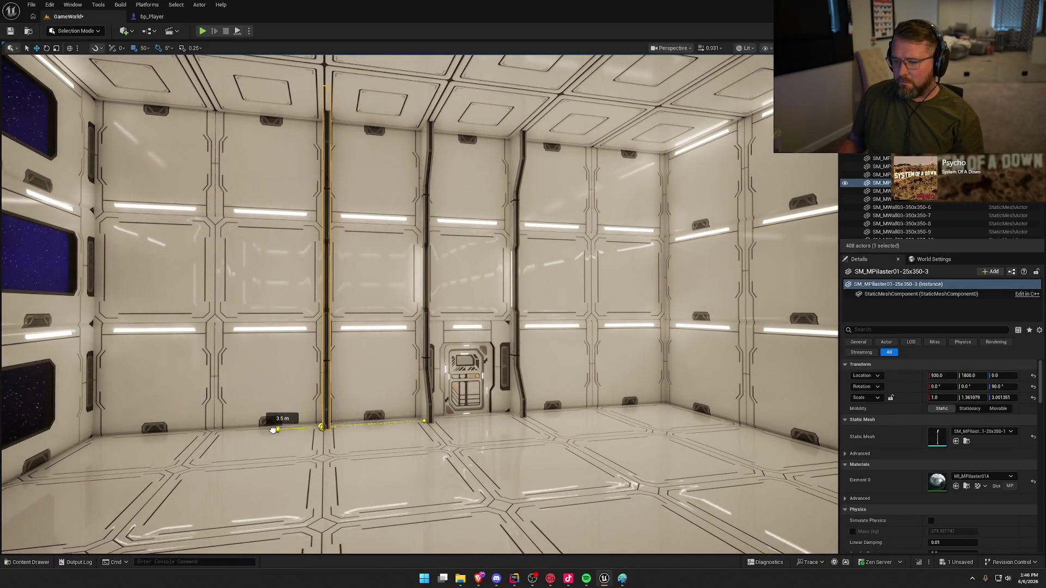
mouse_move(357, 423)
left_mouse_down()
mouse_move(276, 413)
mouse_move(222, 423)
left_mouse_up()
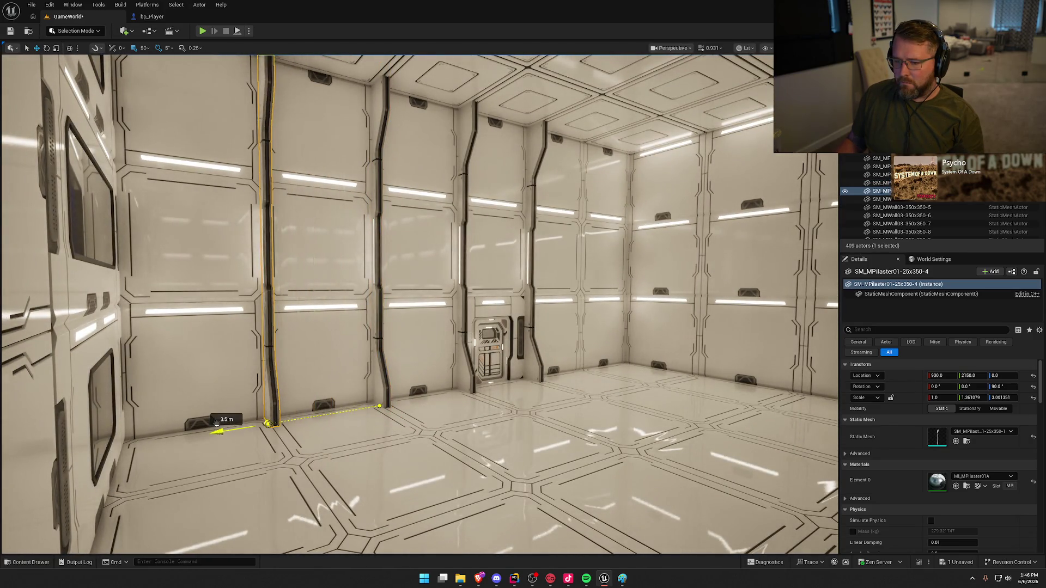
key("Escape")
- Copy the pilaster right of the door further along the back wall
mouse_move(420, 304)
left_mouse_down()
mouse_move(420, 343)
mouse_move(403, 305)
mouse_move(371, 305)
left_mouse_up()
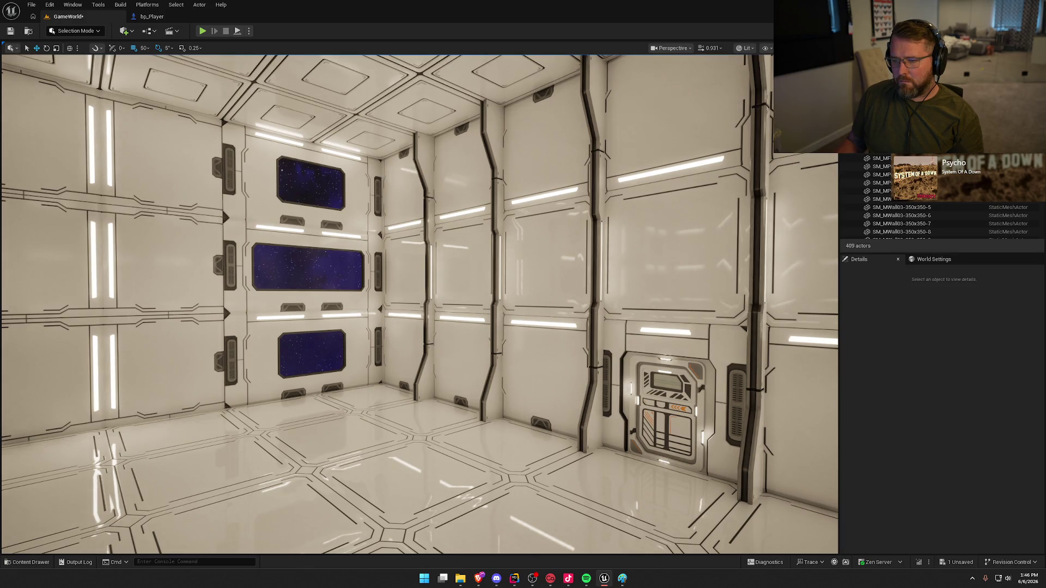
mouse_move(522, 177)
left_mouse_down()
mouse_move(566, 196)
mouse_move(521, 178)
left_mouse_up()
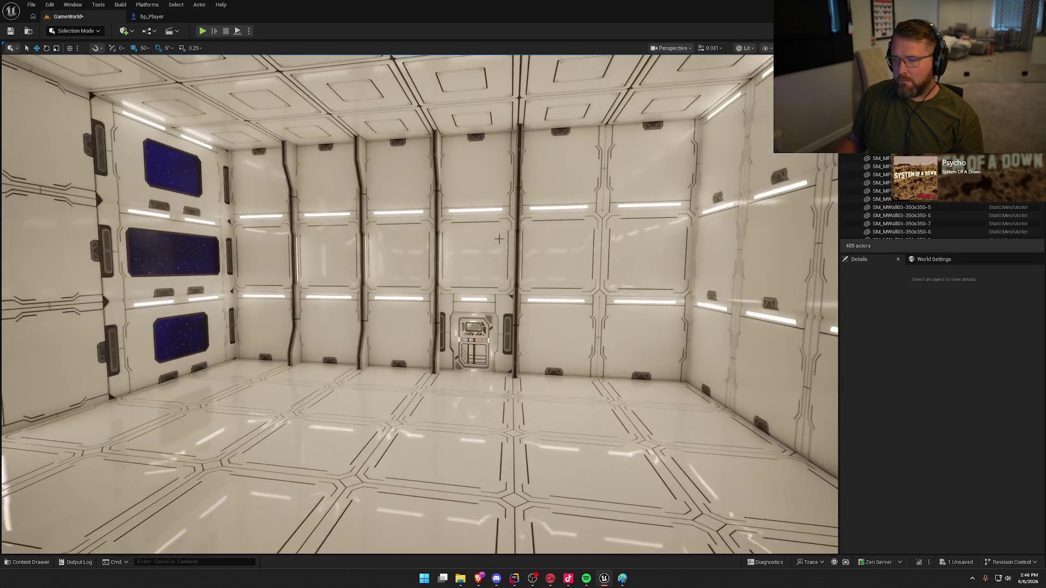
left_click(518, 171)
mouse_move(433, 375)
left_mouse_down()
mouse_move(452, 349)
mouse_move(433, 374)
mouse_move(525, 362)
mouse_move(567, 381)
mouse_move(567, 415)
left_mouse_up()
key("Escape")
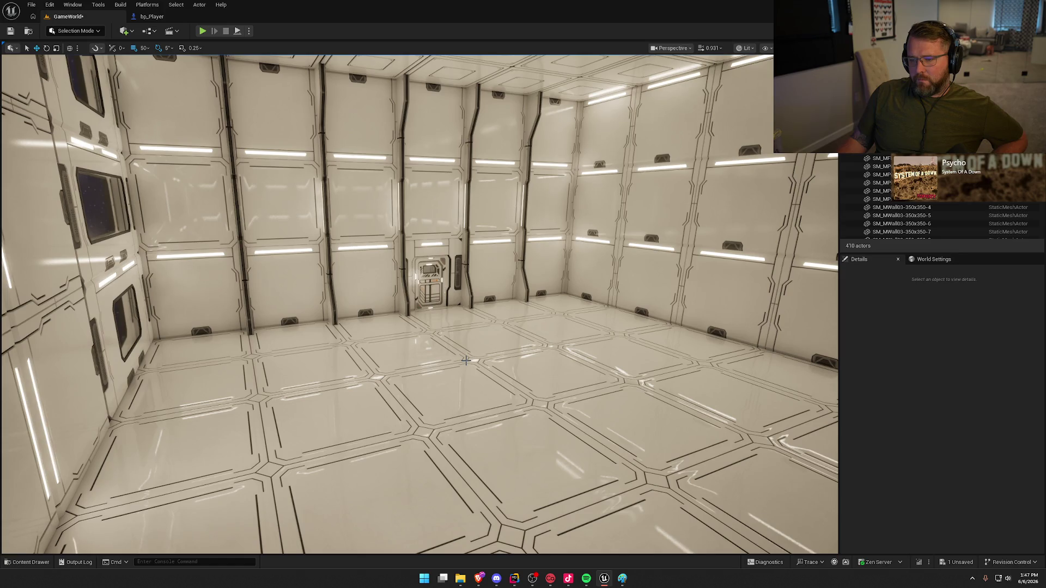
- Fly forward to inspect the ceiling and the left wall
mouse_move(470, 354)
left_mouse_down()
mouse_move(463, 306)
mouse_move(410, 297)
mouse_move(389, 178)
left_mouse_up()
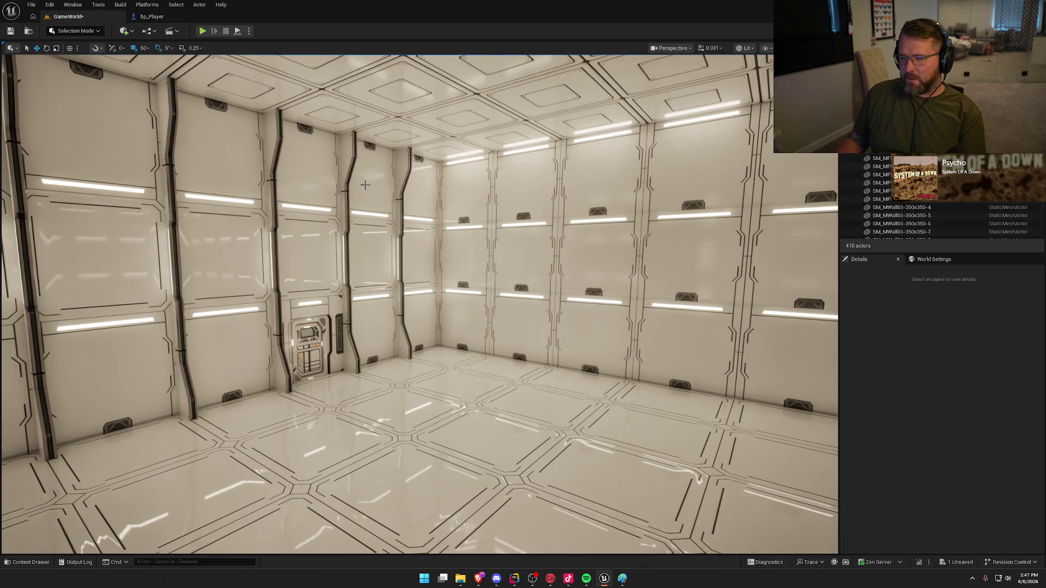
left_click_drag(518, 229, 490, 212)
key("ctrl+space")
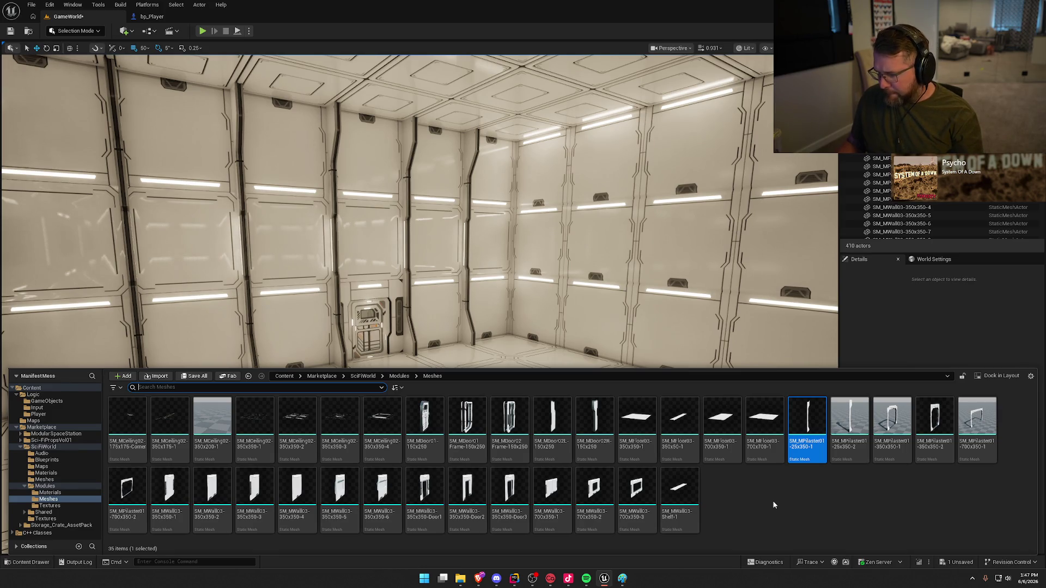
key("ctrl+space")
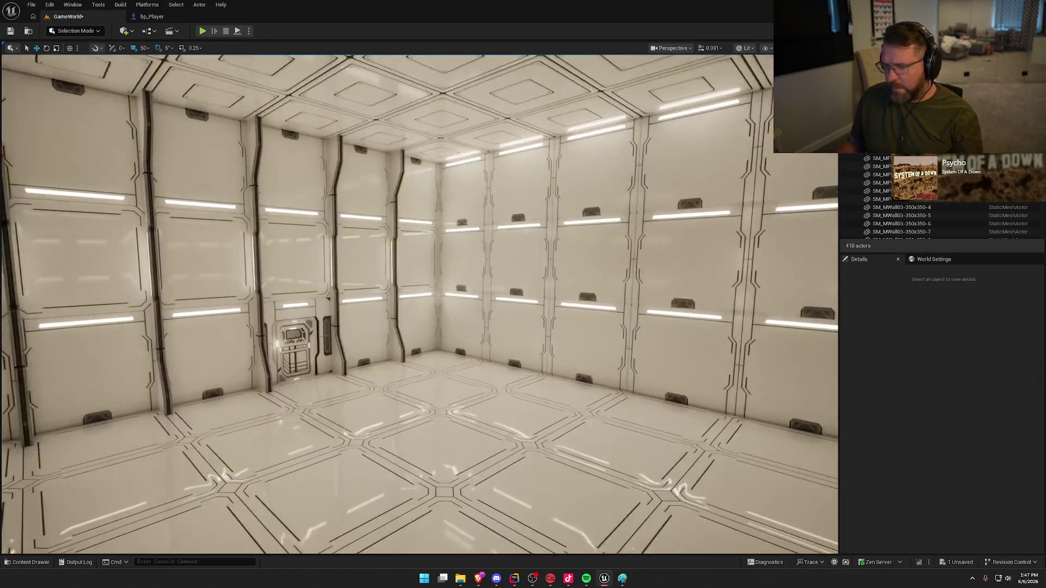
- Fly down the corridor and delete BP_SkySphere
mouse_move(767, 498)
left_mouse_down()
mouse_move(681, 461)
mouse_move(566, 325)
left_mouse_up()
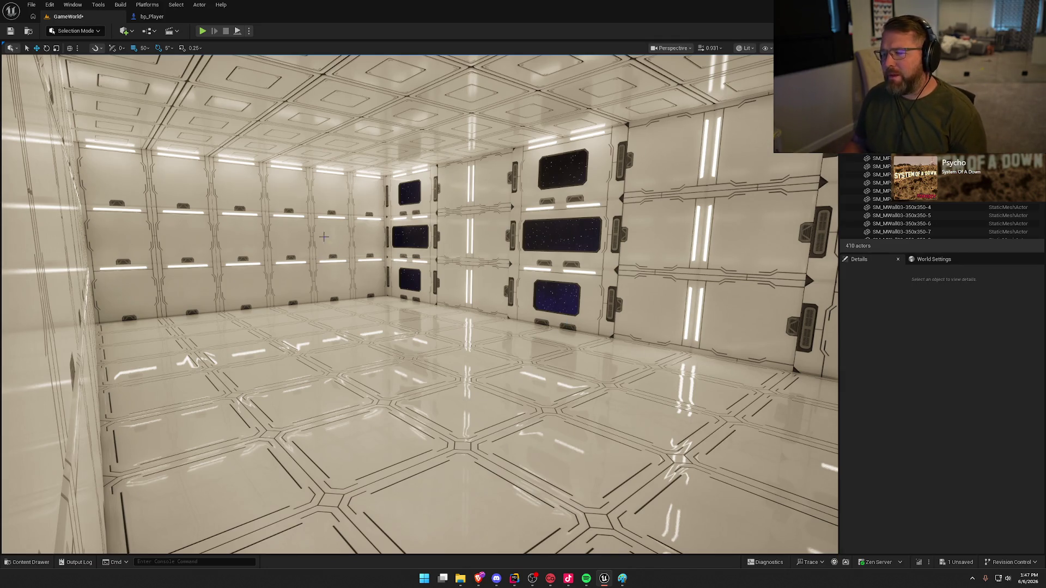
mouse_move(324, 236)
left_mouse_down()
mouse_move(436, 218)
mouse_move(399, 231)
left_mouse_up()
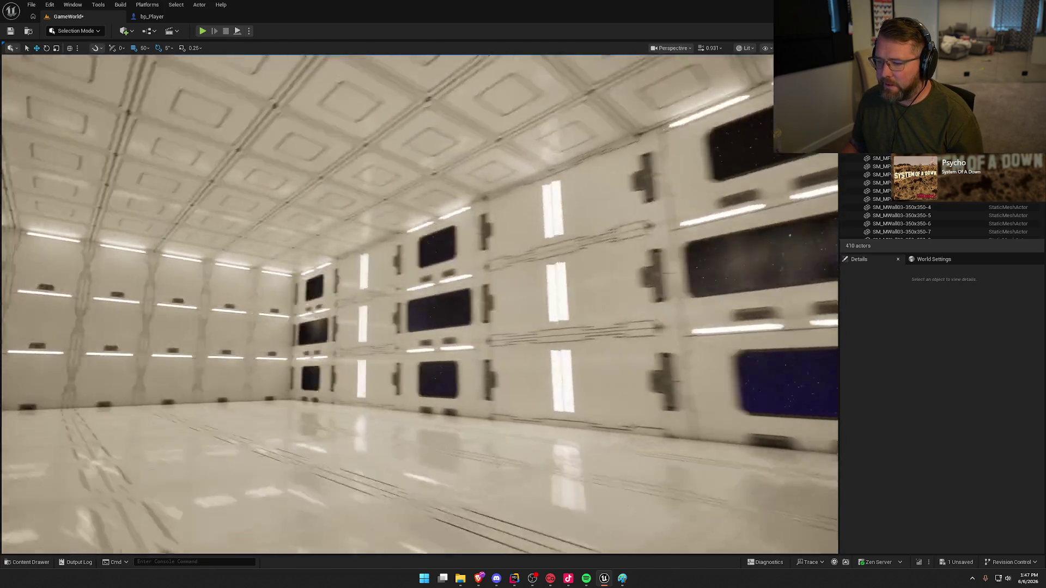
left_click_drag(419, 305, 491, 305)
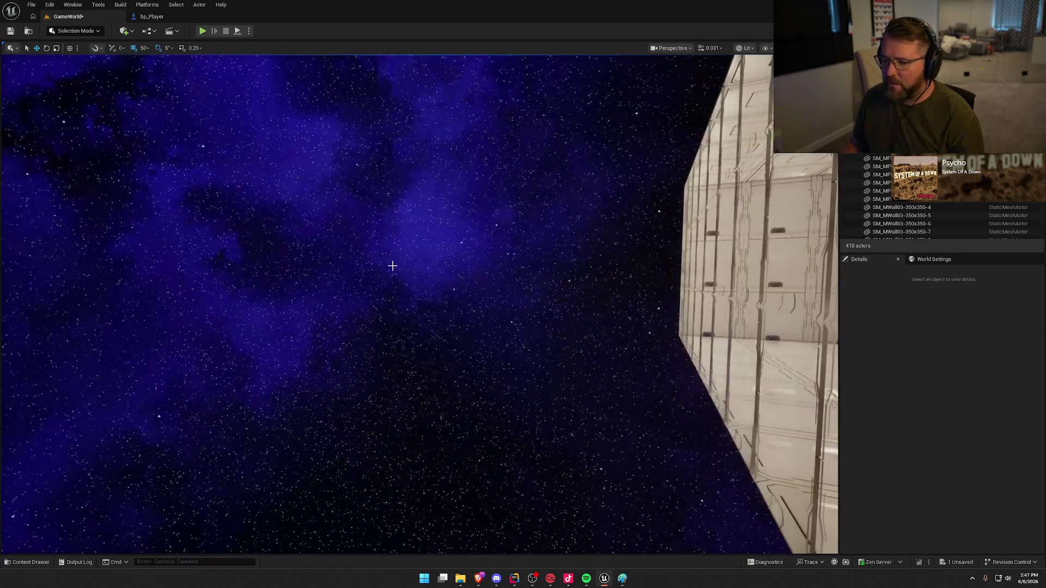
left_click(392, 264)
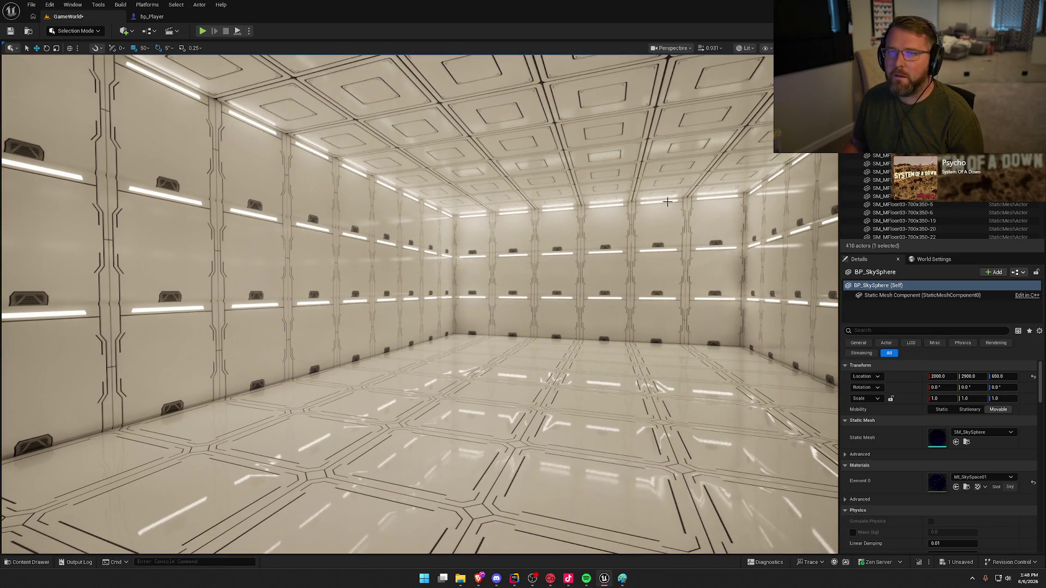
key("Delete")
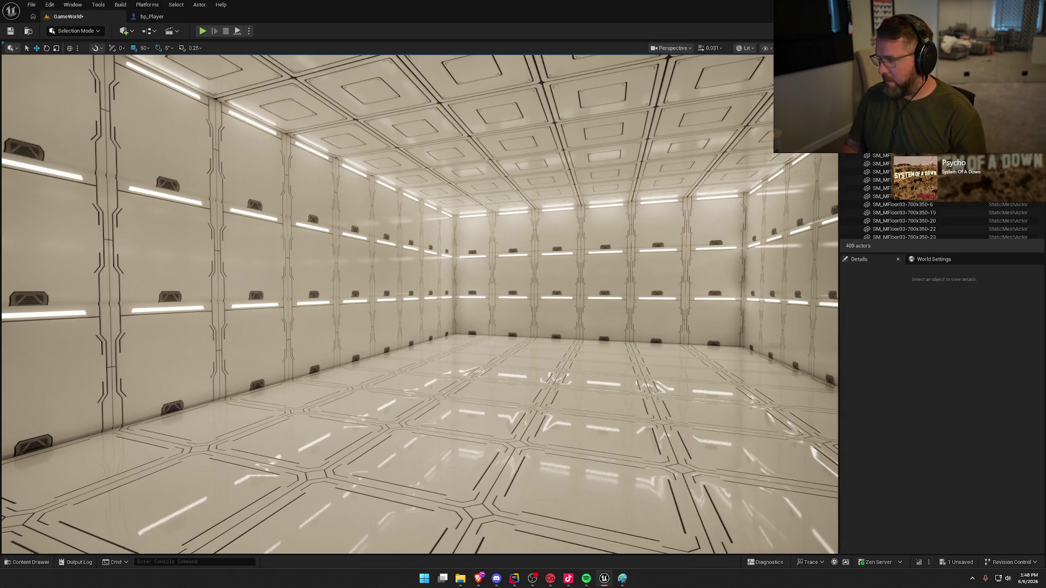
- Fly through the door into the large room and select the door at the corridor's end
mouse_move(550, 328)
left_mouse_down()
mouse_move(572, 341)
mouse_move(490, 338)
mouse_move(600, 338)
left_mouse_up()
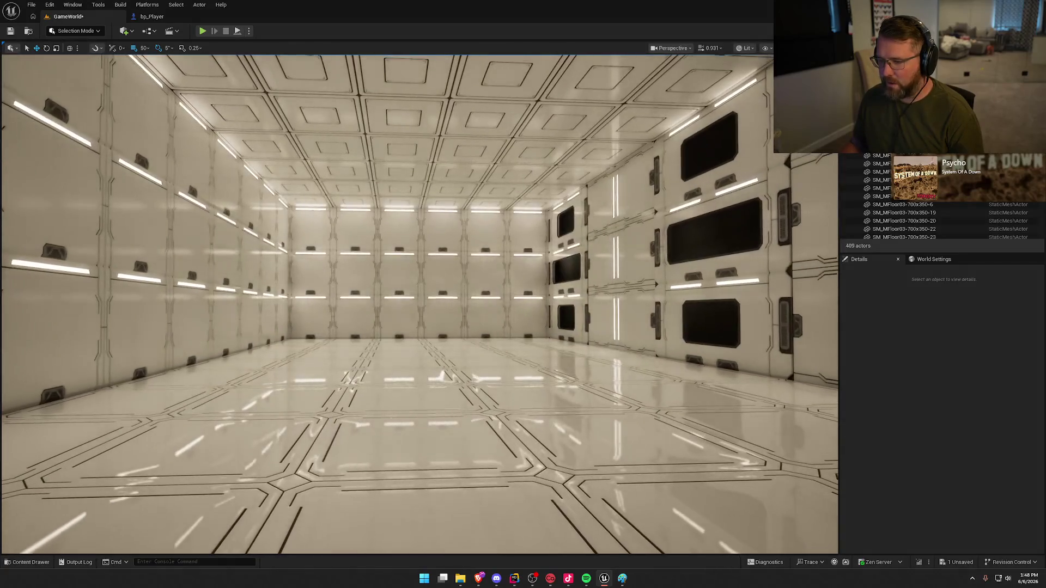
mouse_move(599, 338)
left_mouse_down()
mouse_move(518, 338)
mouse_move(550, 341)
mouse_move(547, 322)
left_mouse_up()
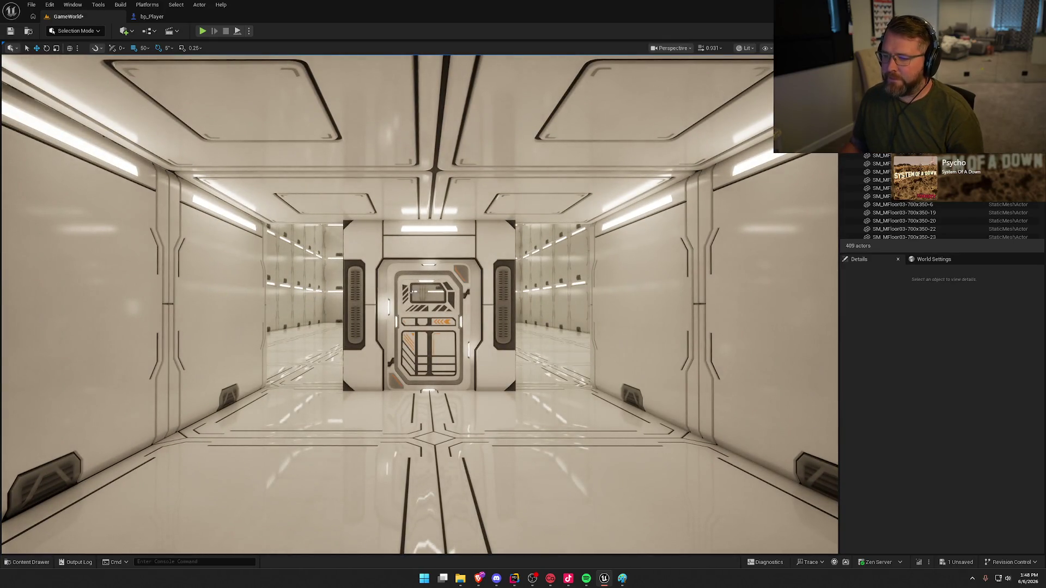
mouse_move(413, 292)
left_mouse_down()
mouse_move(419, 259)
mouse_move(438, 240)
mouse_move(300, 243)
mouse_move(308, 180)
mouse_move(310, 196)
mouse_move(207, 203)
mouse_move(223, 202)
left_mouse_up()
mouse_move(416, 370)
left_mouse_down()
mouse_move(416, 349)
mouse_move(436, 345)
mouse_move(420, 343)
mouse_move(433, 342)
mouse_move(491, 378)
mouse_move(354, 378)
mouse_move(414, 376)
mouse_move(376, 376)
mouse_move(387, 376)
left_mouse_up()
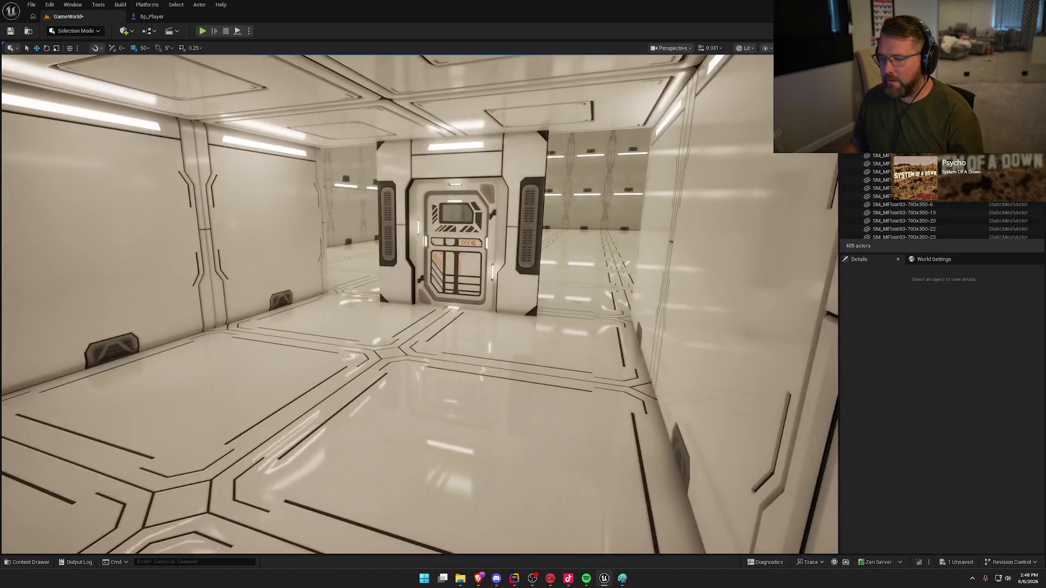
left_click_drag(490, 347, 467, 347)
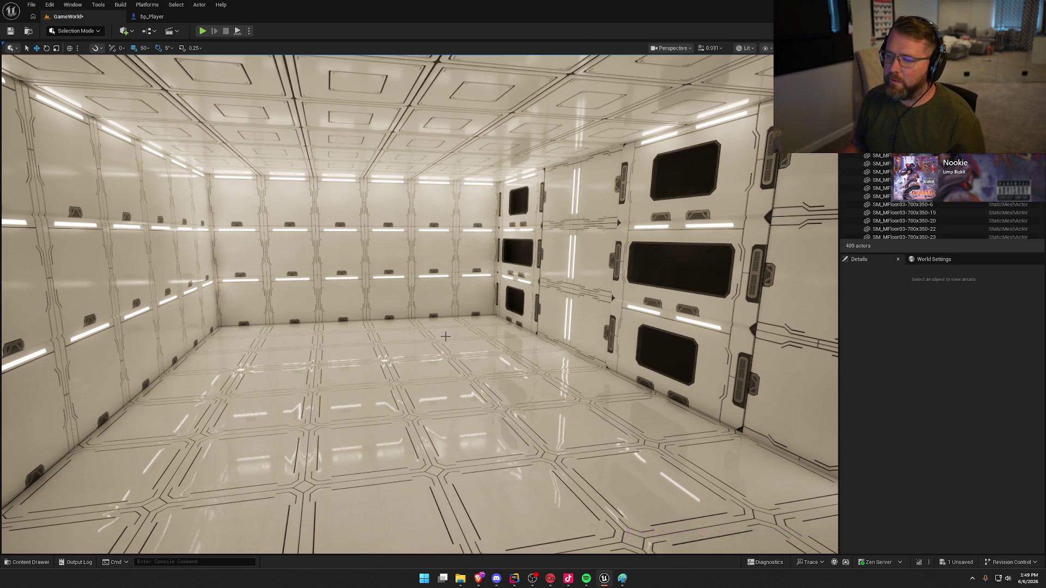
left_click_drag(445, 337, 150, 245)
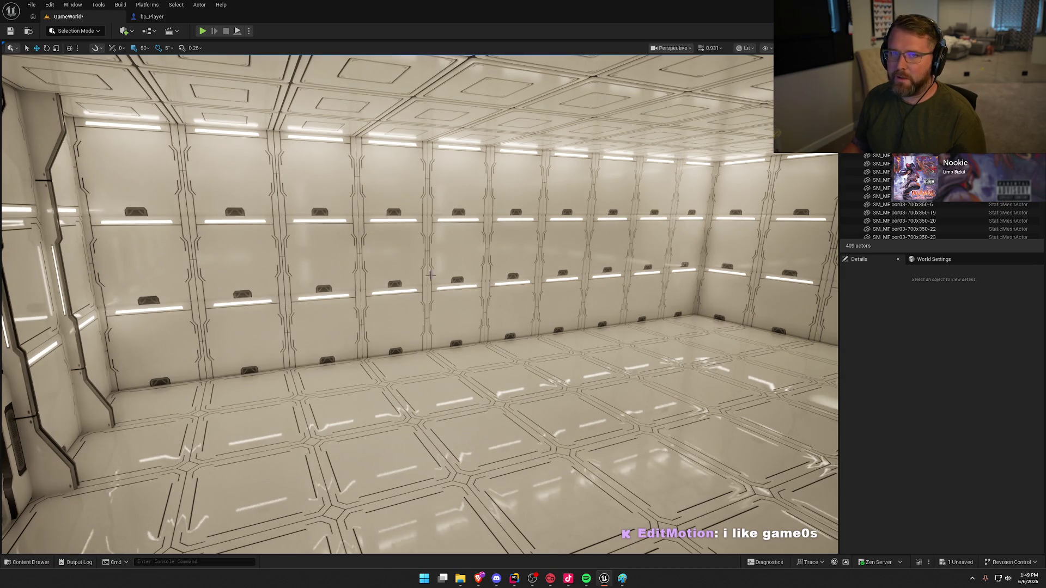
left_click_drag(431, 276, 708, 286)
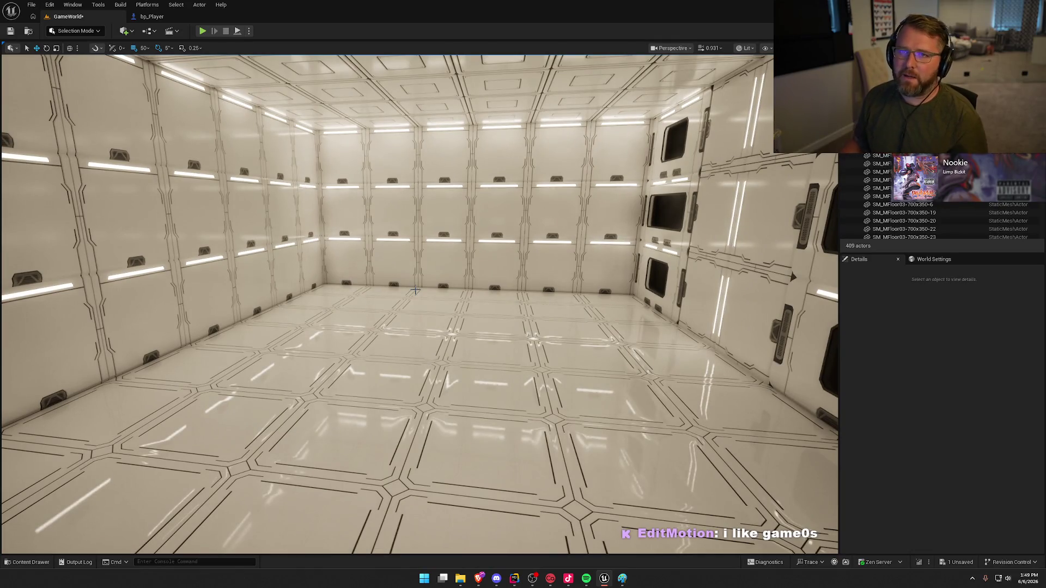
mouse_move(355, 253)
left_mouse_down()
mouse_move(348, 207)
mouse_move(262, 196)
mouse_move(283, 196)
mouse_move(283, 147)
left_mouse_up()
mouse_move(430, 204)
left_mouse_down()
mouse_move(414, 207)
mouse_move(430, 204)
left_mouse_up()
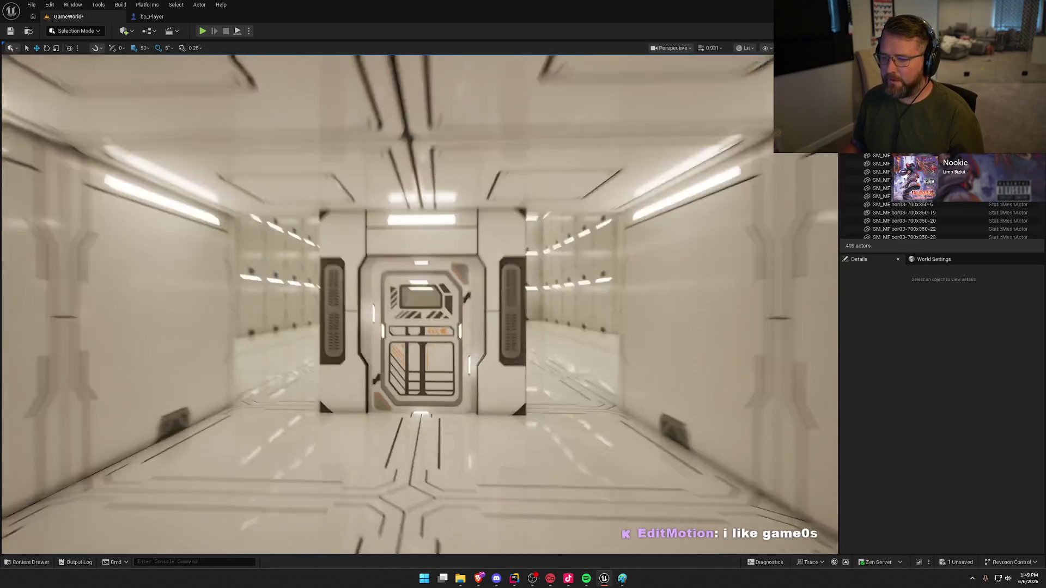
left_click(430, 203)
- Delete the grouped end door, confirming the Delete Referenced Actor prompt, and switch to Top view
key("Delete")
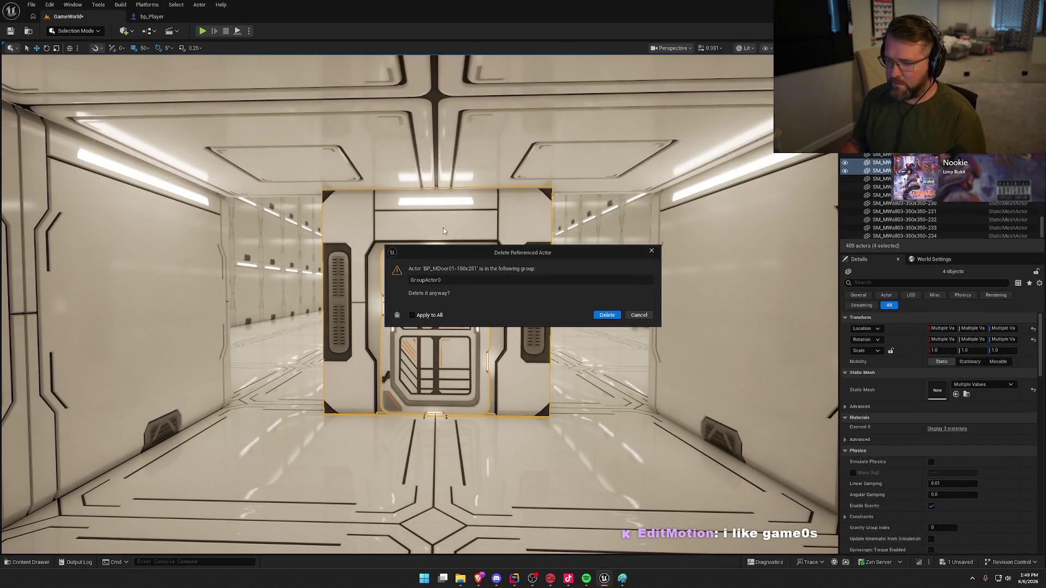
left_click(604, 319)
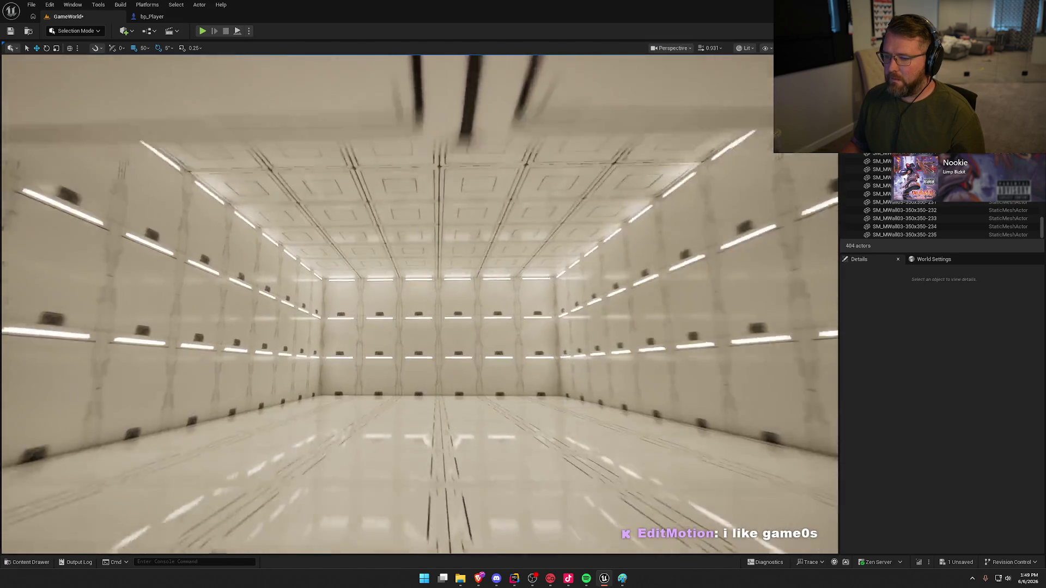
mouse_move(419, 305)
left_mouse_down()
mouse_move(420, 348)
mouse_move(420, 327)
mouse_move(376, 381)
left_mouse_up()
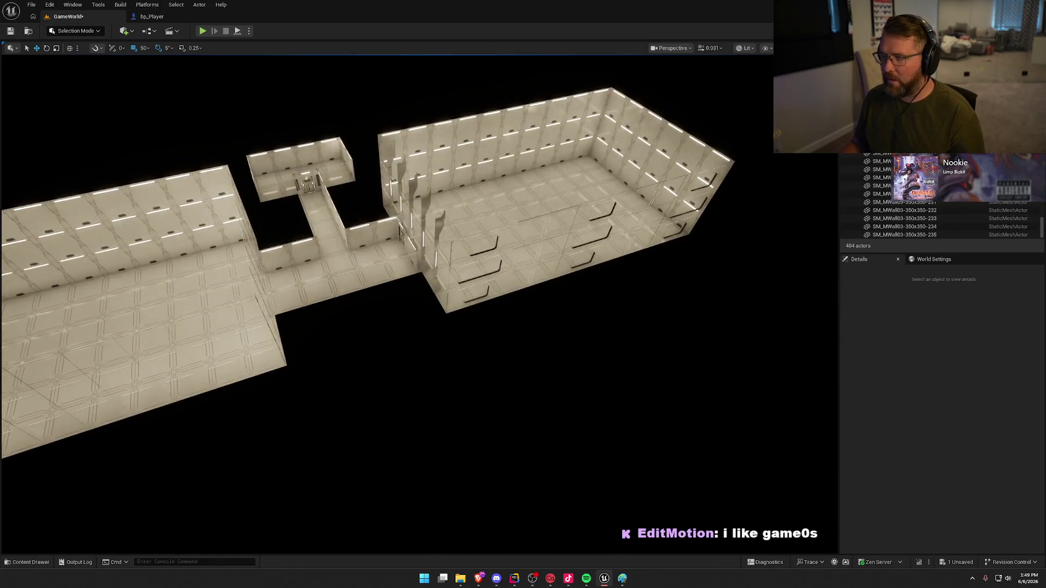
mouse_move(309, 246)
left_mouse_down()
mouse_move(365, 256)
mouse_move(309, 245)
left_mouse_up()
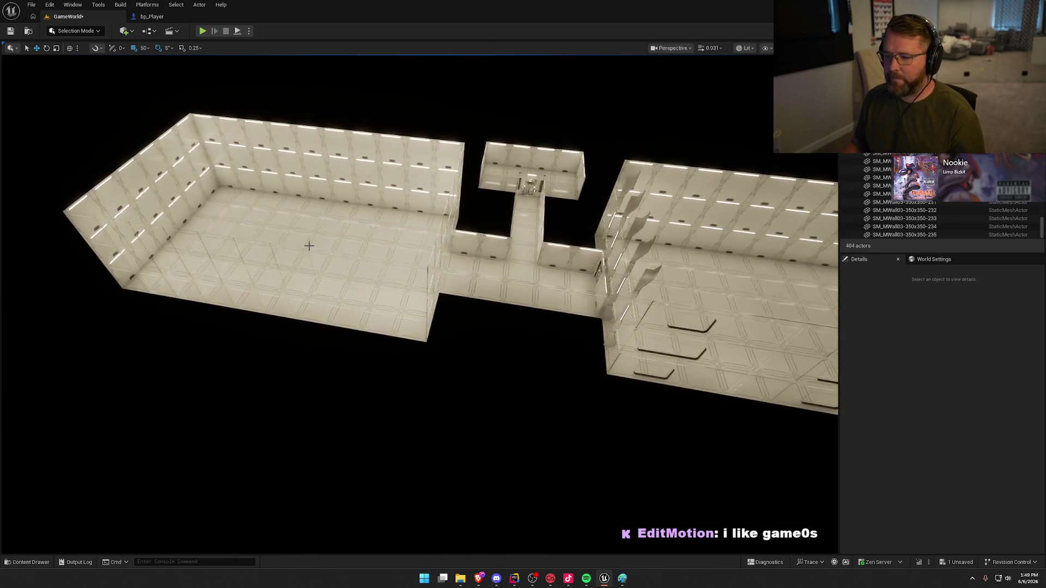
left_click(309, 246)
left_click(689, 48)
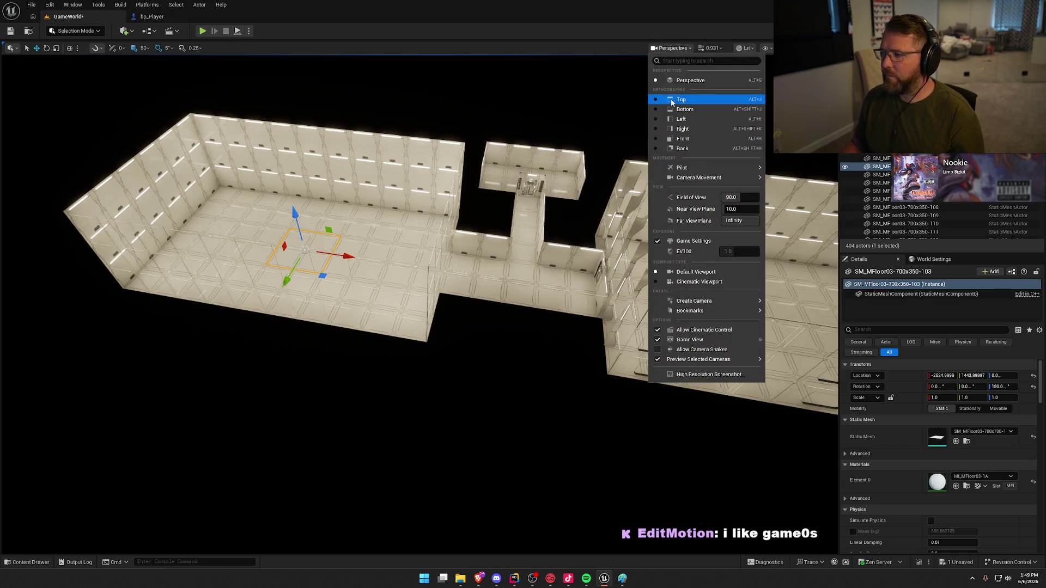
left_click(681, 100)
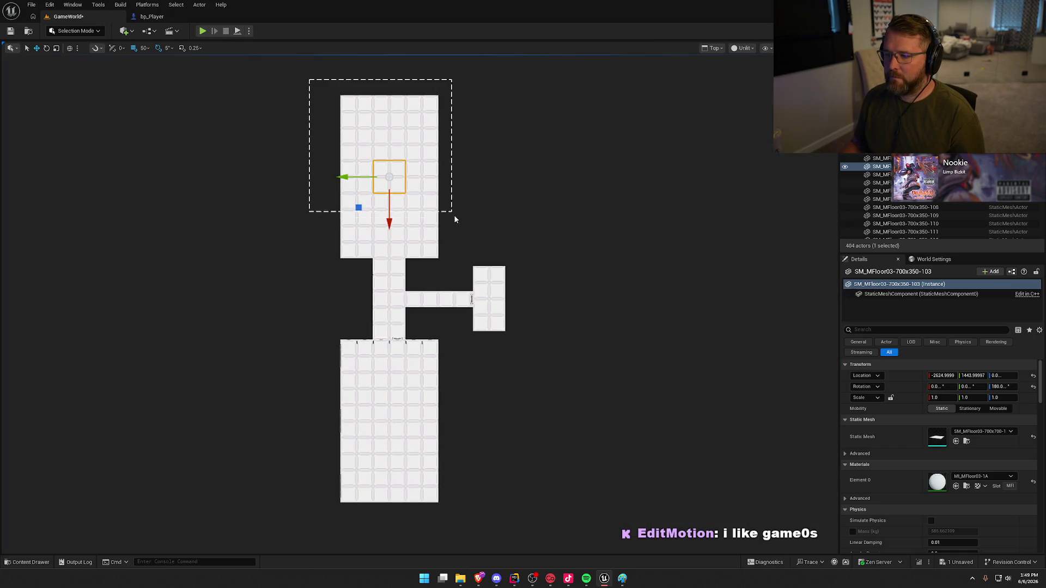
- Delete the upper room's floor tiles in Top view and return to Perspective
left_click_drag(458, 244, 459, 249)
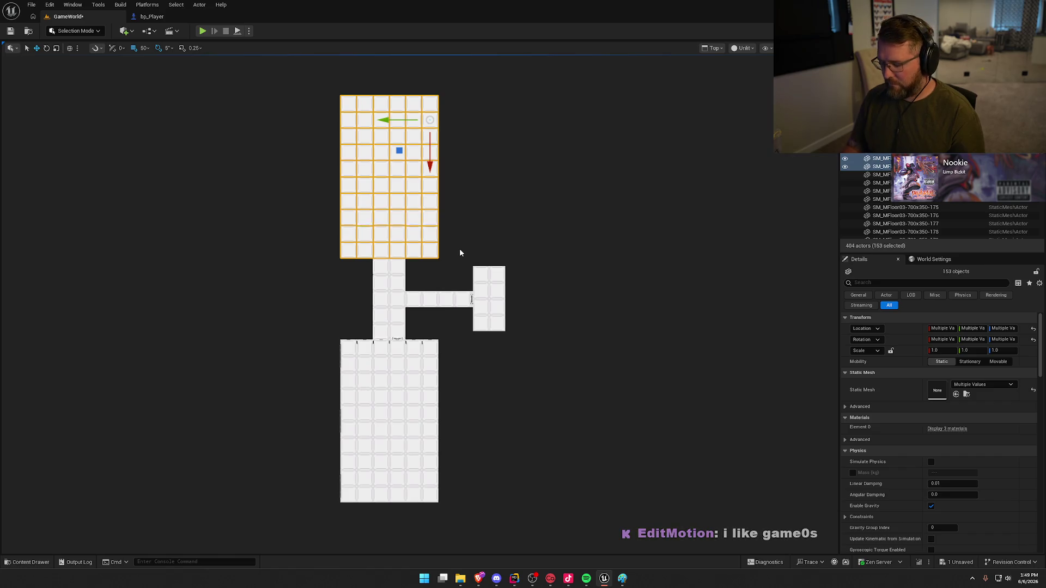
key("Delete")
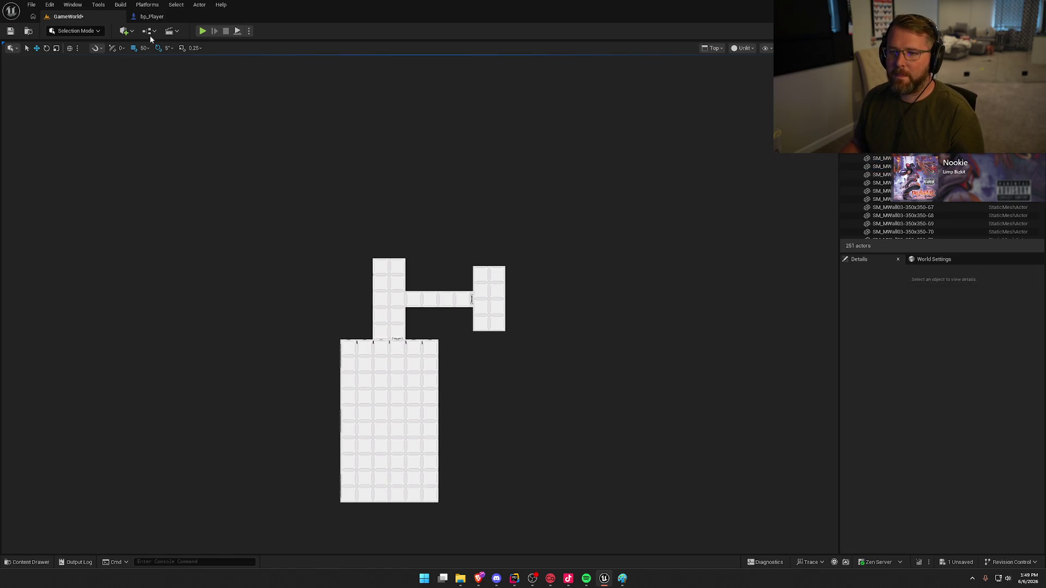
left_click(713, 48)
left_click(719, 80)
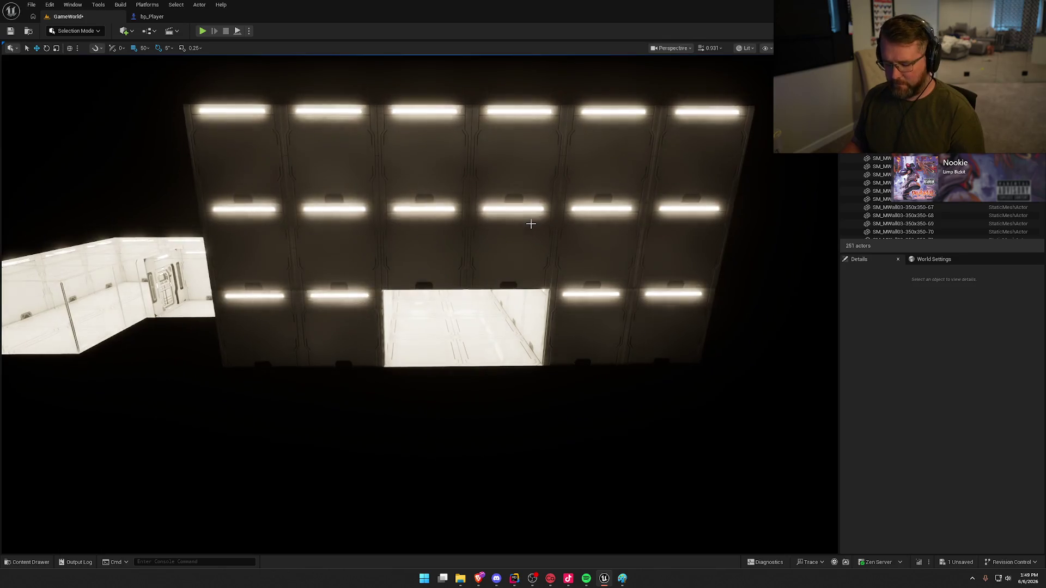
- In Unlit mode, delete the 16-panel end wall, then restore Lit and fly along the corridor
key("alt+3")
left_click(257, 156)
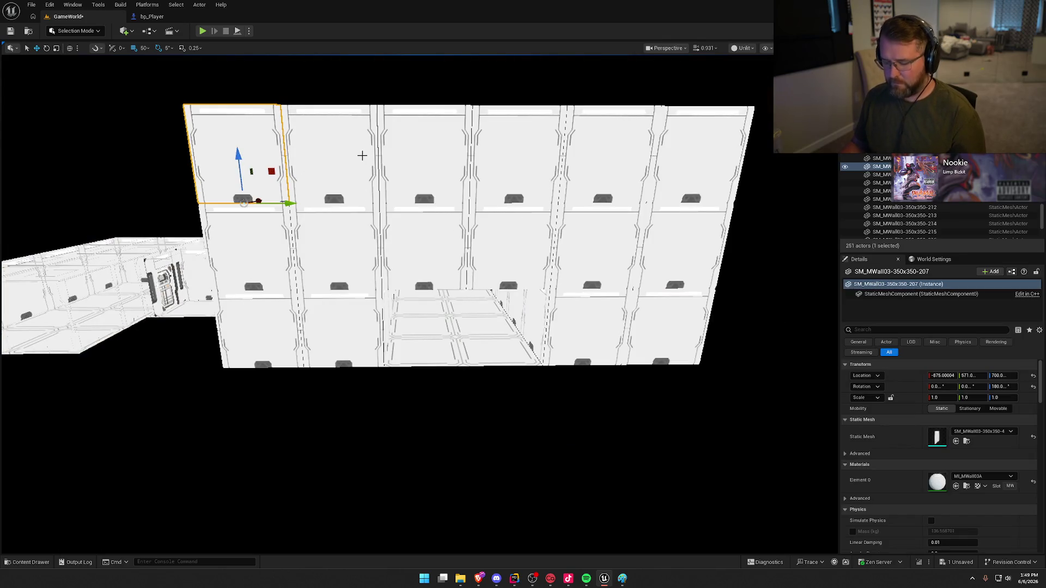
left_click_drag(666, 239, 667, 240)
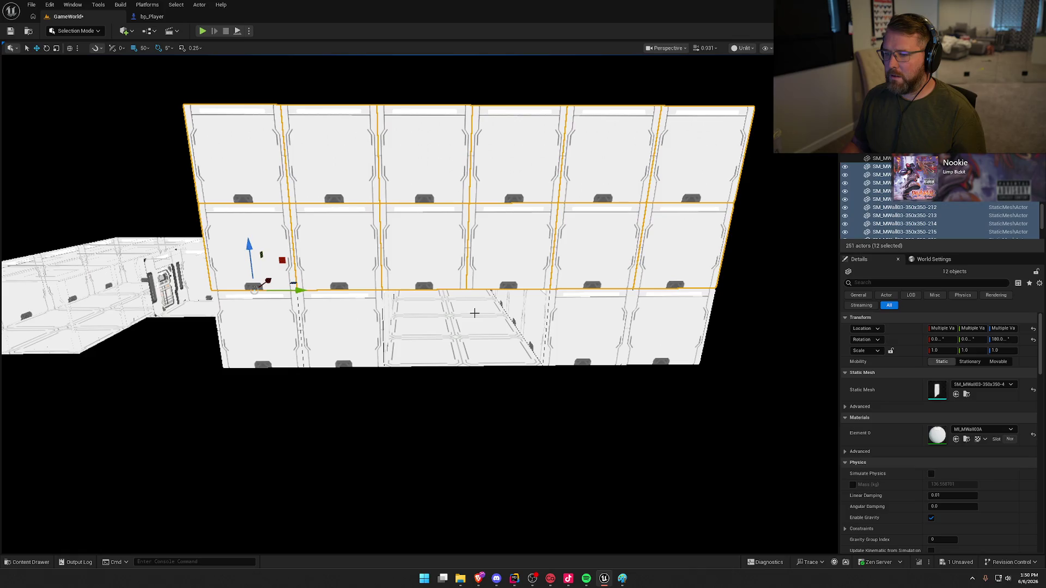
left_click(264, 326, "ctrl")
left_click(314, 321, "ctrl")
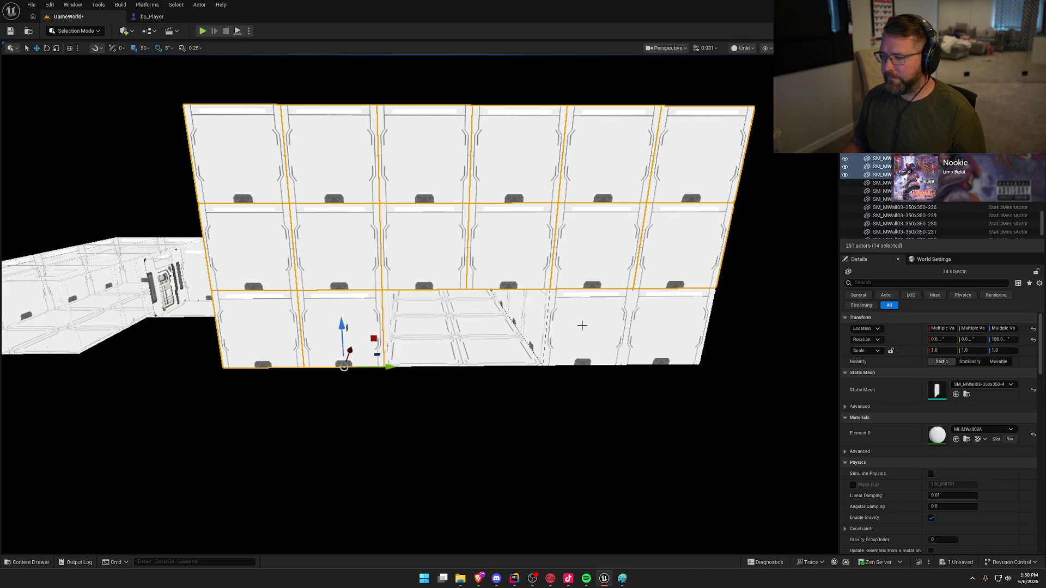
left_click(584, 326, "ctrl")
left_click(672, 334, "ctrl")
key("Delete")
key("w")
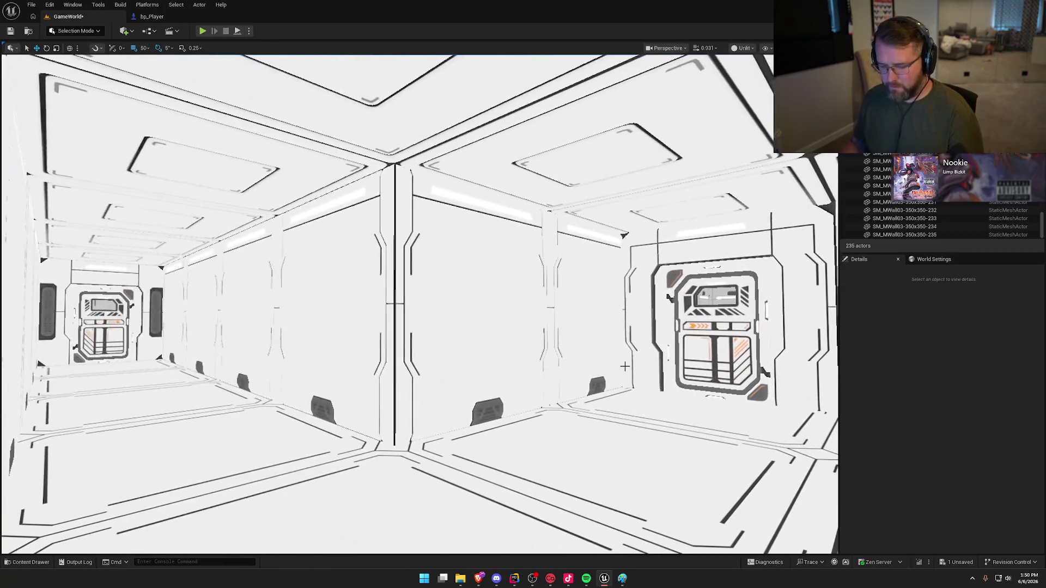
key("alt+4")
key("w")
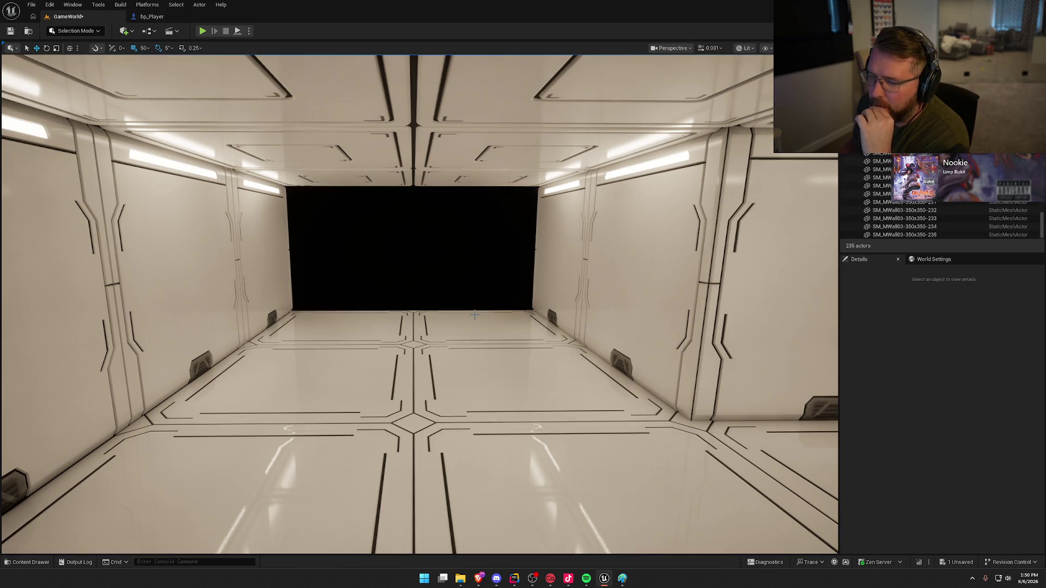
- Delete the floor tile beside the gap and move another floor tile into the gap
left_click(391, 330)
key("f")
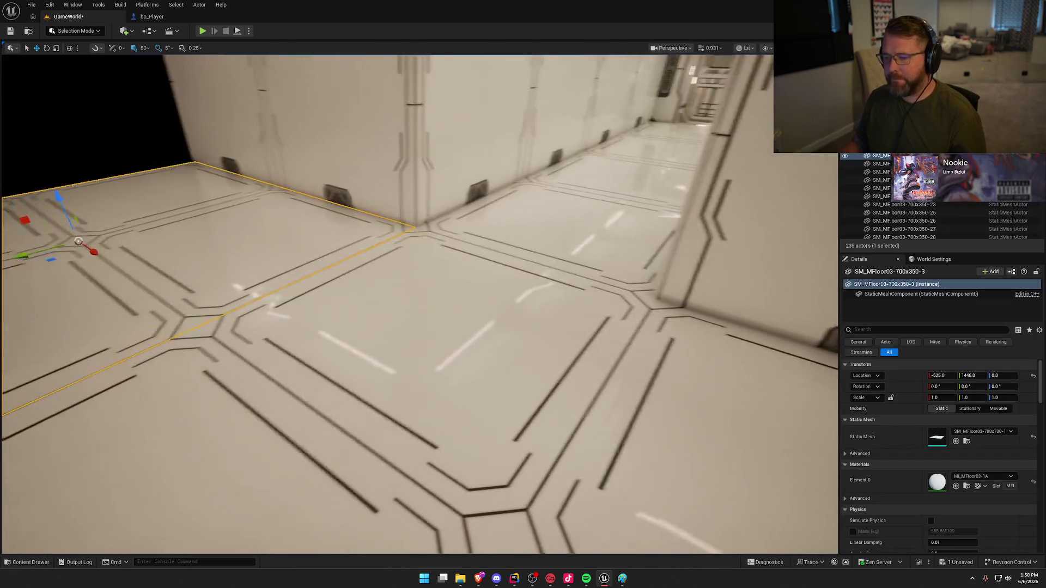
mouse_move(390, 329)
left_mouse_down()
mouse_move(370, 321)
mouse_move(381, 338)
mouse_move(405, 308)
left_mouse_up()
left_click(404, 308)
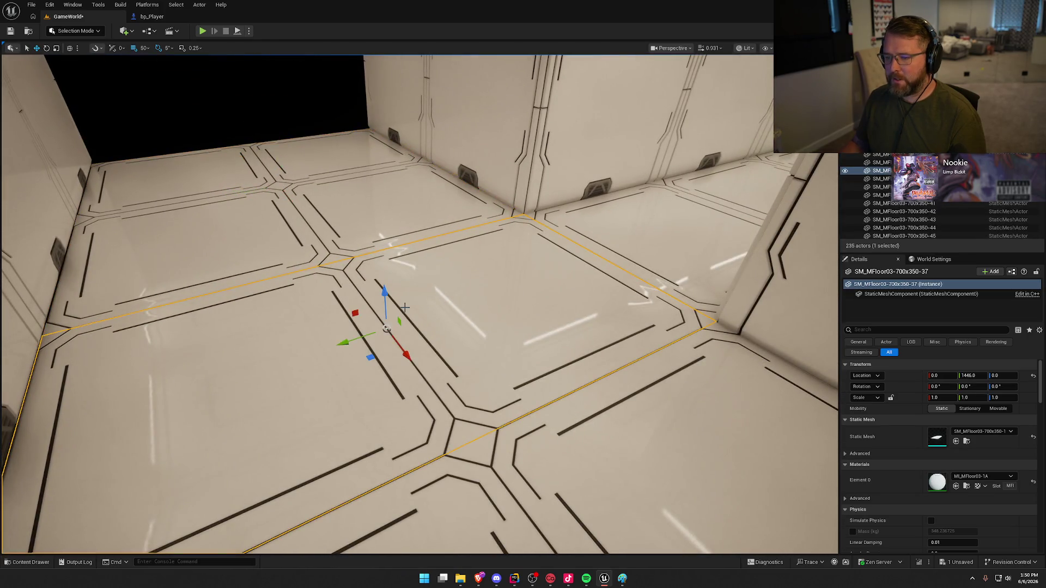
key("Delete")
left_click(319, 234)
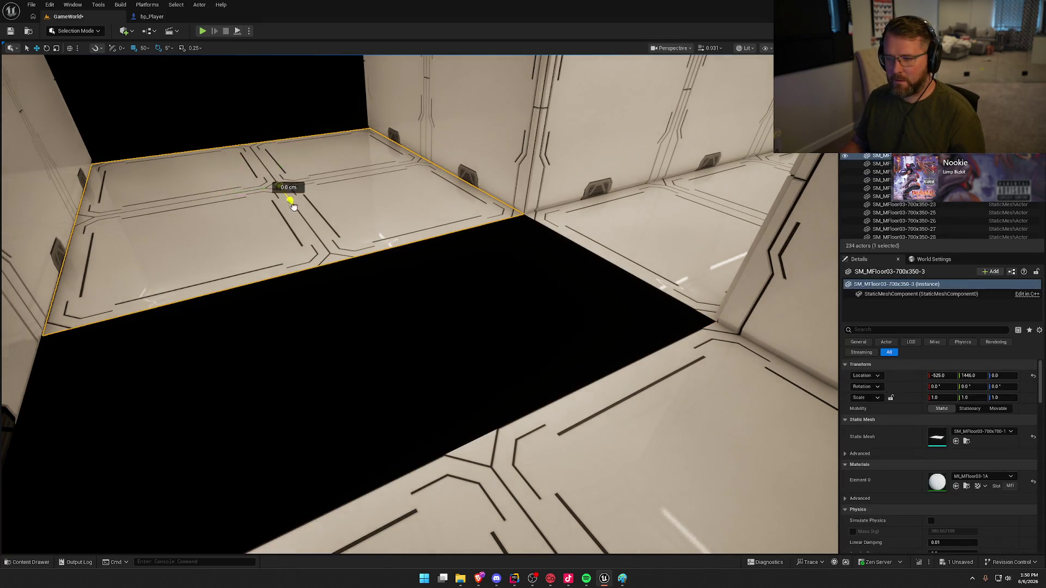
mouse_move(293, 205)
left_mouse_down()
mouse_move(349, 275)
mouse_move(349, 239)
mouse_move(391, 213)
left_mouse_up()
key("Escape")
- Rotate the wall panel beside the opening and, with 5-unit snap, shift it 25 cm over
left_click(289, 251)
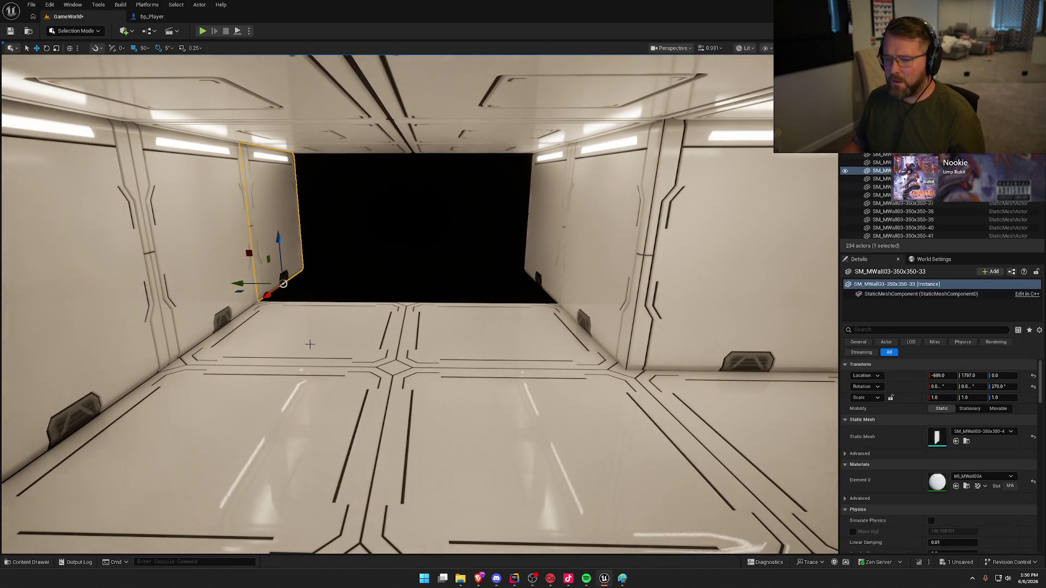
key("e")
mouse_move(301, 291)
left_mouse_down()
mouse_move(229, 294)
mouse_move(312, 301)
left_mouse_up()
key("r")
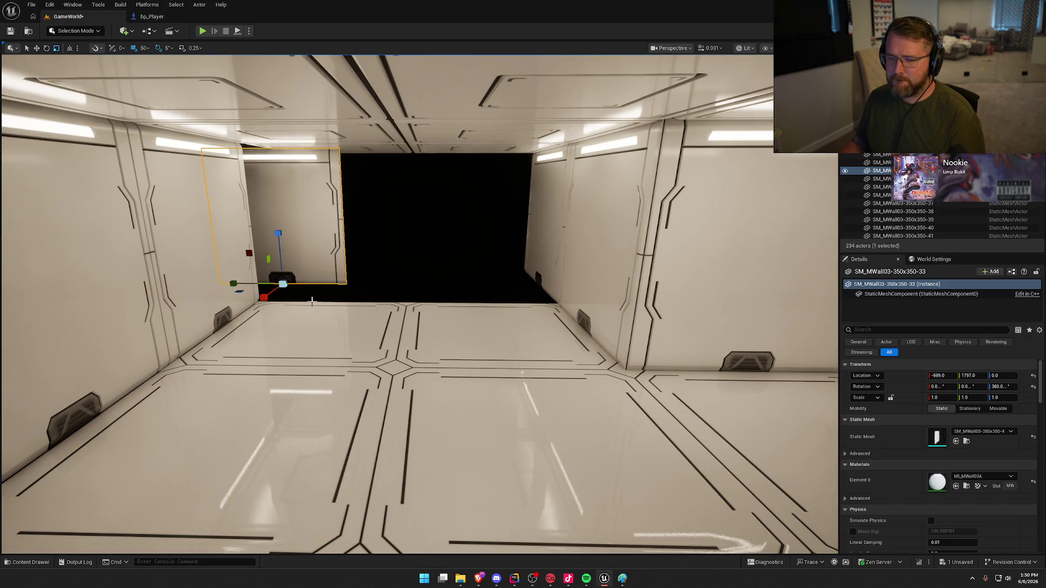
left_click_drag(239, 294, 313, 307)
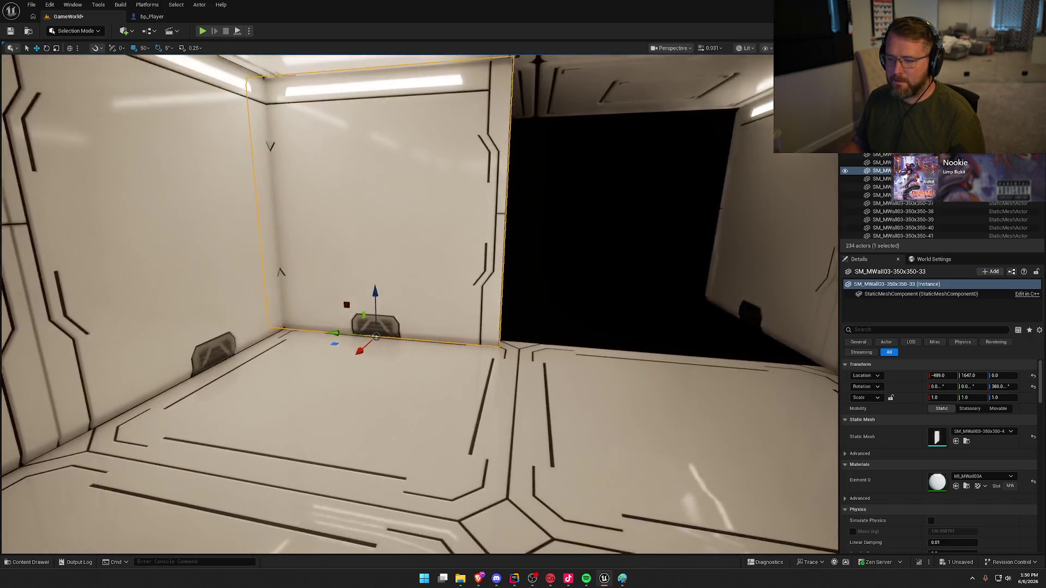
left_click_drag(166, 96, 165, 96)
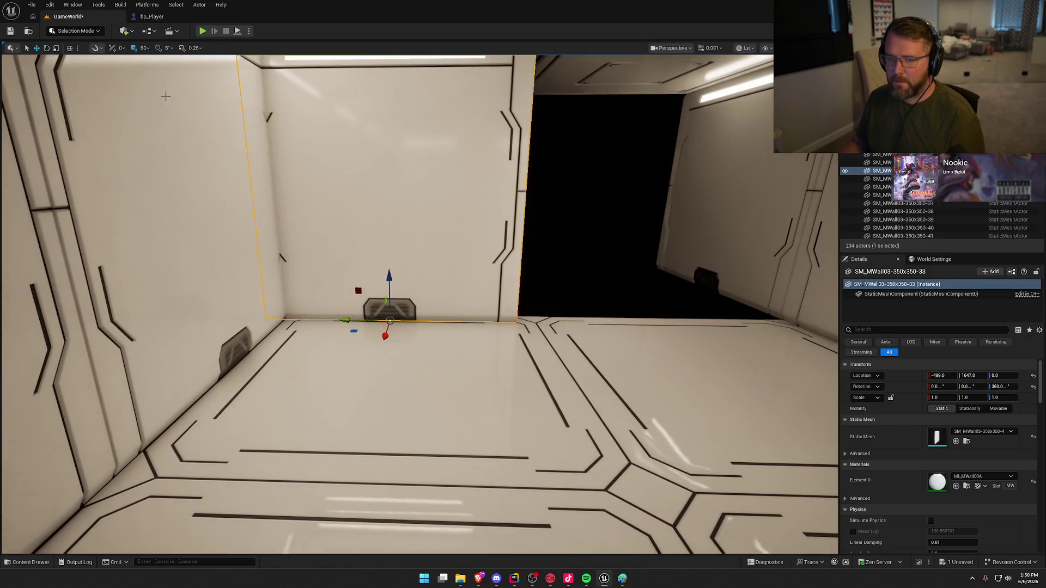
left_click(144, 48)
left_click(163, 91)
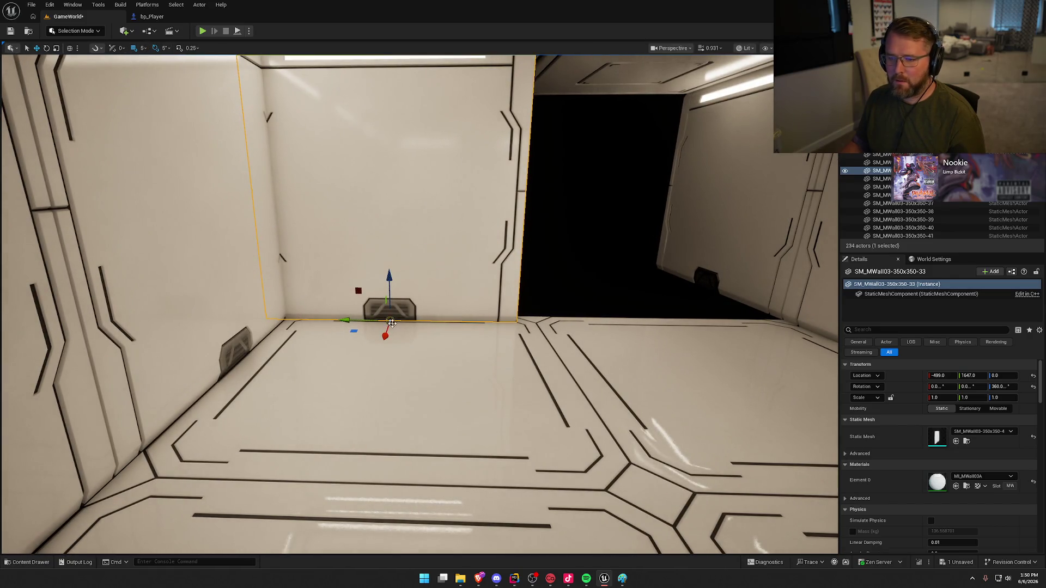
mouse_move(344, 319)
left_mouse_down()
mouse_move(408, 315)
mouse_move(408, 296)
mouse_move(386, 292)
mouse_move(414, 292)
mouse_move(408, 297)
left_mouse_up()
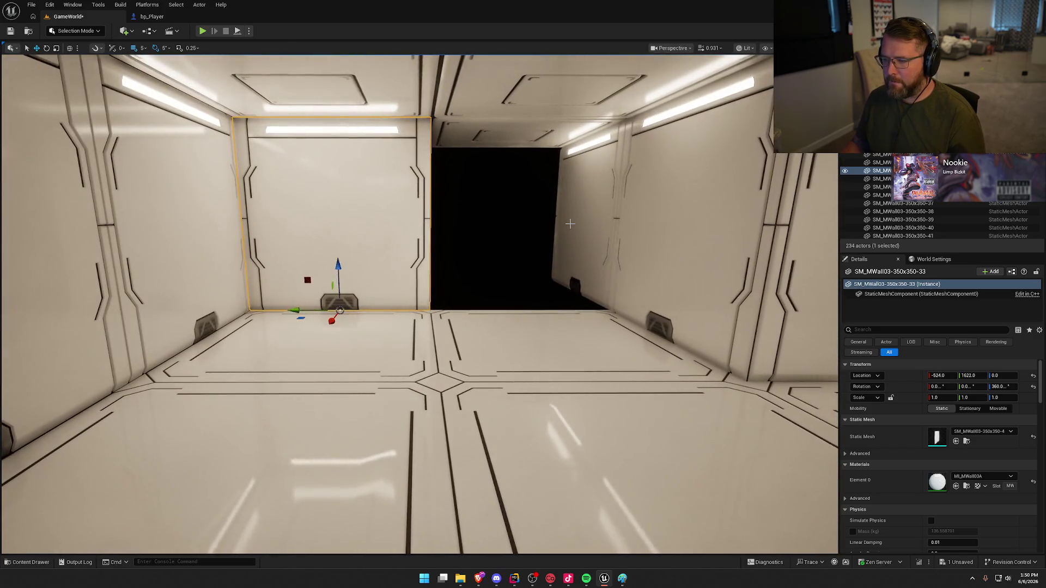
- Delete the neighbouring wall panel and the two ceiling panels above it
left_click(570, 224)
key("Delete")
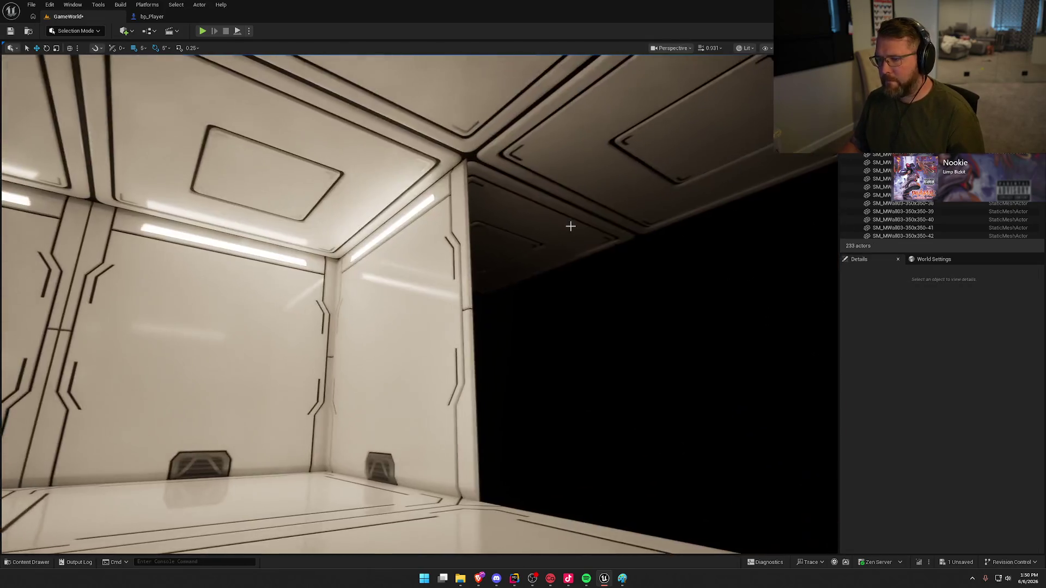
left_click(554, 200)
left_click(631, 142, "ctrl")
key("Delete")
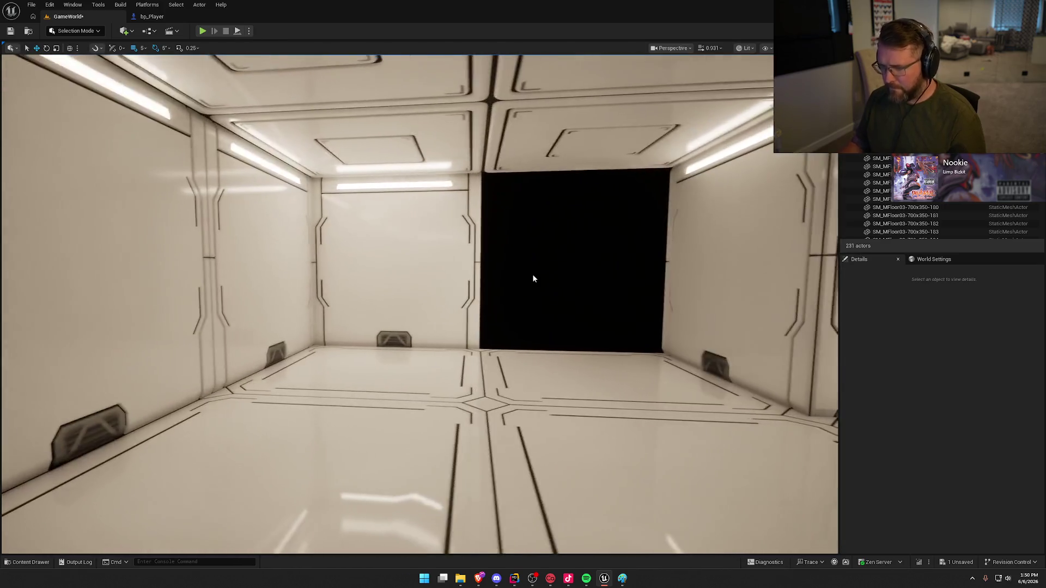
- With 50-unit snap, slide the remaining end wall panel to the right
left_click(449, 297)
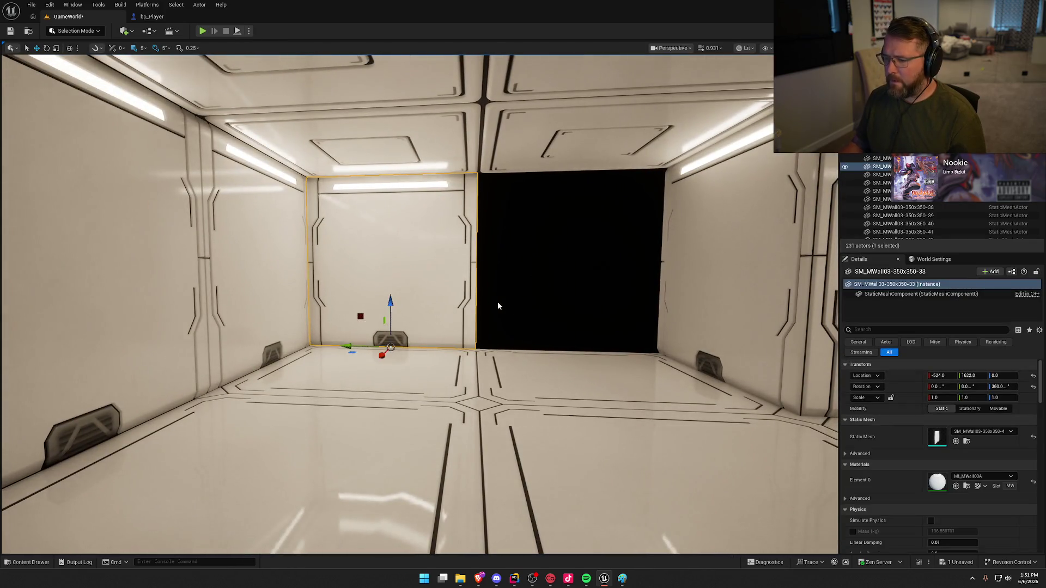
mouse_move(498, 303)
left_mouse_down()
mouse_move(497, 332)
mouse_move(414, 321)
left_mouse_up()
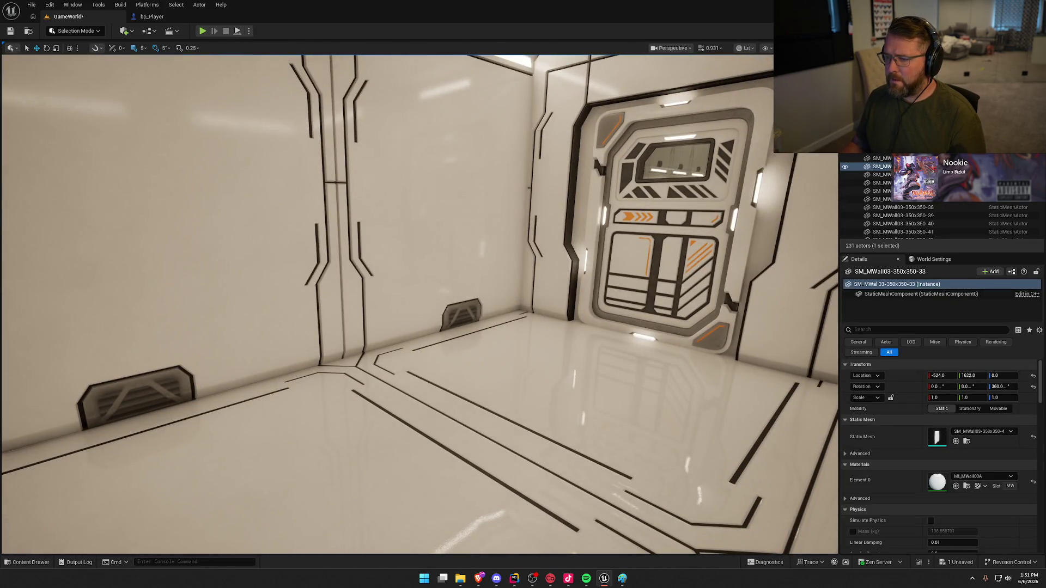
key("f")
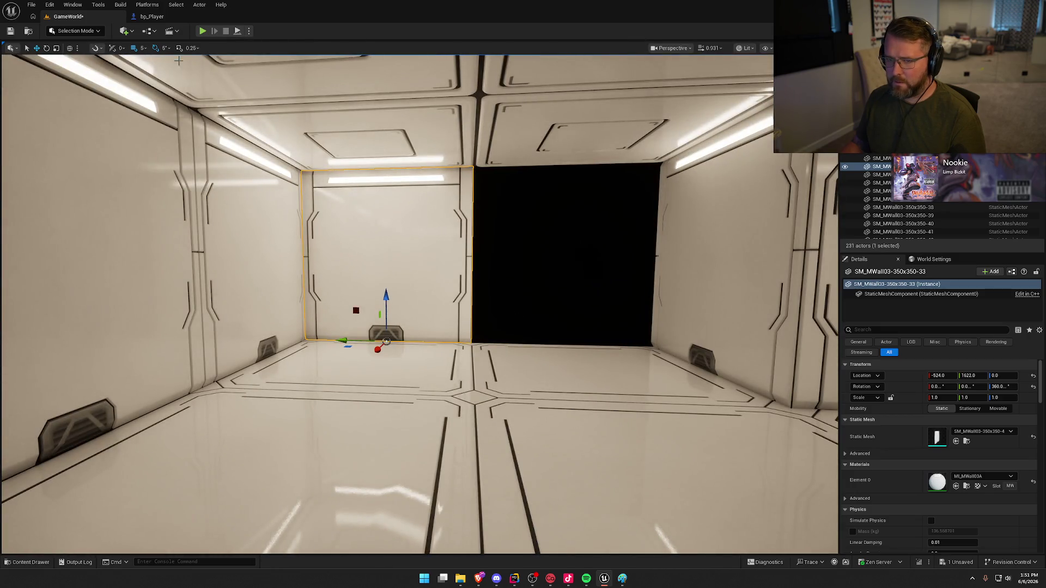
left_click(141, 48)
left_click(157, 96)
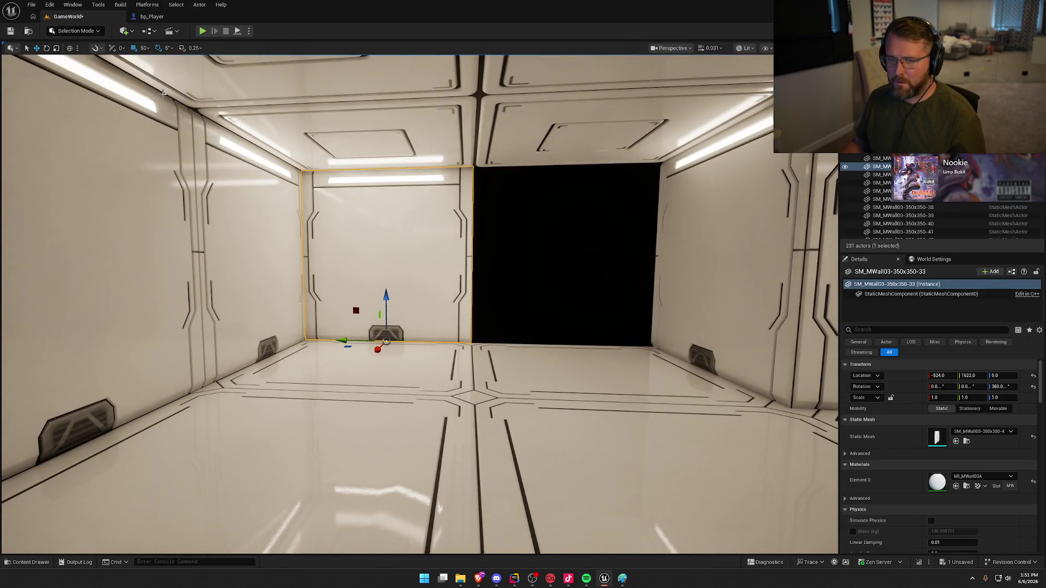
left_click_drag(446, 341, 527, 341)
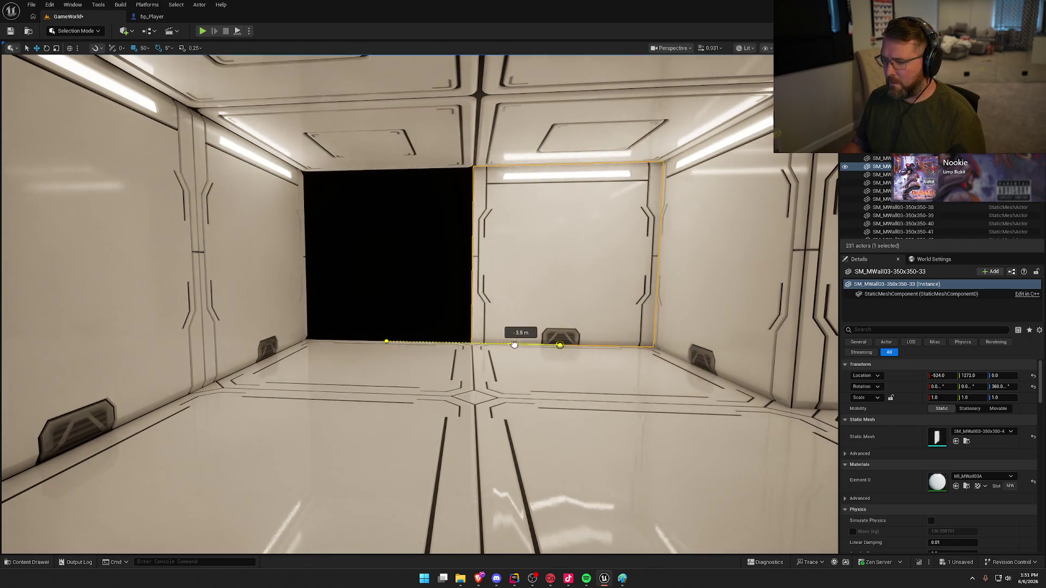
key("Escape")
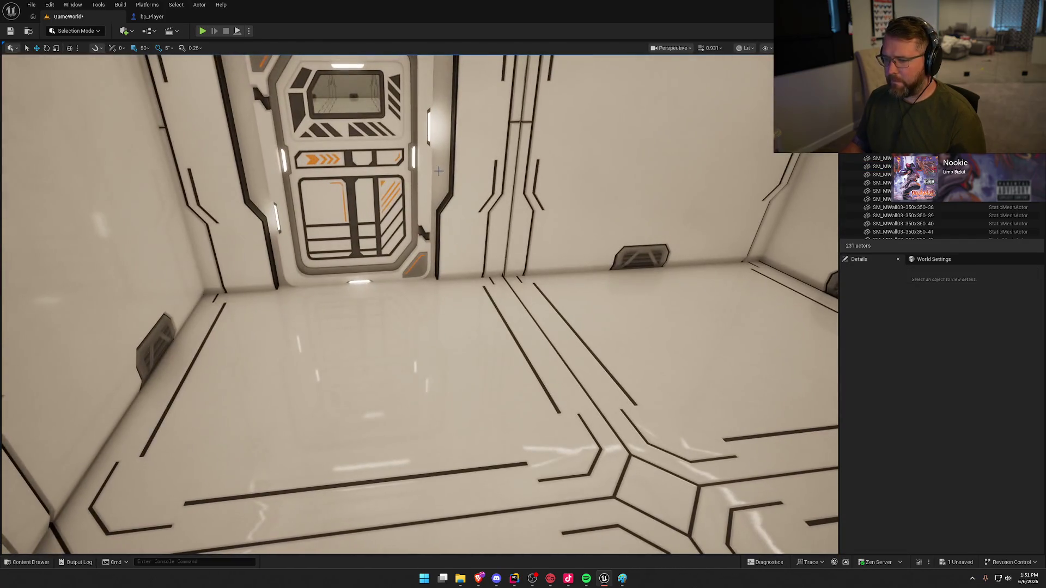
left_click(360, 163)
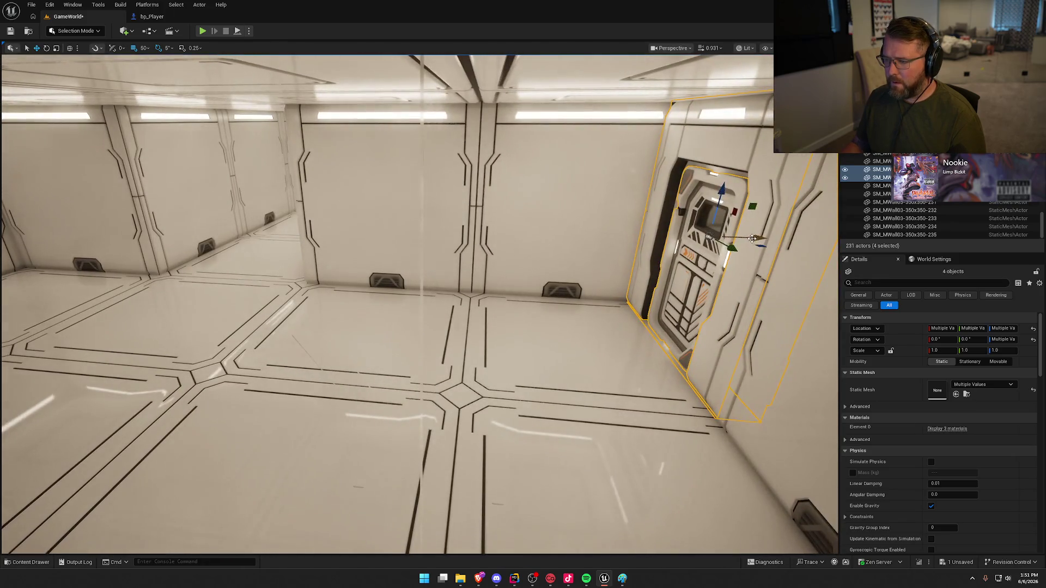
- Alt-drag a copy of the four-piece door assembly to close the corridor's far end, then inspect it
left_click_drag(755, 238, 602, 229)
key("f")
mouse_move(418, 217)
left_mouse_down()
mouse_move(607, 283)
mouse_move(359, 239)
mouse_move(173, 185)
left_mouse_up()
left_click_drag(326, 277, 386, 262)
key("Escape")
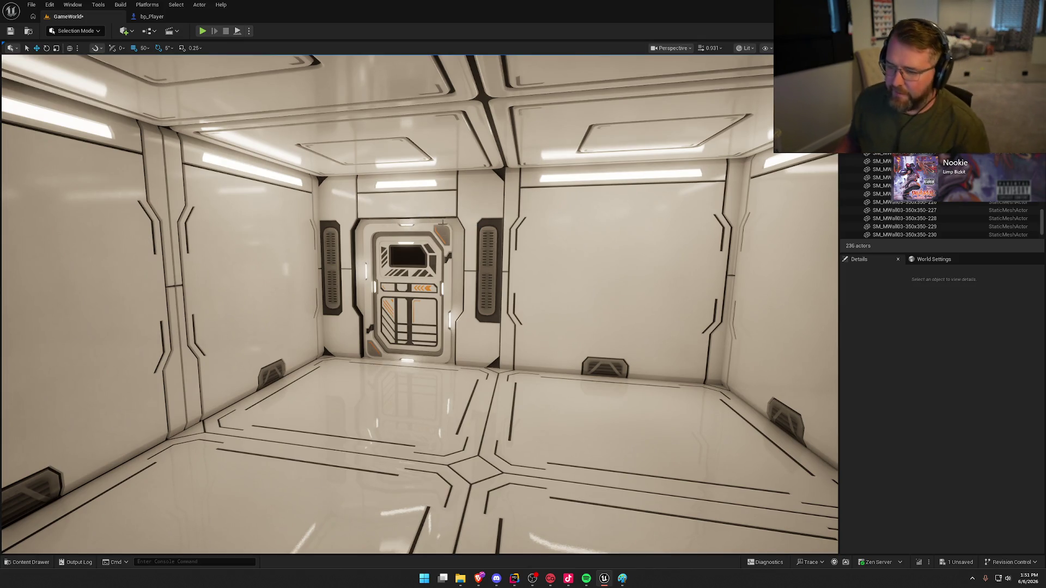
left_click(412, 293)
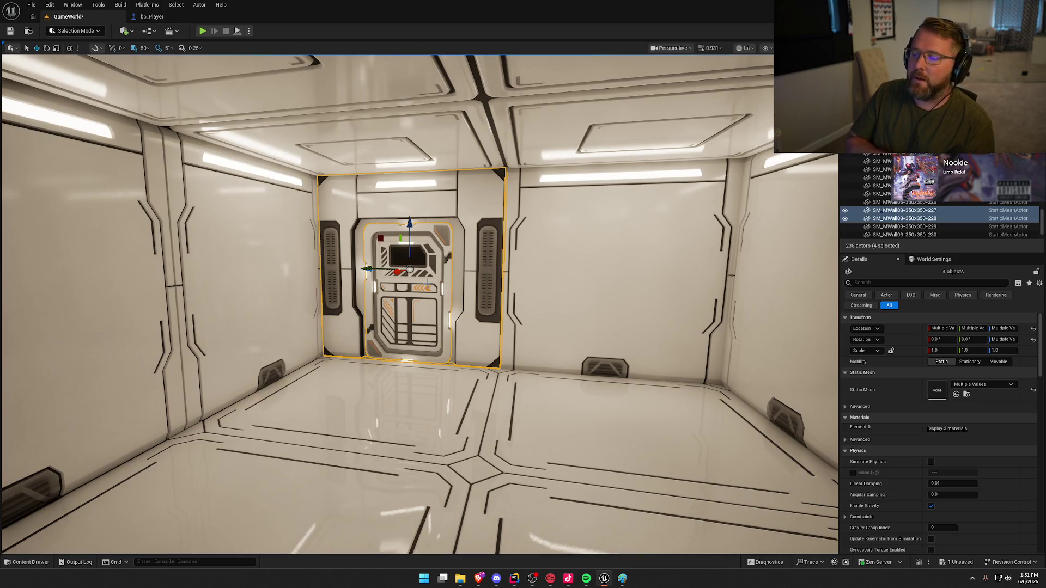
key("Escape")
left_click_drag(456, 350, 476, 376)
left_click_drag(415, 408, 415, 407)
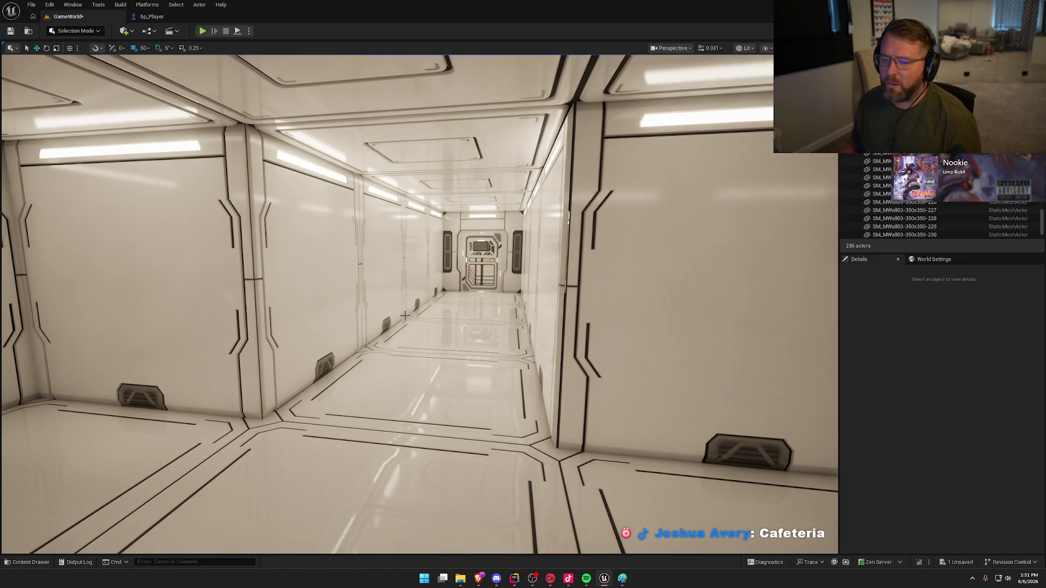
key("ctrl+space")
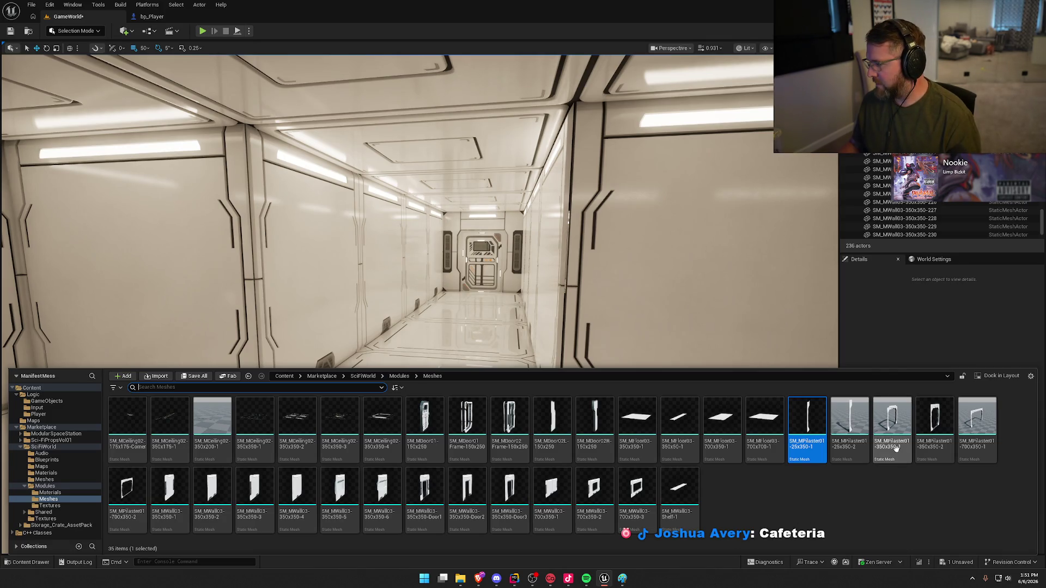
- Place SM_MPilaster01-350x350-1 in the corridor, rotate it 90° and narrow its Y scale to about 0.78
left_click_drag(897, 450, 469, 312)
scroll(469, 312, "up", 3)
left_click(430, 381)
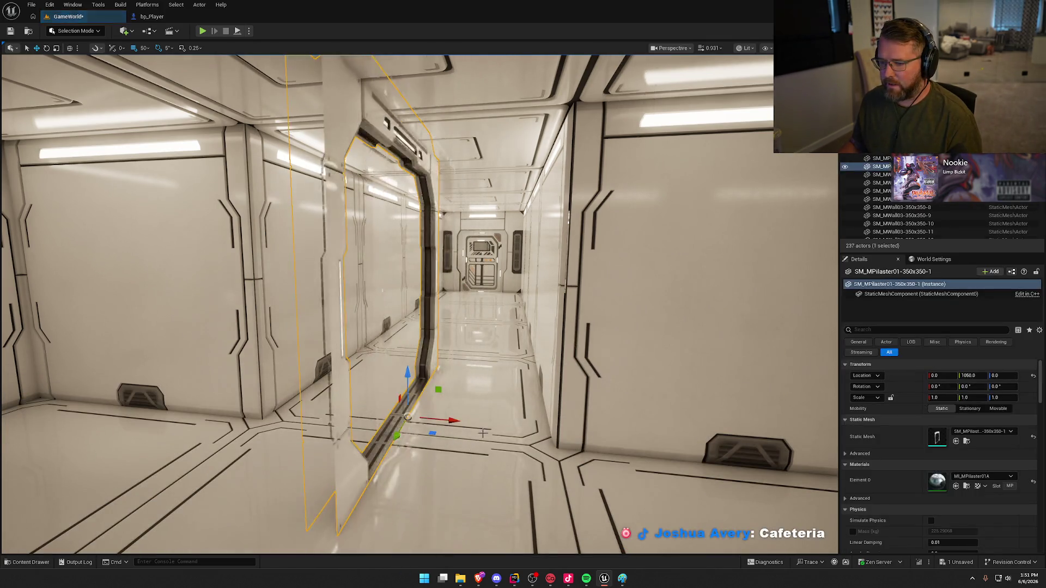
key("e")
mouse_move(461, 377)
left_mouse_down()
mouse_move(405, 357)
mouse_move(565, 454)
left_mouse_up()
key("w")
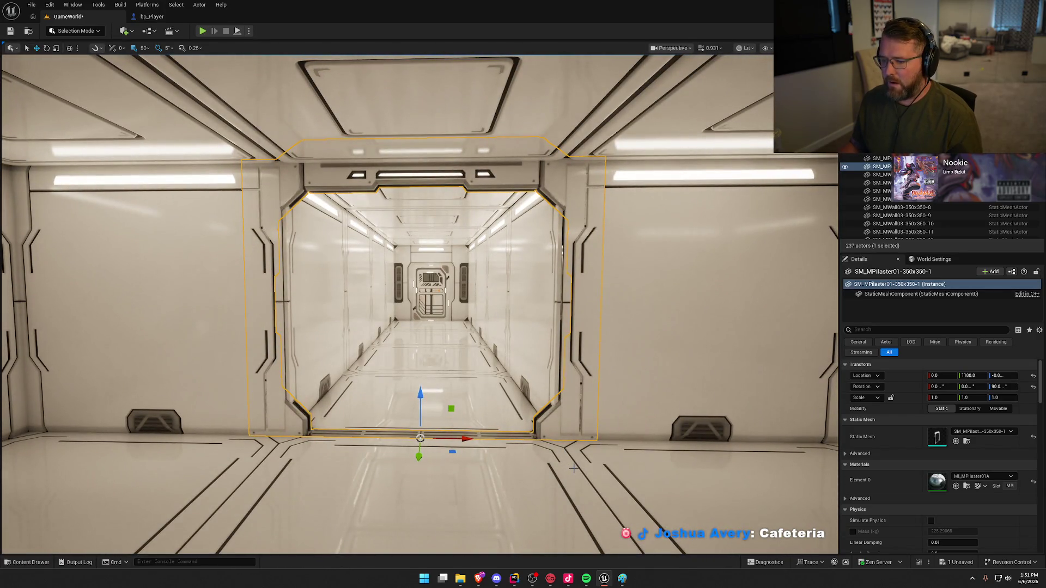
mouse_move(487, 365)
left_mouse_down()
mouse_move(490, 400)
mouse_move(472, 443)
left_mouse_up()
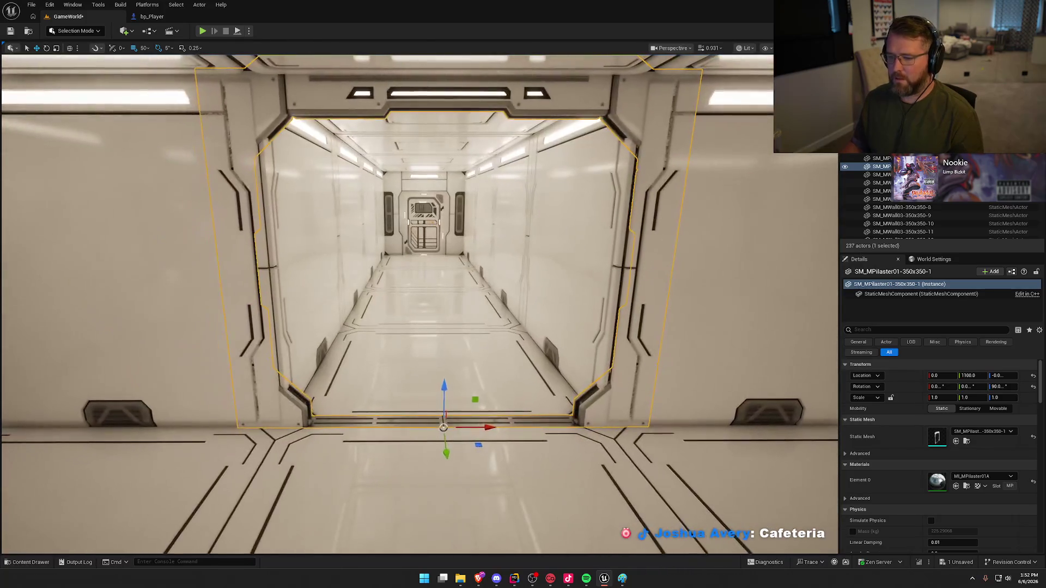
key("e")
mouse_move(393, 429)
left_mouse_down()
mouse_move(490, 436)
mouse_move(518, 463)
mouse_move(359, 452)
mouse_move(408, 436)
mouse_move(450, 402)
mouse_move(450, 359)
mouse_move(425, 359)
left_mouse_up()
key("Escape")
mouse_move(450, 406)
left_mouse_down()
mouse_move(436, 406)
mouse_move(450, 406)
left_mouse_up()
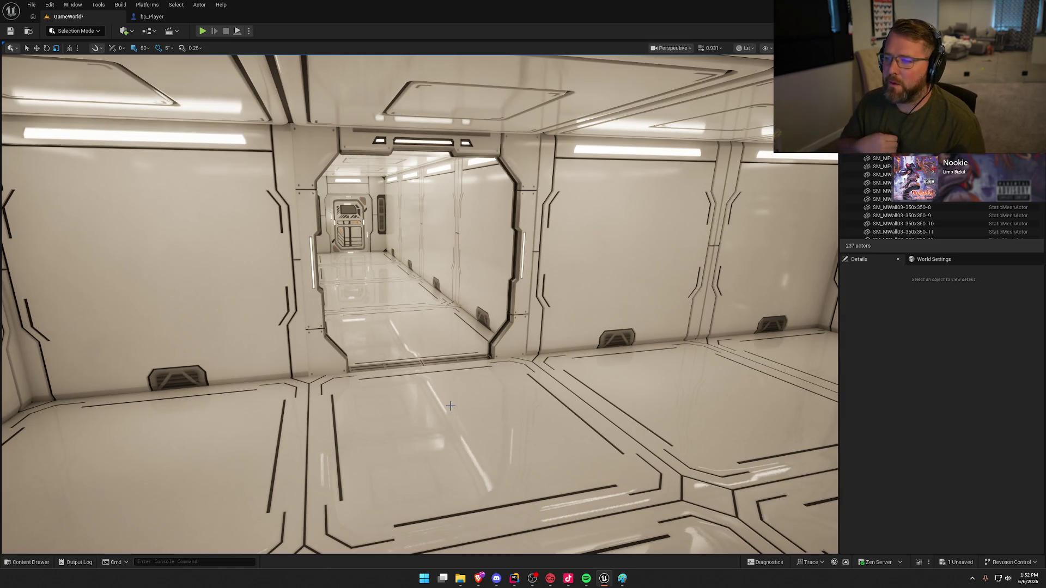
key("ctrl+space")
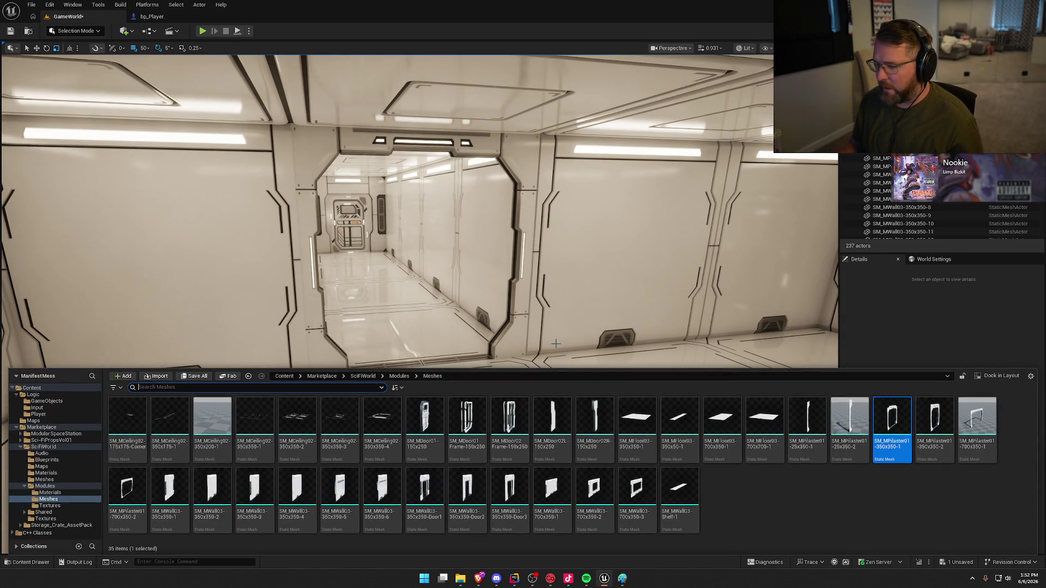
- Place SM_Display03 on the wall, position it with 5-unit snap and scale it to about twice its size
left_click(47, 480)
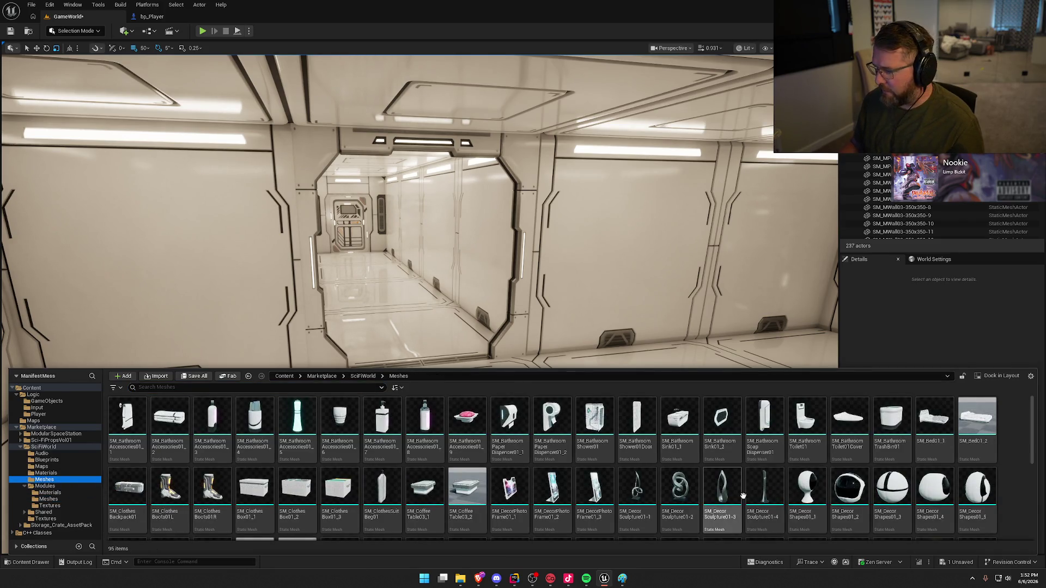
scroll(752, 475, "down", 5)
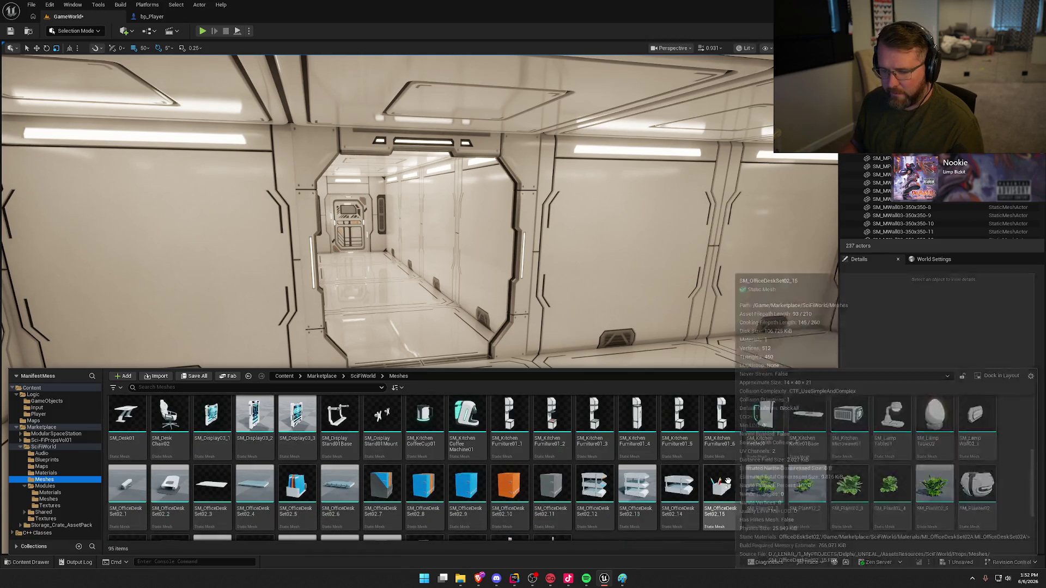
mouse_move(213, 414)
left_mouse_down()
mouse_move(617, 233)
mouse_move(548, 233)
left_mouse_up()
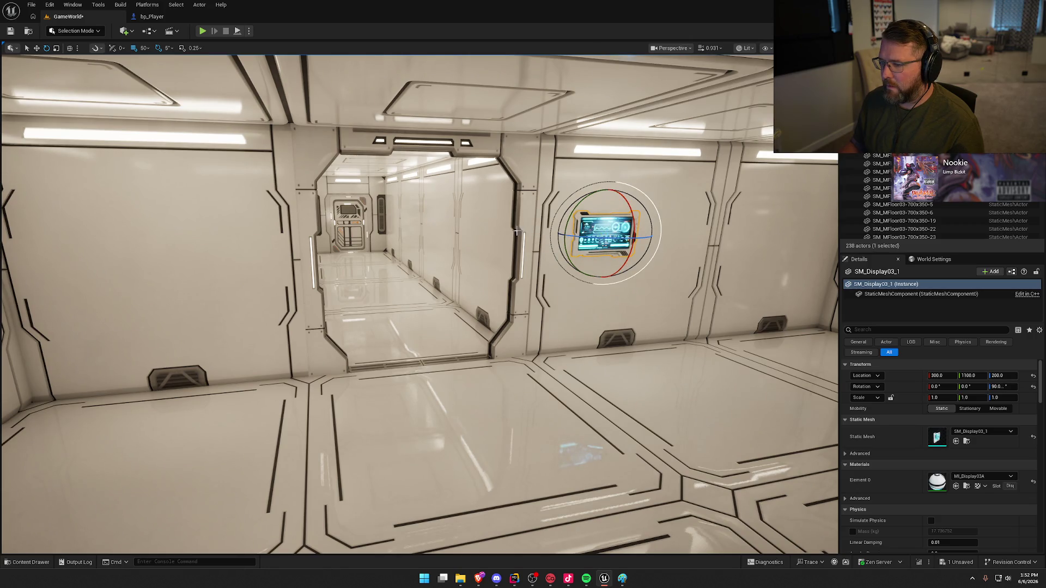
left_click(143, 48)
left_click(158, 81)
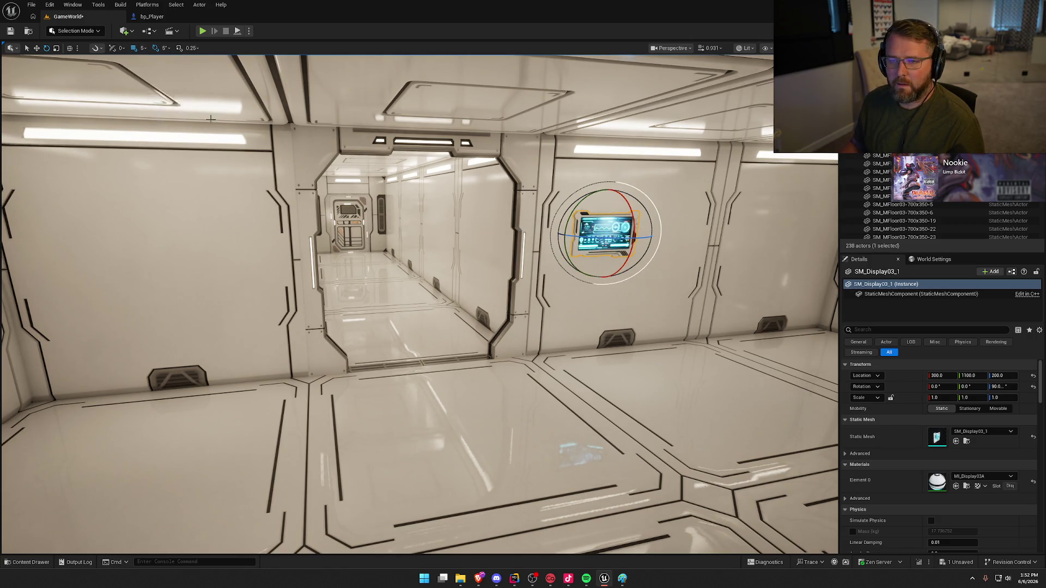
key("f")
key("w")
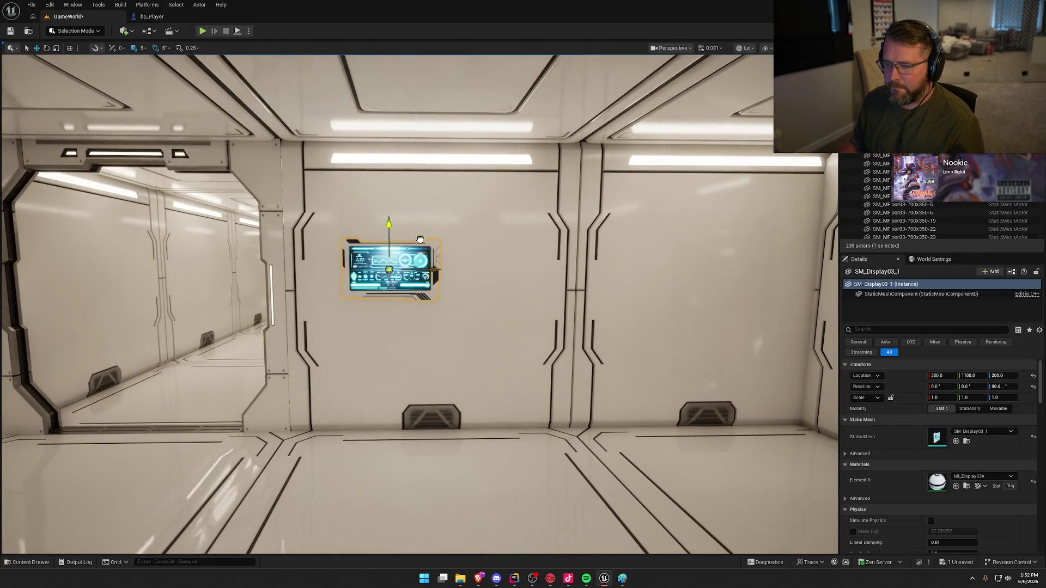
left_click_drag(420, 239, 461, 265)
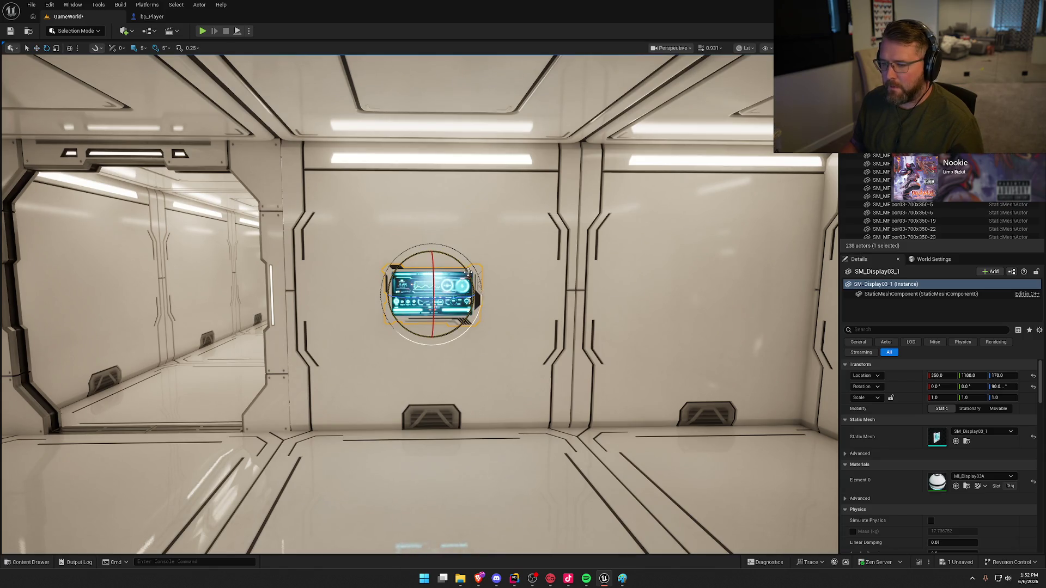
left_click_drag(398, 267, 430, 267)
key("Escape")
- With 1-unit snap, nudge the display flush against the wall
mouse_move(419, 305)
left_mouse_down()
mouse_move(403, 326)
mouse_move(354, 337)
mouse_move(436, 299)
left_mouse_up()
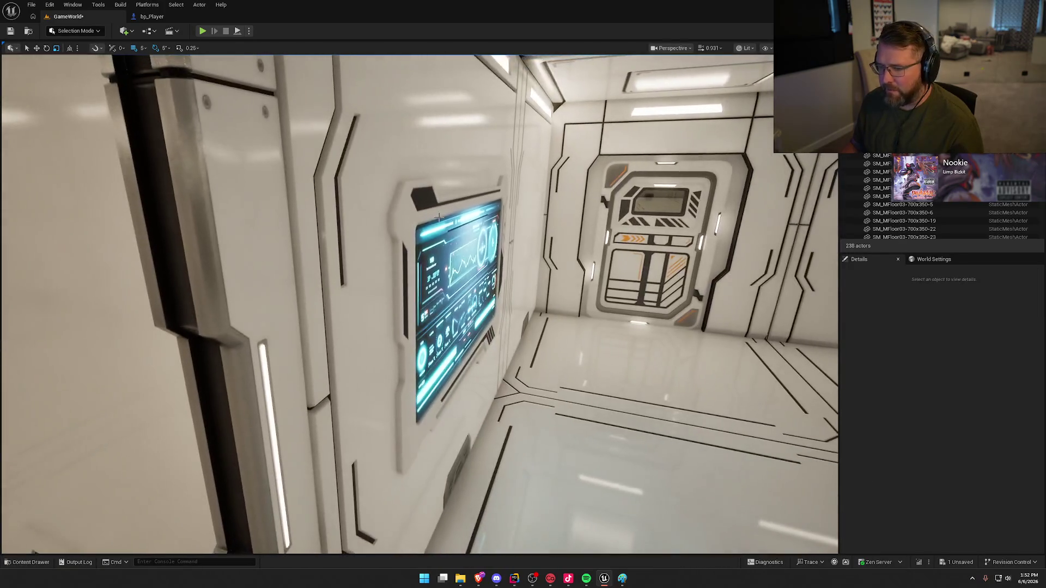
left_click(458, 305)
left_click(143, 48)
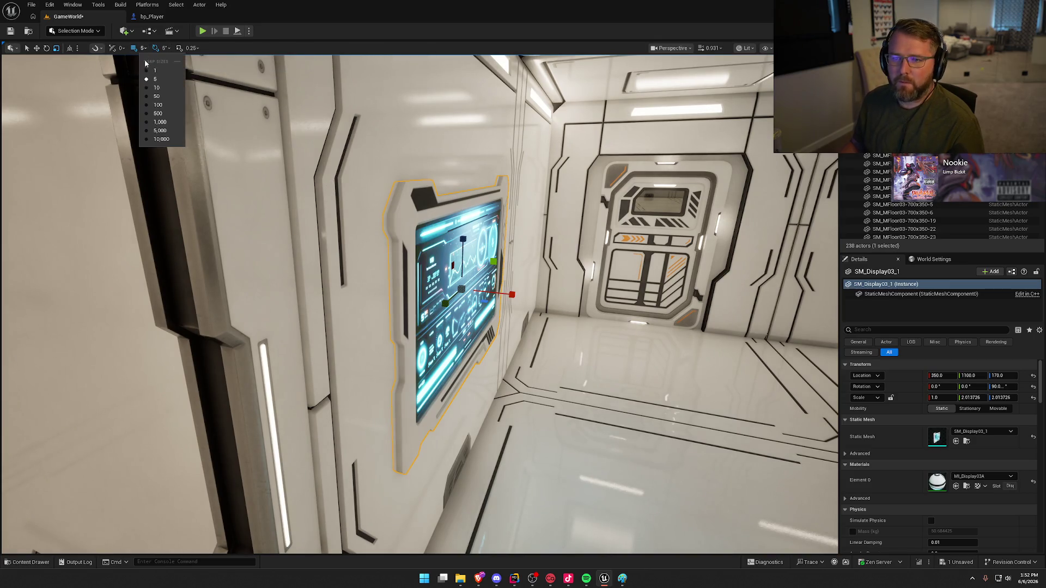
left_click(141, 65)
left_click_drag(218, 133, 240, 133)
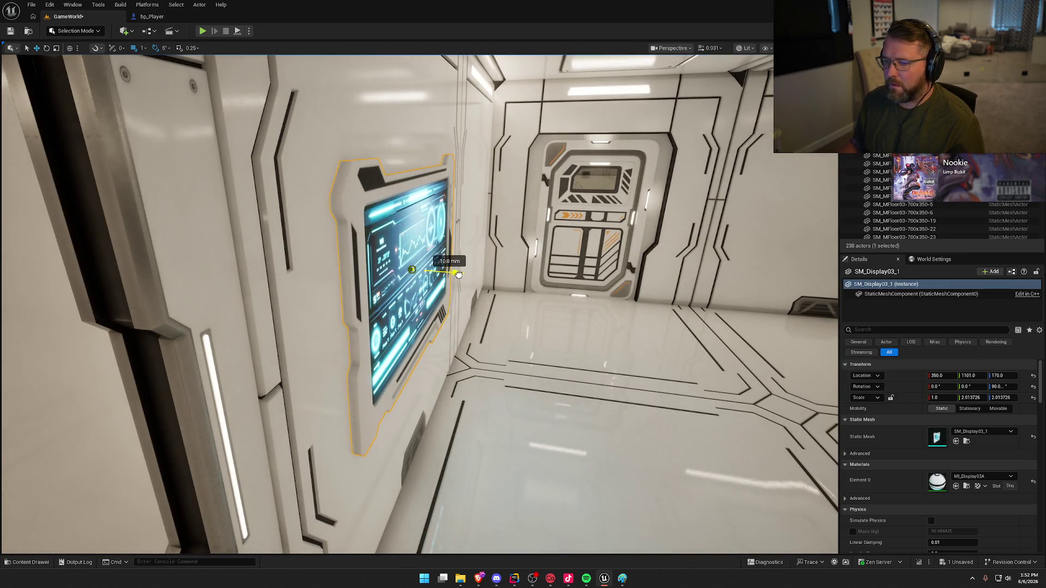
key("Escape")
- Fly around the room to view the display, corridor and door, then pass through the archway
left_click_drag(448, 281, 420, 283)
mouse_move(530, 323)
left_mouse_down()
mouse_move(518, 324)
mouse_move(530, 323)
left_mouse_up()
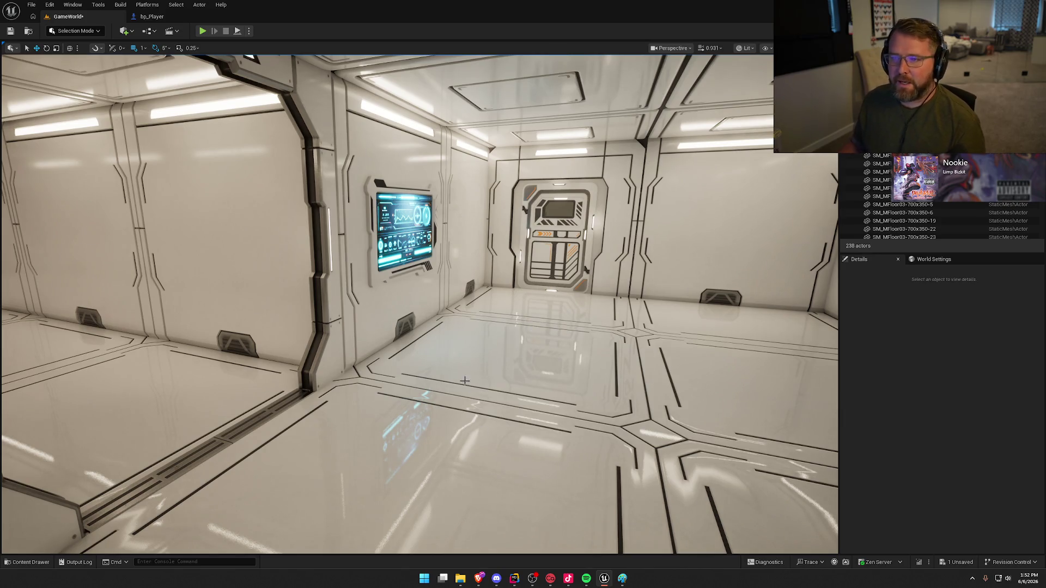
mouse_move(465, 380)
left_mouse_down()
mouse_move(490, 381)
mouse_move(458, 382)
mouse_move(480, 382)
mouse_move(478, 352)
left_mouse_up()
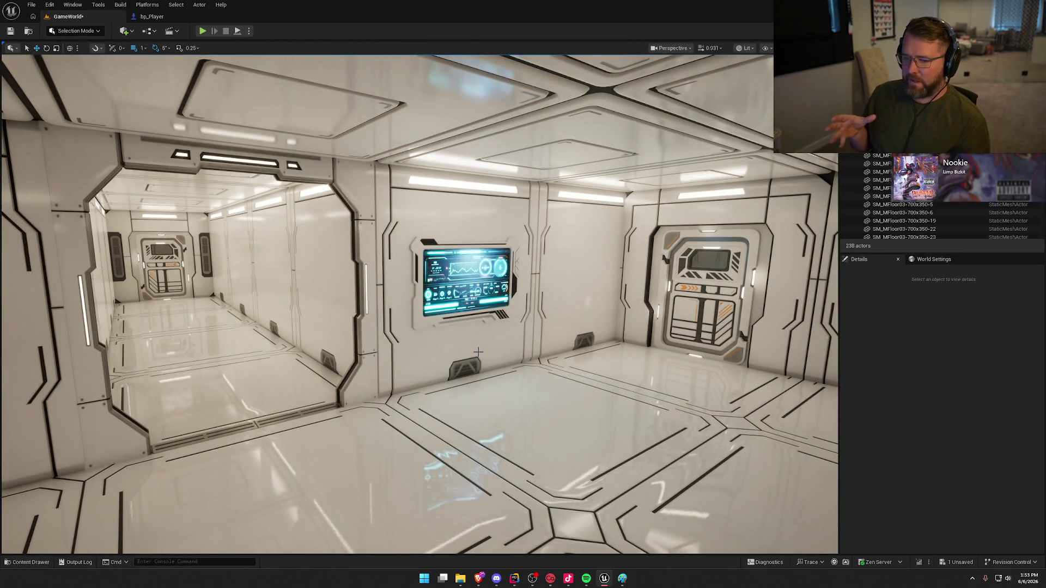
left_click_drag(468, 325, 459, 325)
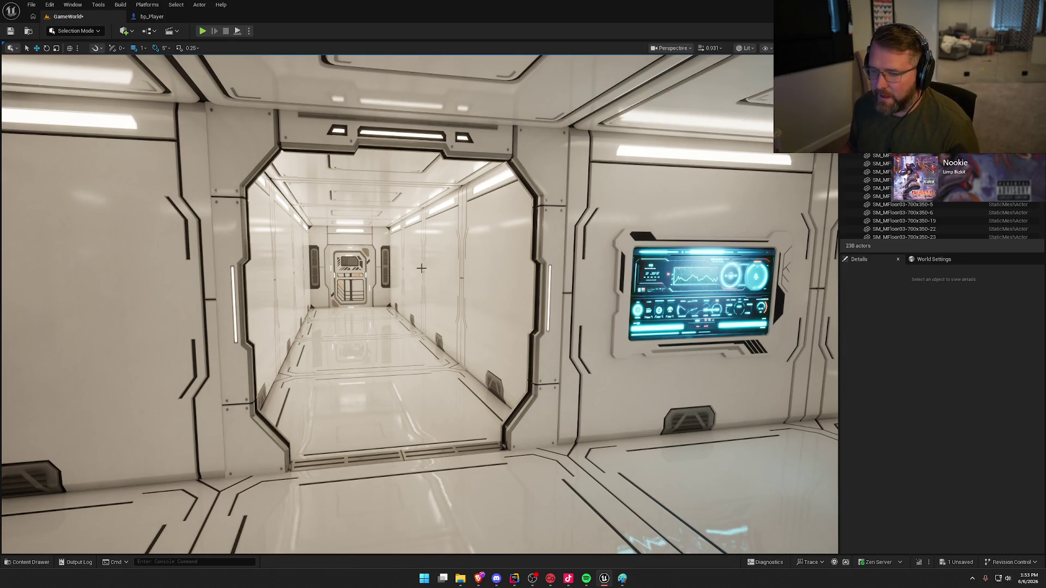
mouse_move(446, 306)
left_mouse_down()
mouse_move(415, 300)
mouse_move(498, 301)
mouse_move(468, 301)
left_mouse_up()
- Place SM_Sofa03_1, rotate it to -180° and slide it about 1.4 m along X to the wall
key("ctrl+space")
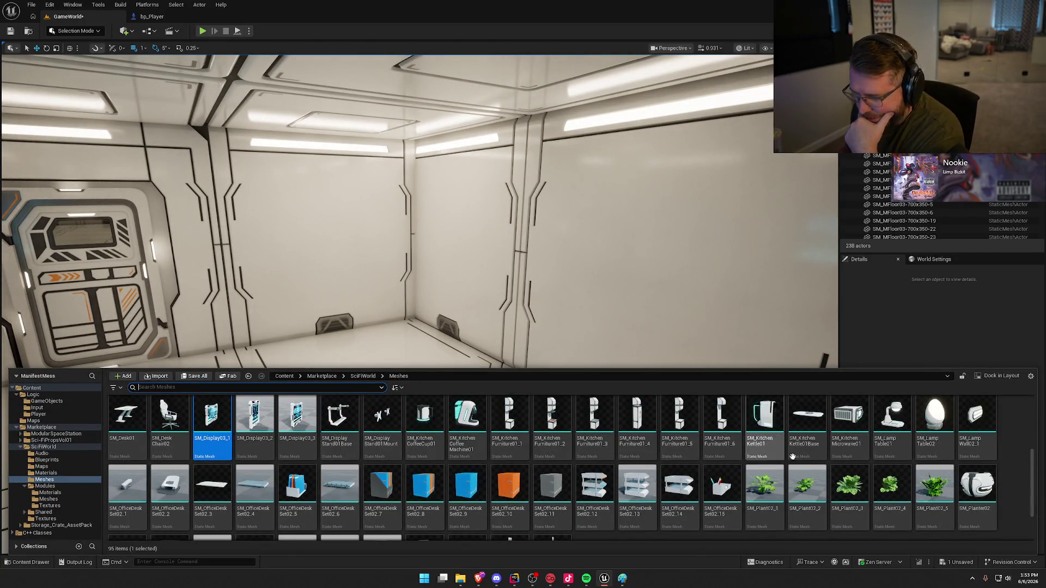
scroll(926, 479, "down", 2)
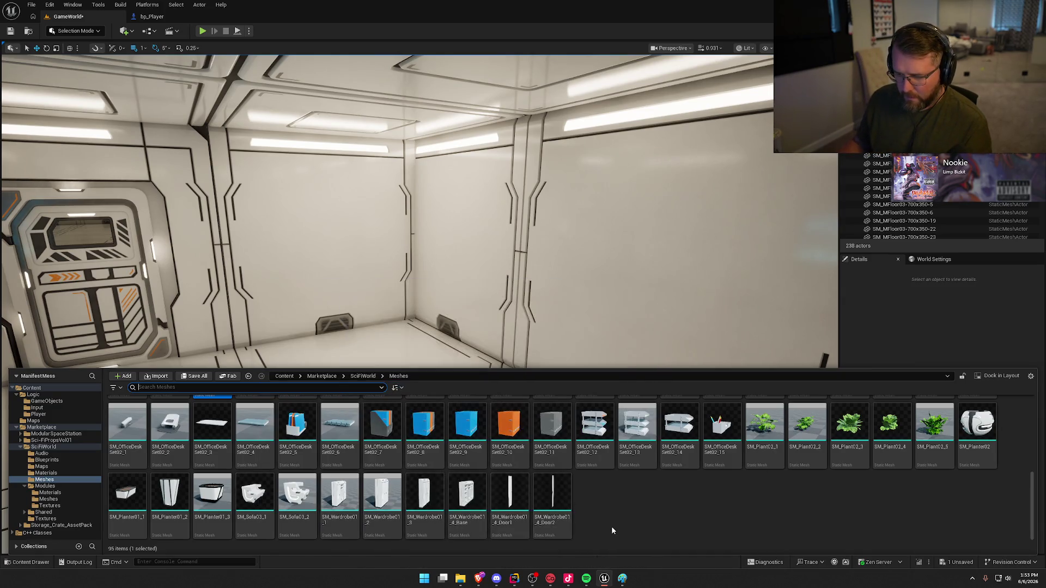
mouse_move(275, 493)
left_mouse_down()
mouse_move(305, 305)
mouse_move(349, 371)
left_mouse_up()
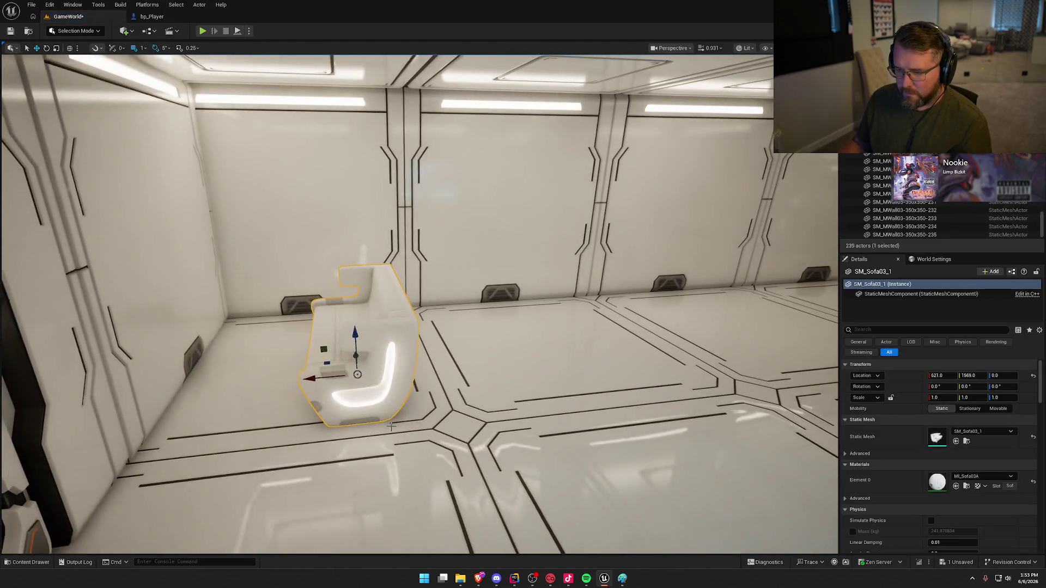
key("e")
mouse_move(381, 406)
left_mouse_down()
mouse_move(349, 414)
mouse_move(479, 338)
left_mouse_up()
key("w")
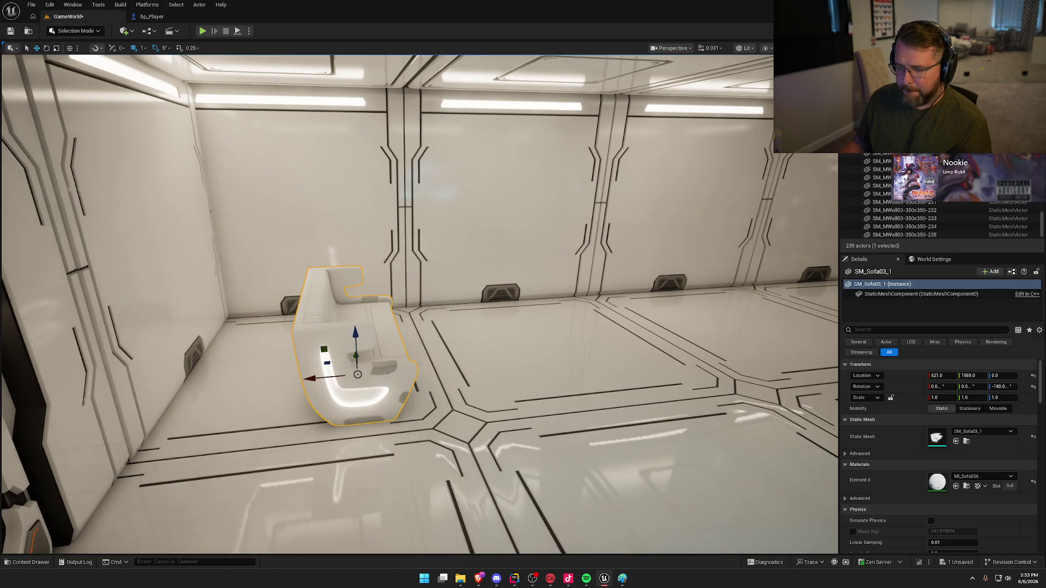
mouse_move(306, 378)
left_mouse_down()
mouse_move(190, 383)
mouse_move(294, 377)
mouse_move(341, 439)
left_mouse_up()
key("Escape")
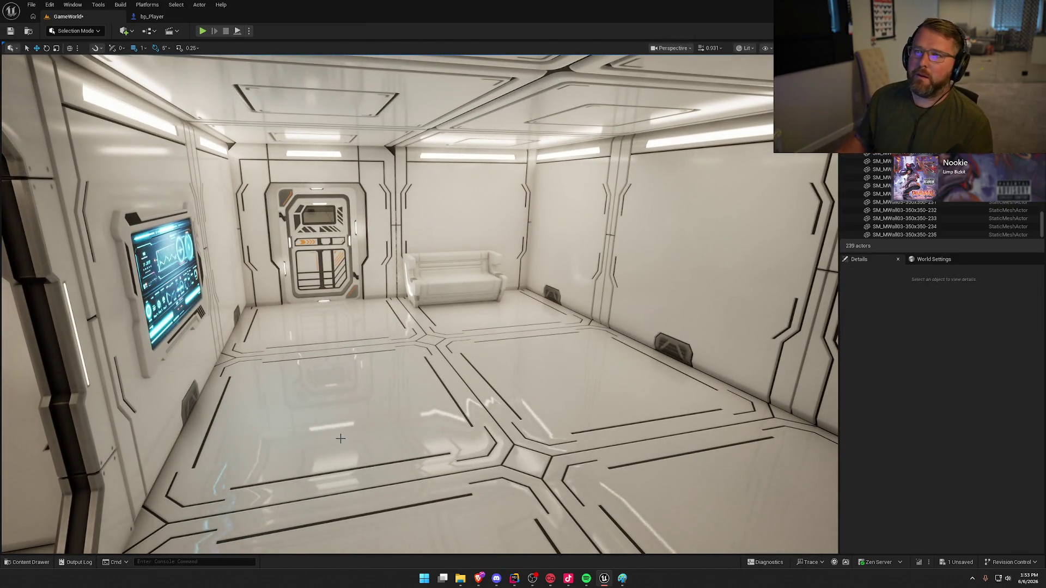
- Fly through the room into the corridor and select the left corridor wall
left_click(446, 300)
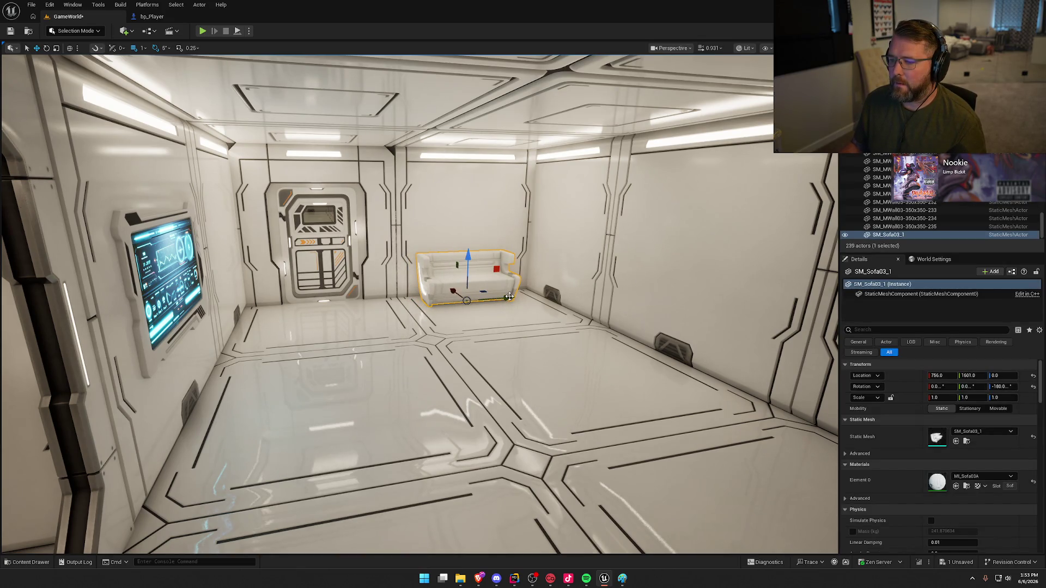
key("Escape")
left_click_drag(507, 401, 599, 400)
left_click_drag(315, 345, 315, 346)
left_click(315, 346)
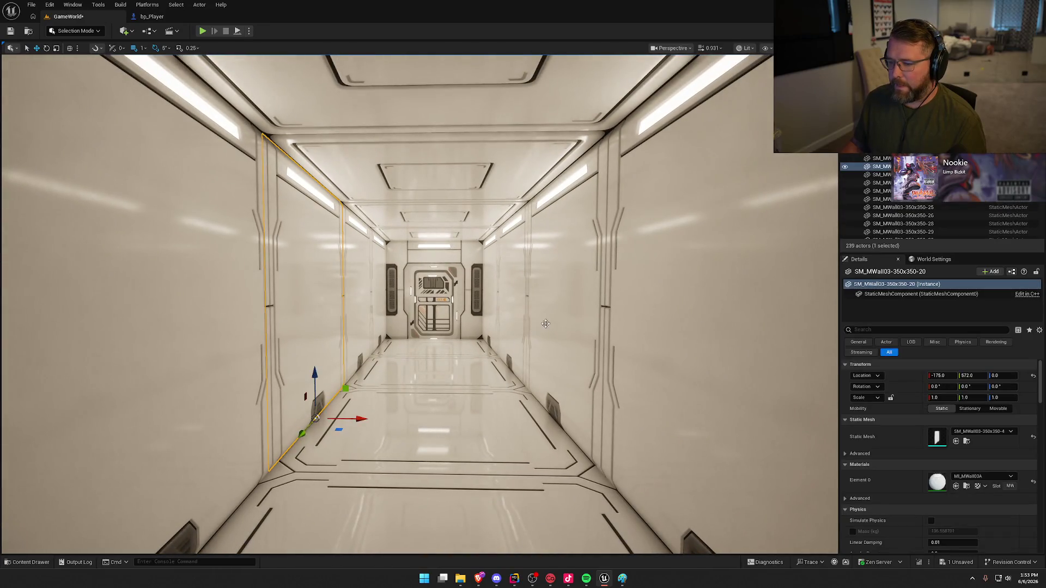
- Swap both corridor side walls to SM_MWall03-350x350-5 and look down the corridor
left_click(559, 329, "ctrl")
left_click(986, 386)
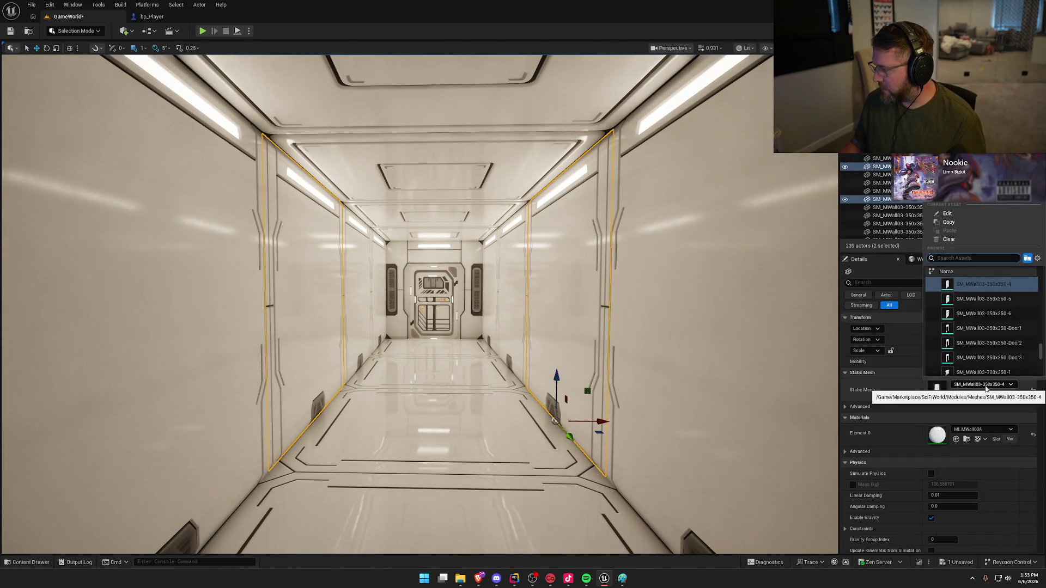
left_click(983, 299)
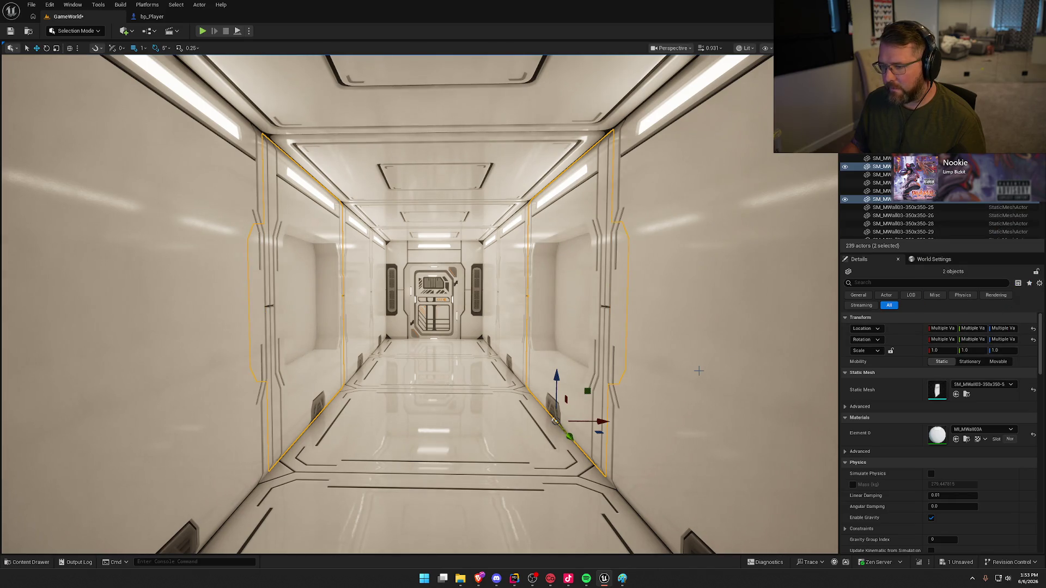
scroll(698, 371, "up", 3)
key("Escape")
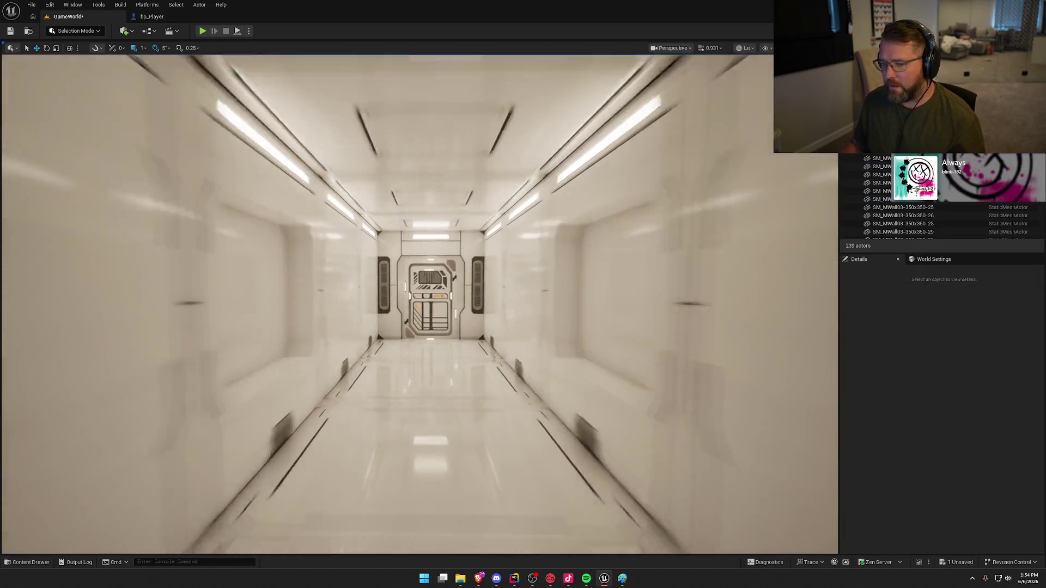
scroll(420, 306, "up", 4)
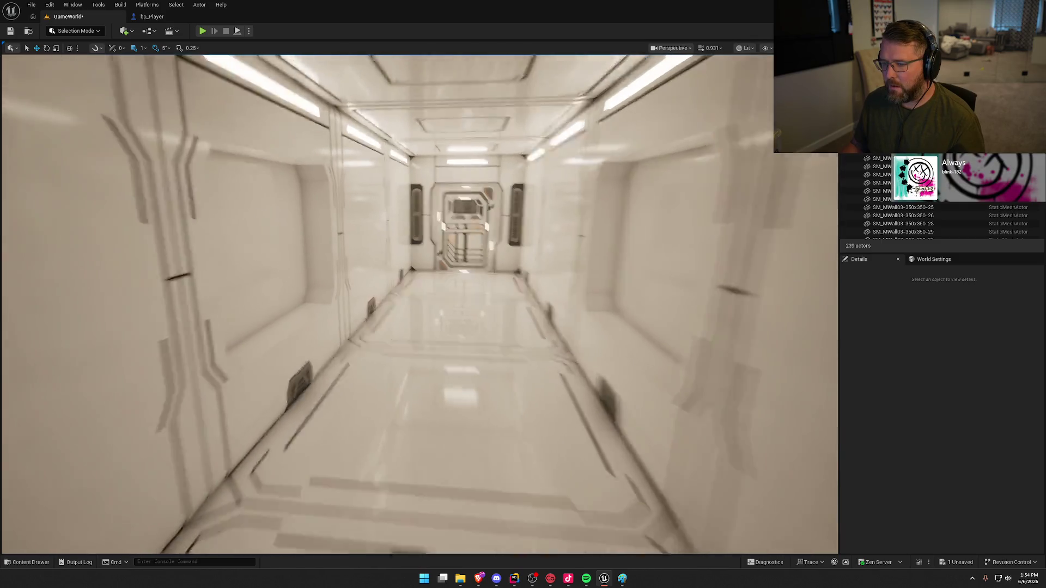
scroll(565, 319, "up", 2)
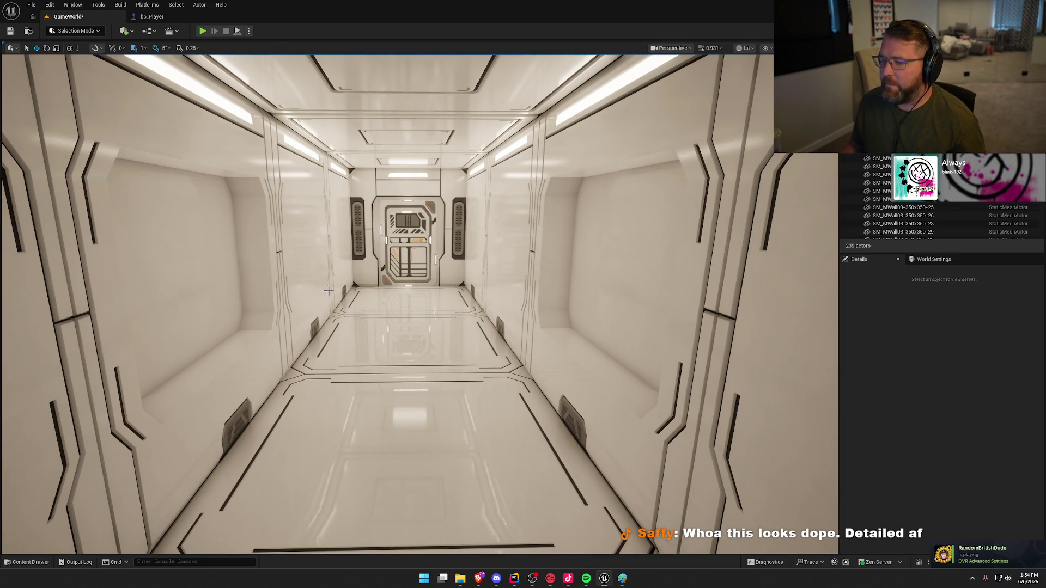
scroll(234, 283, "up", 5)
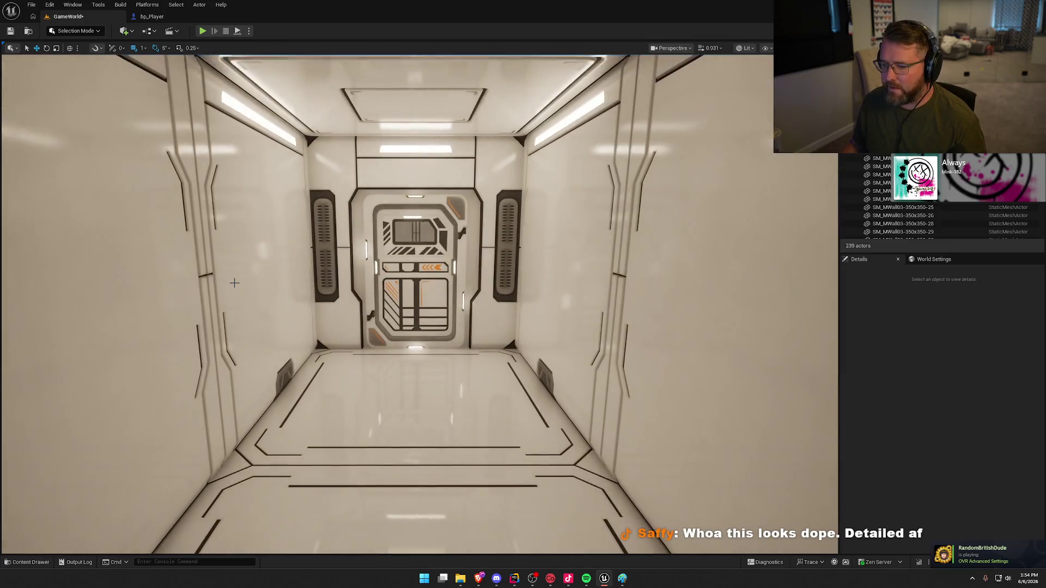
- Change both corridor walls to SM_MWall03-350x350-6 instead and fly toward the end door
left_click(234, 282)
left_click(598, 309, "ctrl")
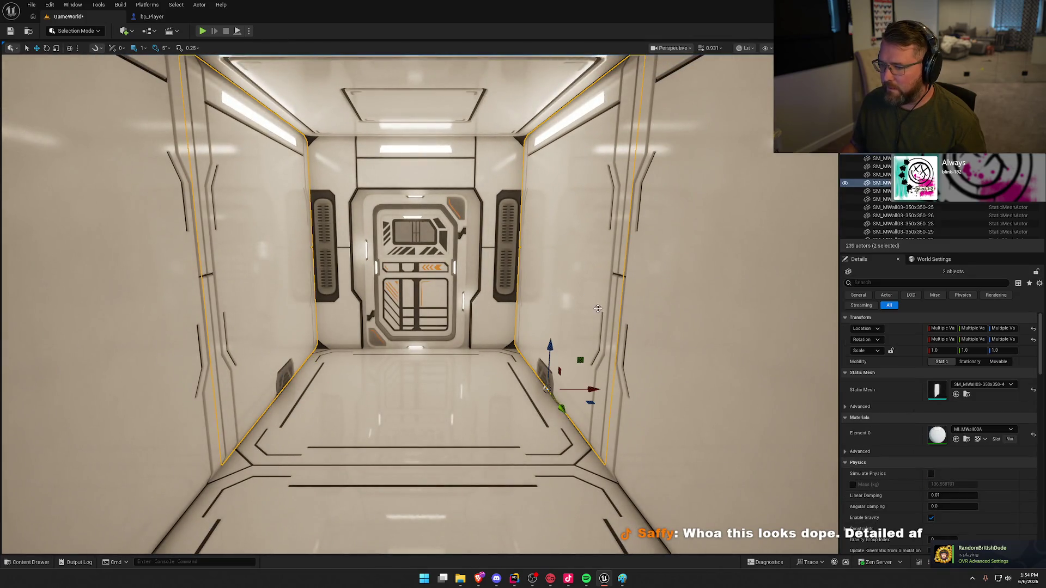
left_click(986, 387)
left_click(983, 314)
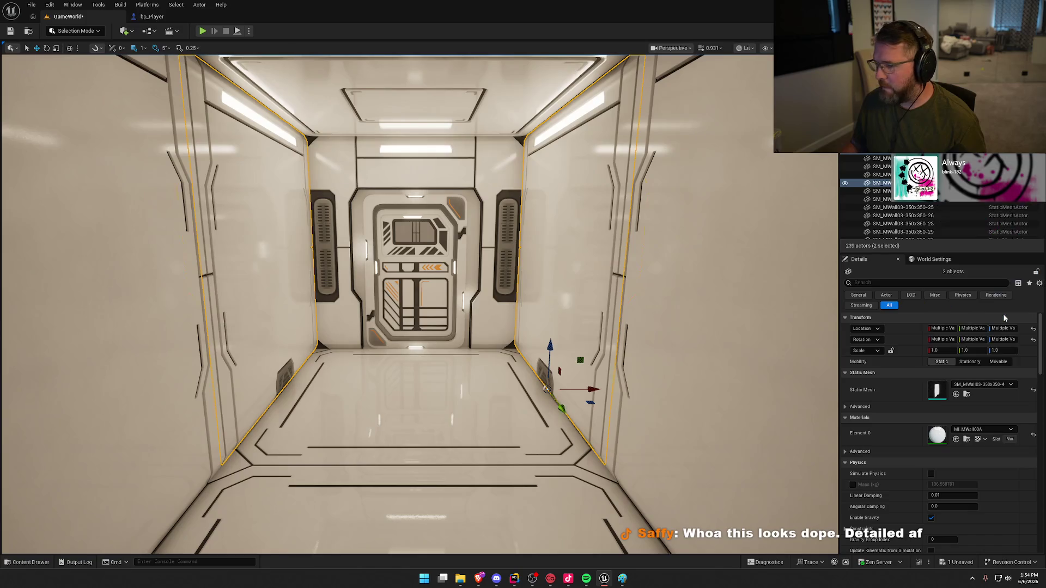
key("Escape")
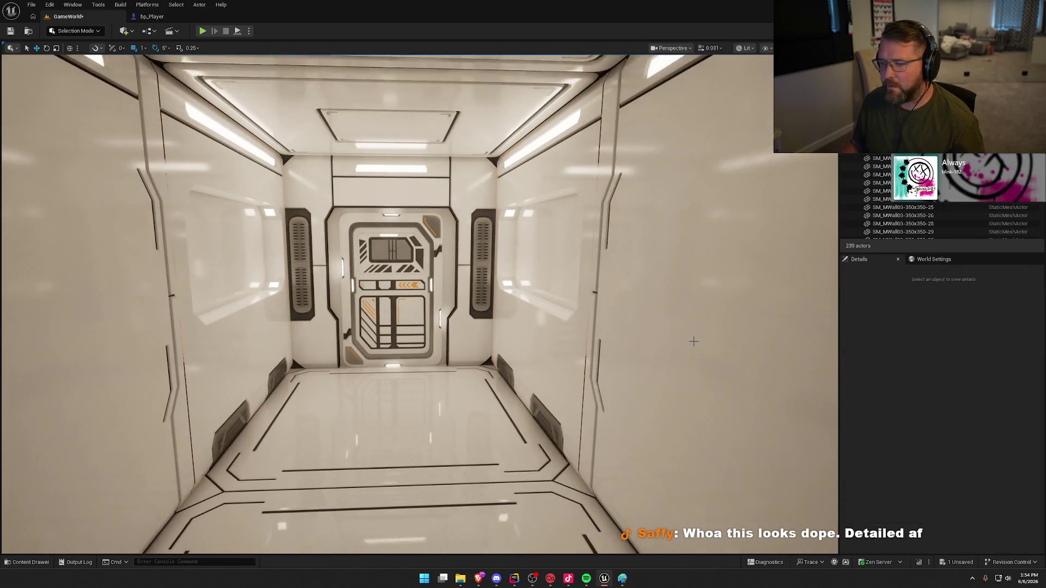
key("w")
key("w")
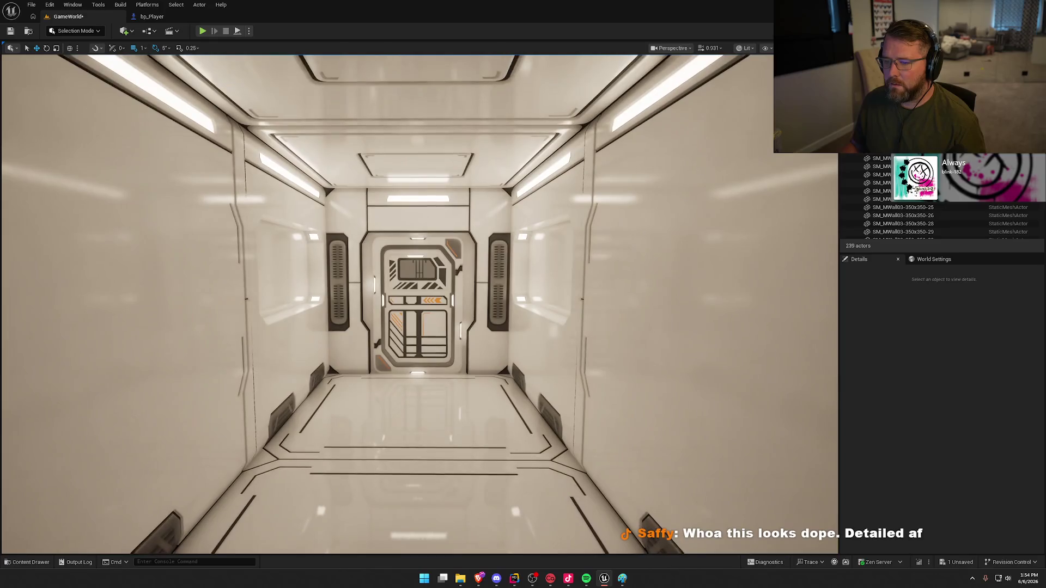
key("w")
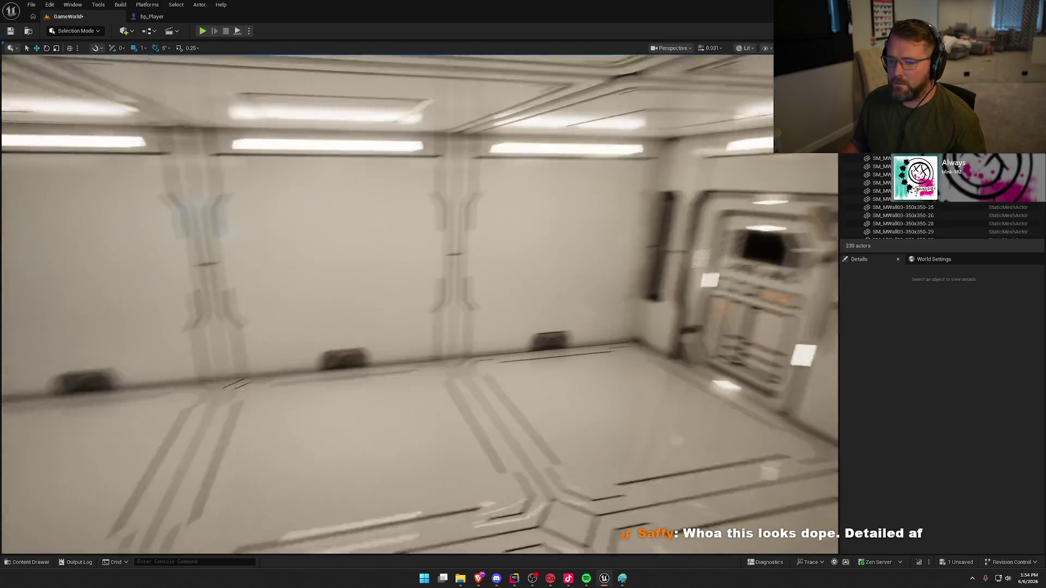
key("w")
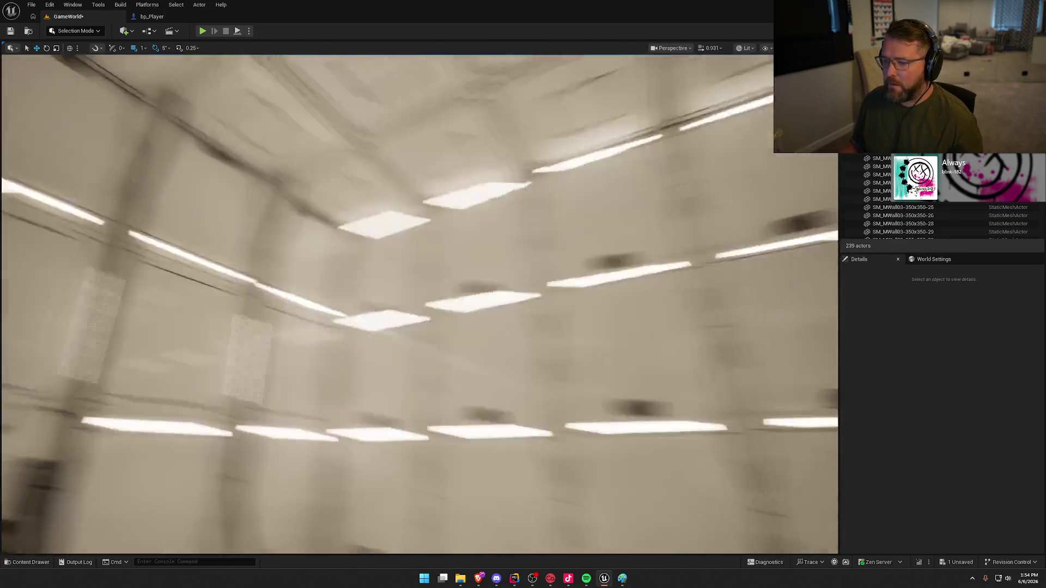
- Save the GameWorld level with Ctrl+S
key("ctrl+s")
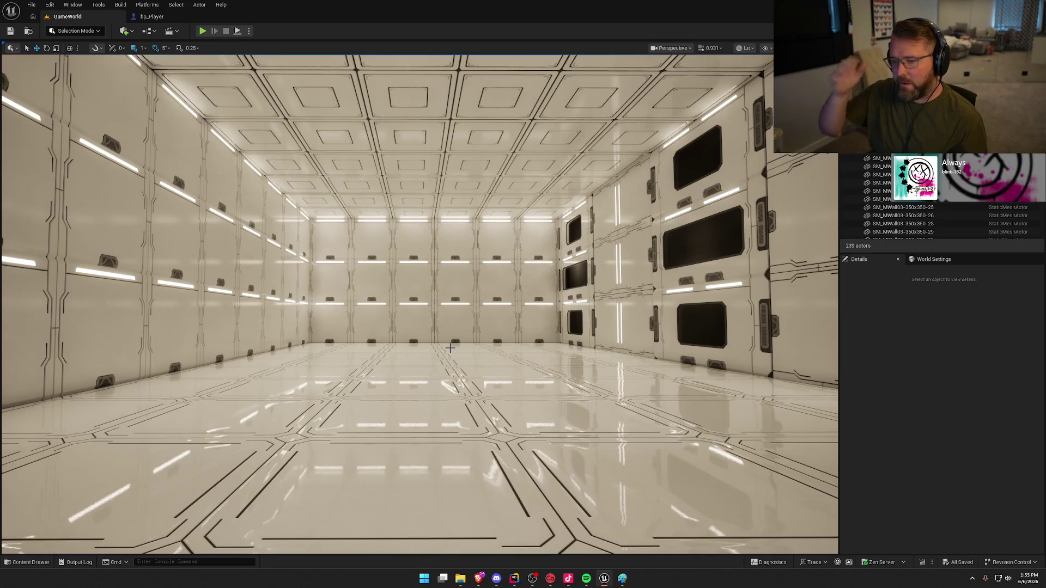
- Face the room's right wall and delete its selected wall panels
mouse_move(450, 348)
left_mouse_down()
mouse_move(234, 350)
mouse_move(406, 350)
mouse_move(509, 336)
left_mouse_up()
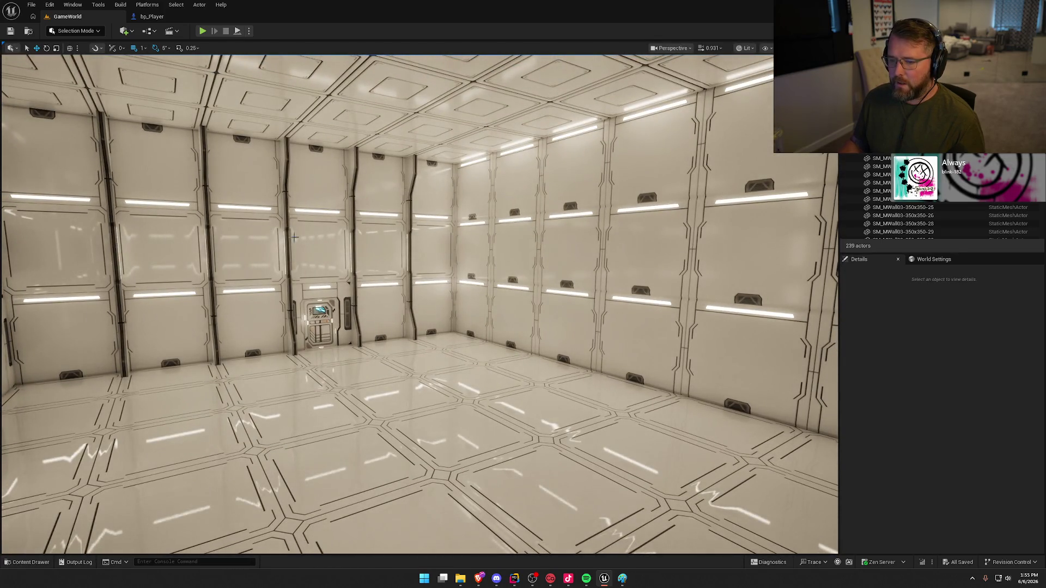
mouse_move(426, 246)
left_mouse_down()
mouse_move(381, 247)
mouse_move(469, 234)
mouse_move(514, 214)
mouse_move(474, 223)
mouse_move(505, 232)
left_mouse_up()
left_click_drag(502, 269, 550, 265)
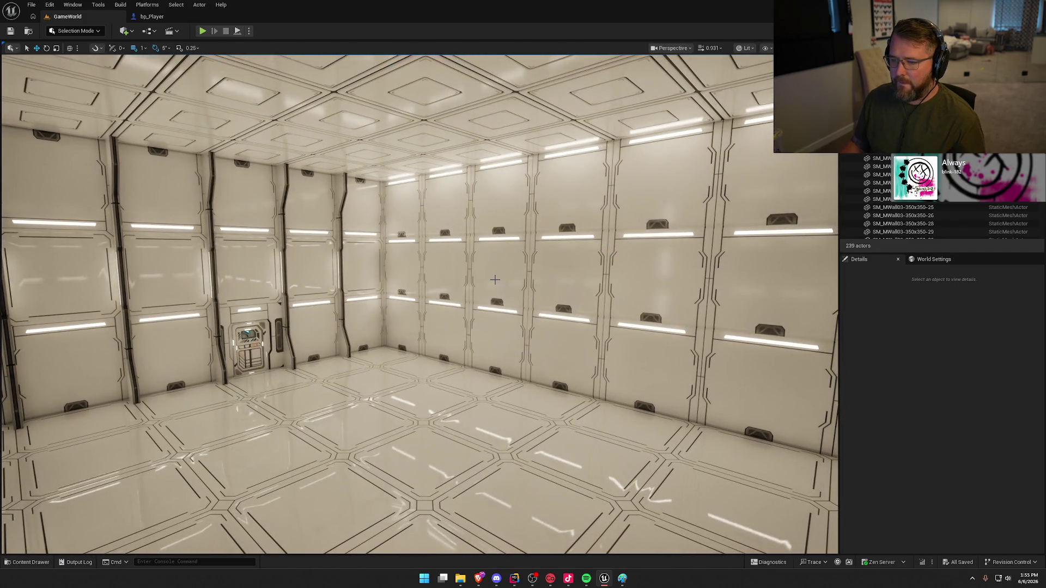
mouse_move(513, 286)
left_mouse_down()
mouse_move(572, 284)
mouse_move(572, 275)
mouse_move(720, 291)
left_mouse_up()
key("Delete")
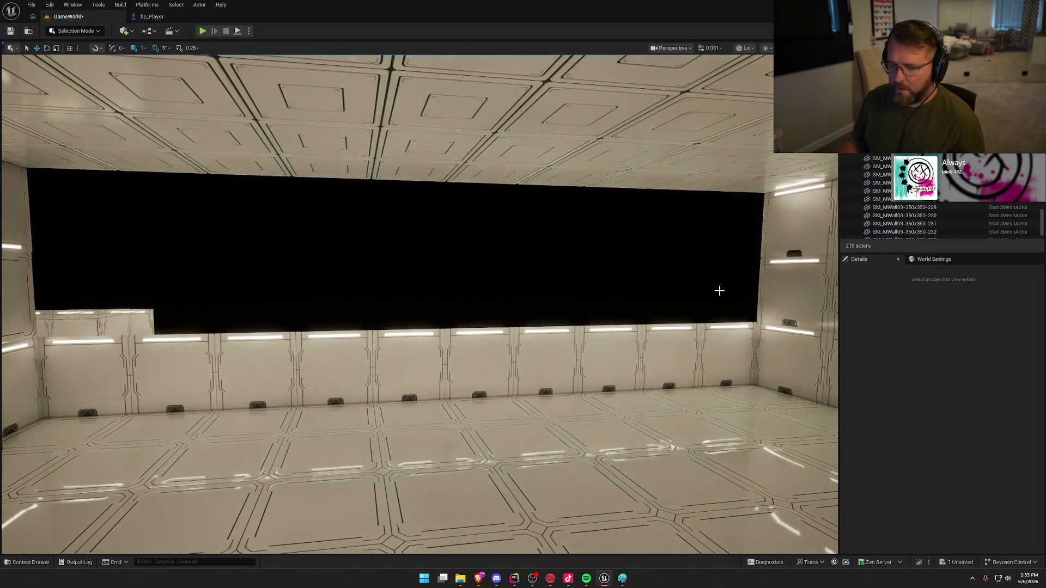
- Turn toward the back wall and select its 17 wall panels
mouse_move(421, 245)
left_mouse_down()
mouse_move(425, 252)
mouse_move(425, 235)
mouse_move(414, 261)
mouse_move(395, 270)
left_mouse_up()
left_click_drag(659, 371, 588, 382)
left_click_drag(475, 255, 490, 255)
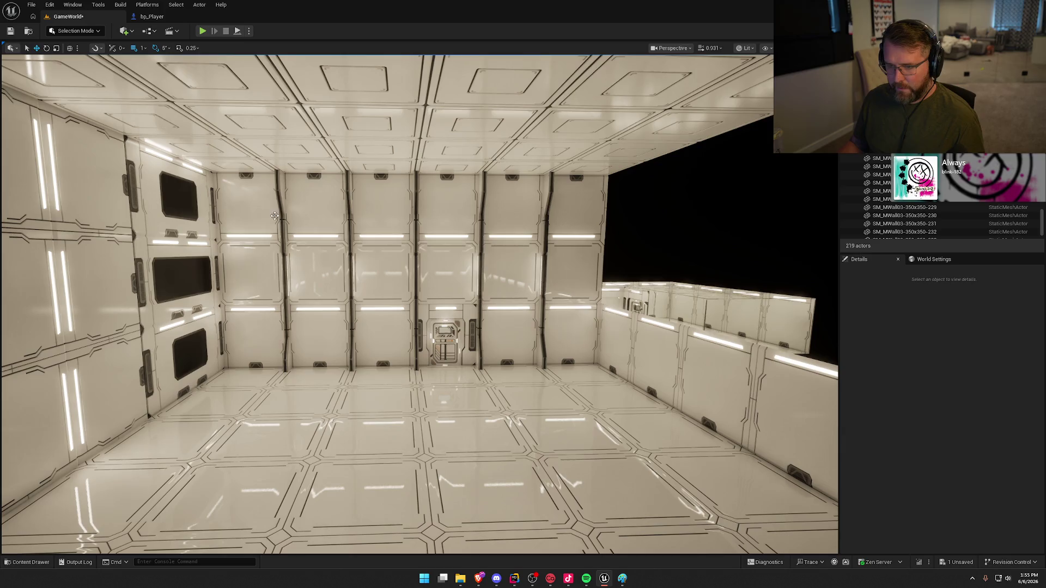
left_click(550, 276)
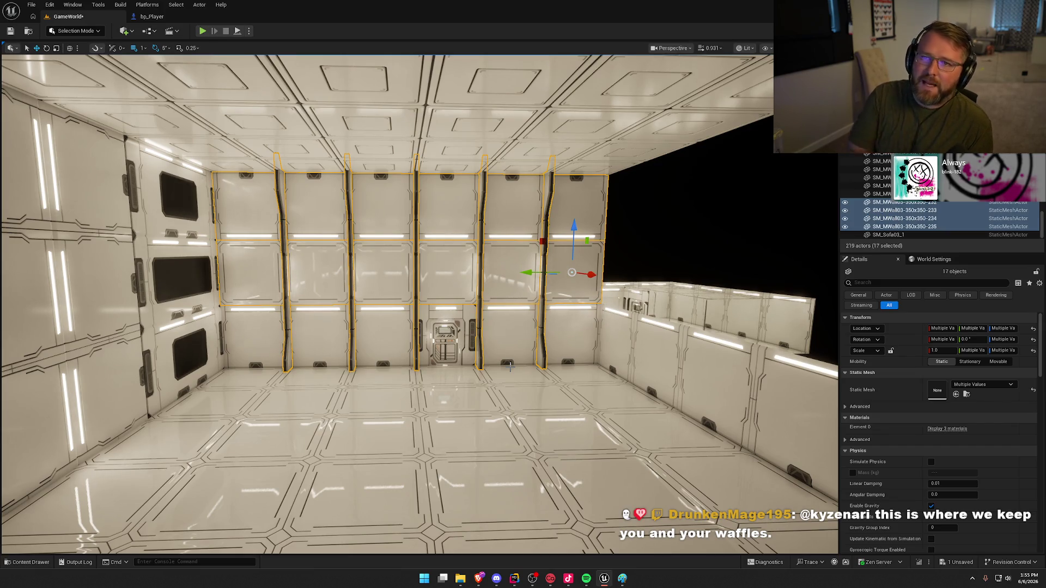
- Alt-drag copies of the 17 back-wall panels about 9.2 m along X to close the open side
mouse_move(521, 319)
left_mouse_down()
mouse_move(496, 305)
mouse_move(475, 261)
mouse_move(432, 233)
mouse_move(393, 238)
left_mouse_up()
key("e")
key("ctrl+z")
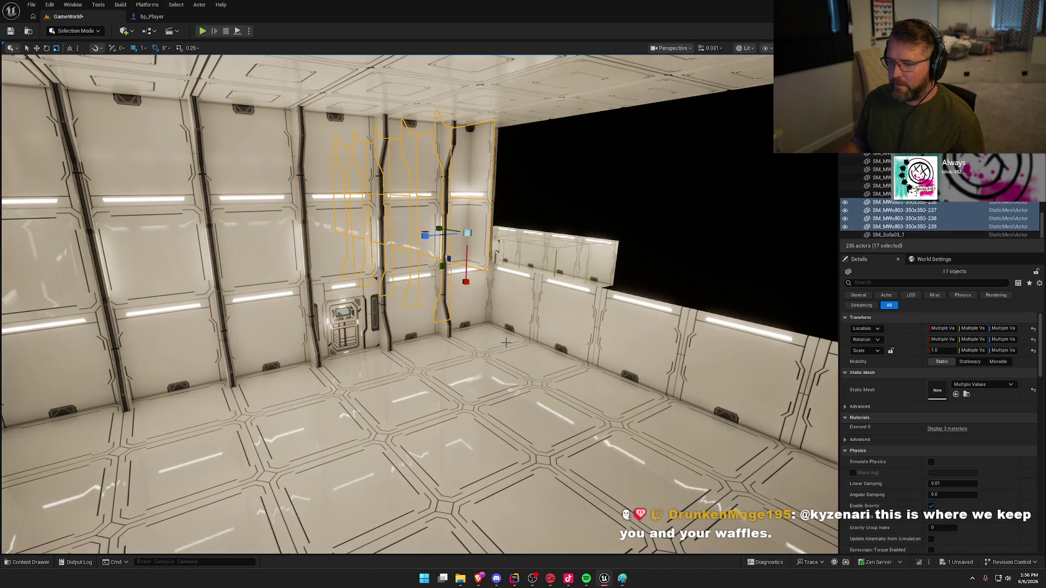
left_click_drag(494, 236, 555, 368)
mouse_move(468, 269)
left_mouse_down()
mouse_move(736, 305)
mouse_move(721, 309)
mouse_move(713, 359)
mouse_move(697, 376)
mouse_move(719, 370)
mouse_move(226, 295)
mouse_move(214, 354)
left_mouse_up()
middle_click(214, 290)
mouse_move(472, 391)
left_mouse_down()
mouse_move(461, 142)
mouse_move(451, 158)
mouse_move(545, 229)
mouse_move(480, 231)
mouse_move(565, 278)
mouse_move(481, 154)
left_mouse_up()
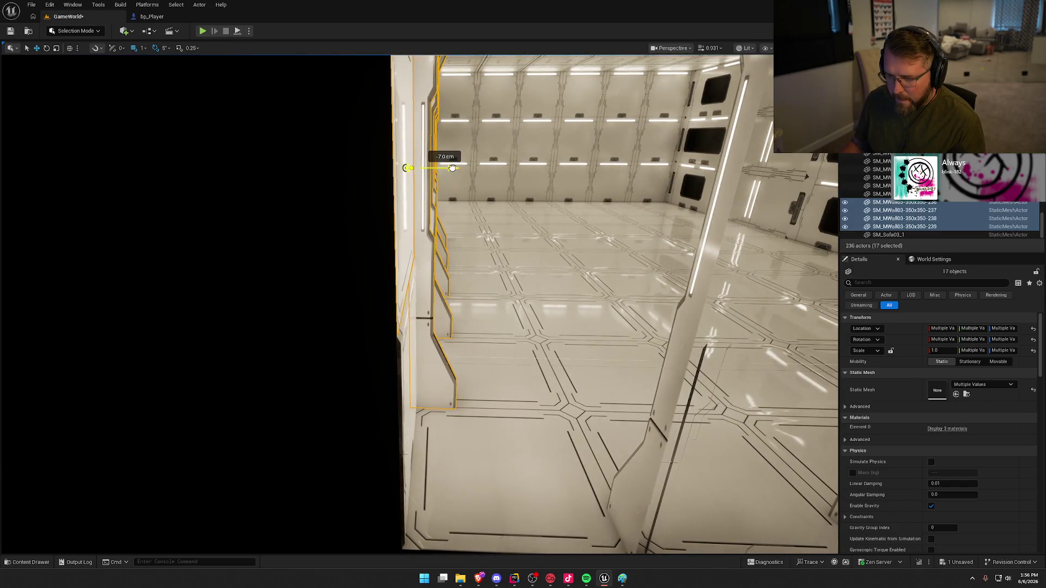
left_click_drag(497, 218, 480, 223)
mouse_move(420, 305)
left_mouse_down()
mouse_move(381, 289)
mouse_move(505, 234)
left_mouse_up()
key("Escape")
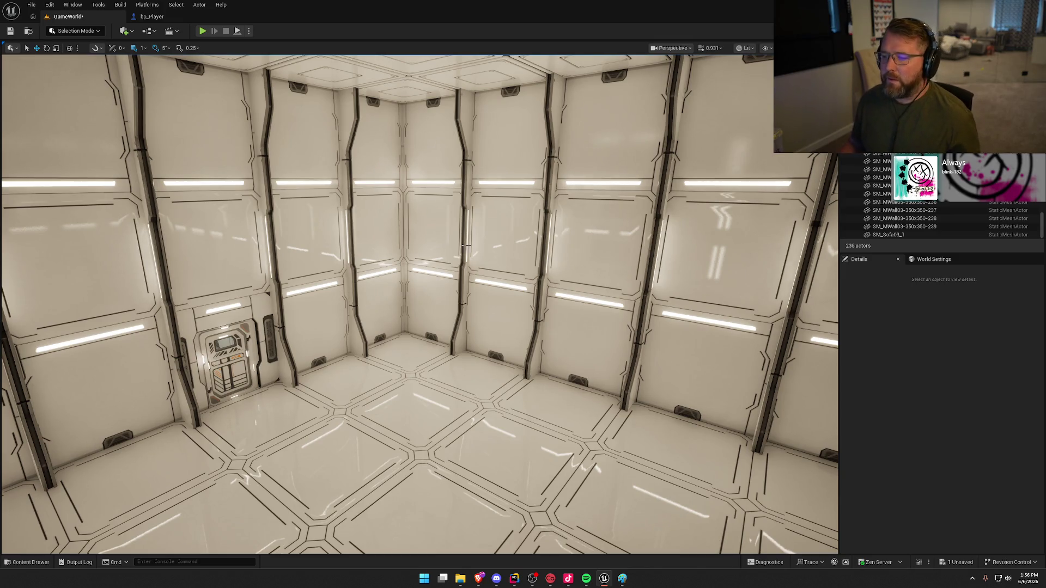
- Select the wall panels to the left of the black window gap
mouse_move(466, 245)
left_mouse_down()
mouse_move(431, 251)
mouse_move(354, 202)
left_mouse_up()
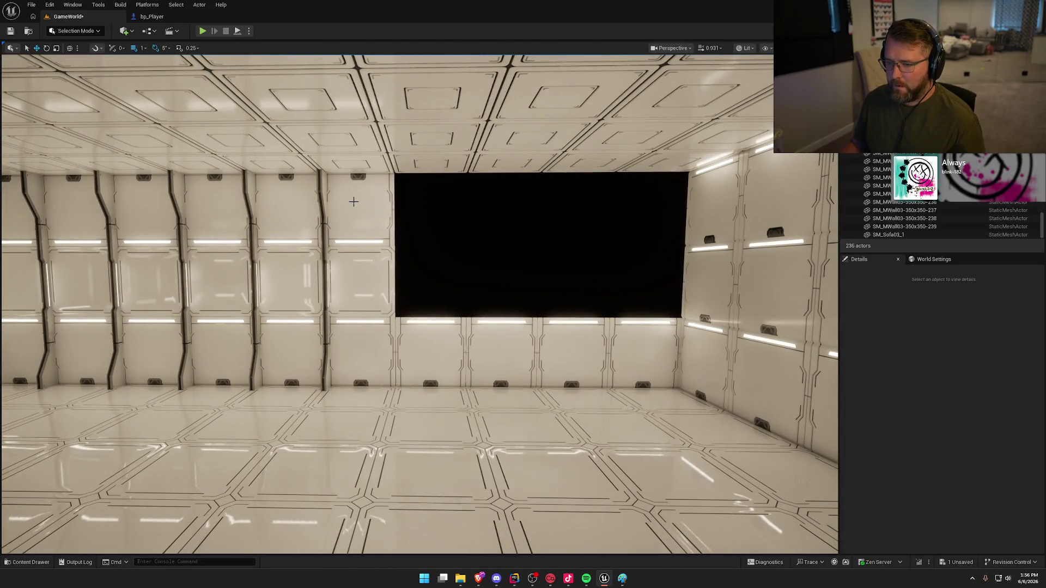
left_click(354, 202)
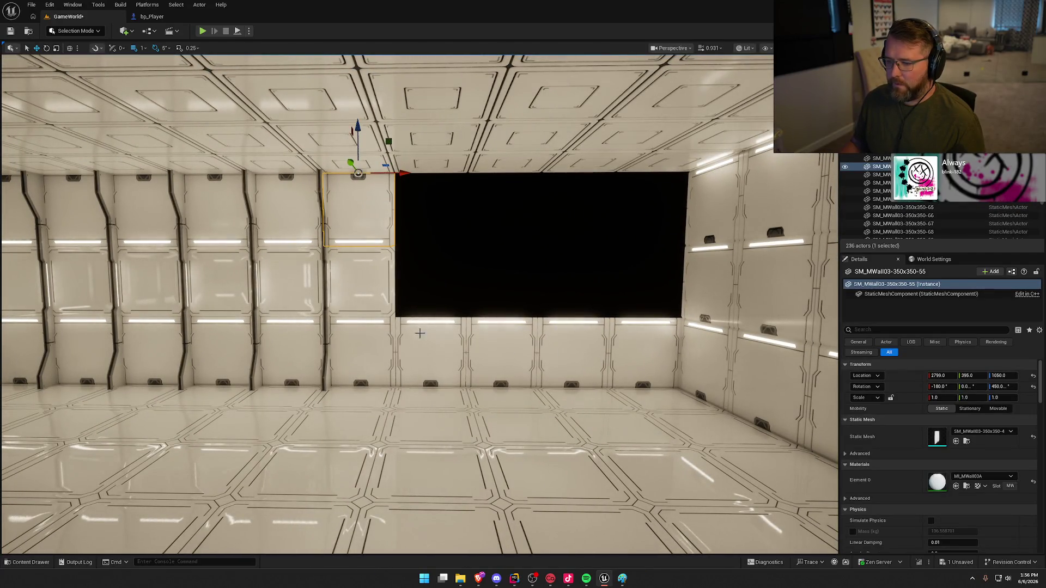
left_click_drag(514, 349, 450, 304)
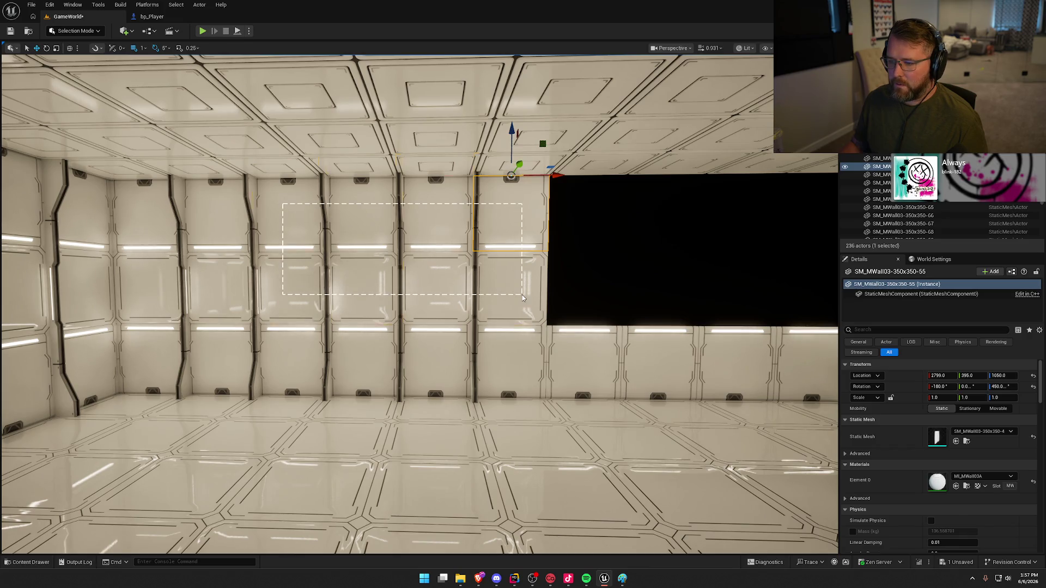
left_click_drag(522, 297, 523, 298)
mouse_move(587, 308)
left_mouse_down()
mouse_move(545, 349)
mouse_move(547, 315)
left_mouse_up()
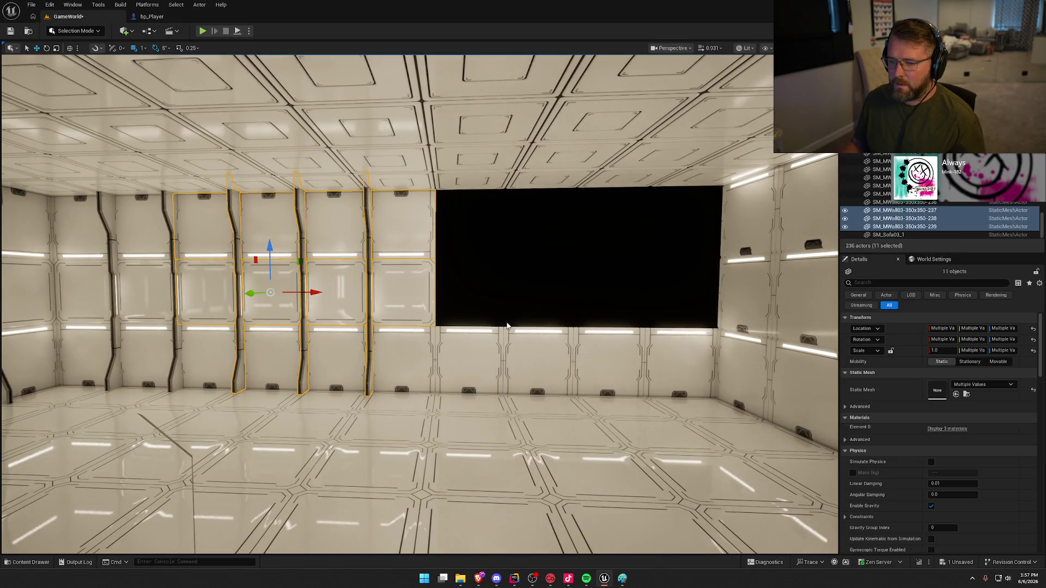
left_click(176, 342, "ctrl")
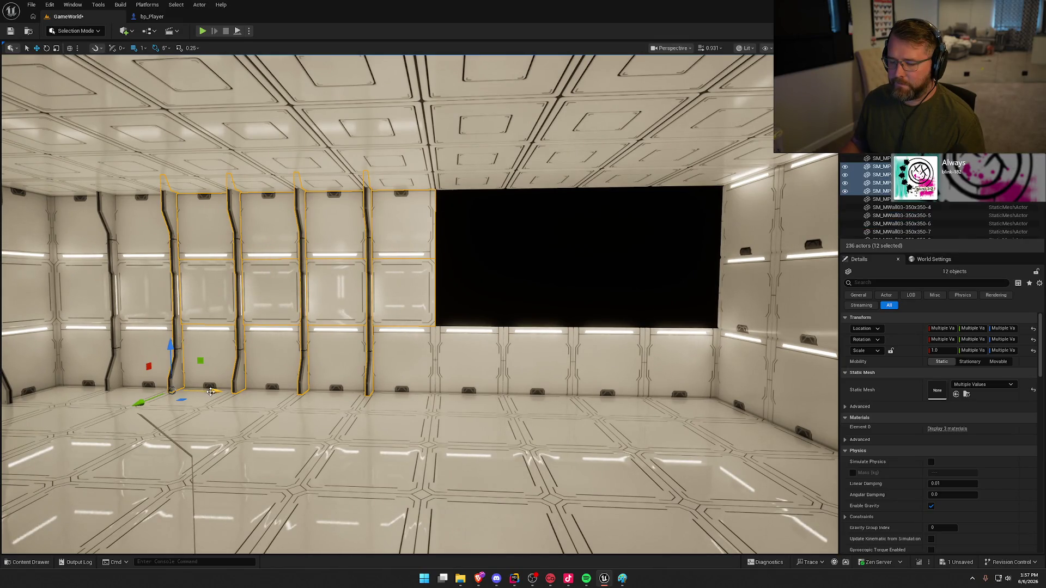
- With grid snap set to 50, Alt-drag copies of the selected panels into the gap
left_click_drag(210, 391, 460, 395)
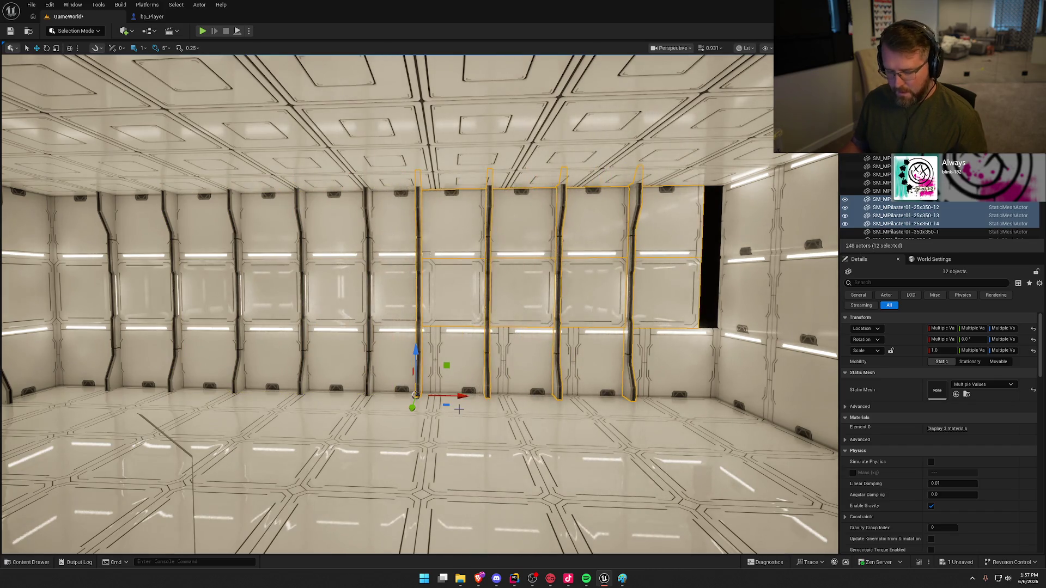
key("ctrl+z")
left_click(143, 50)
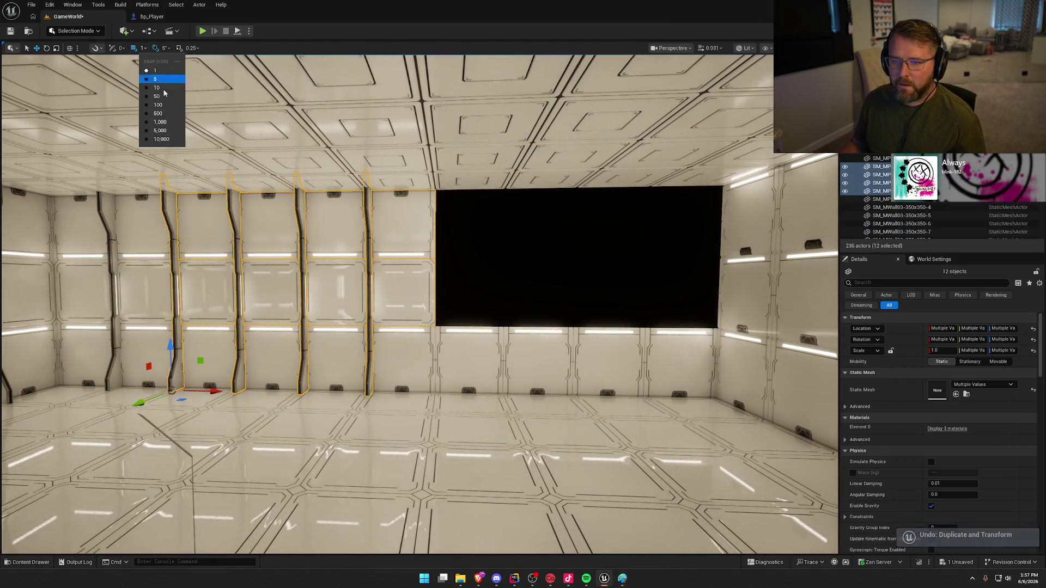
left_click(162, 97)
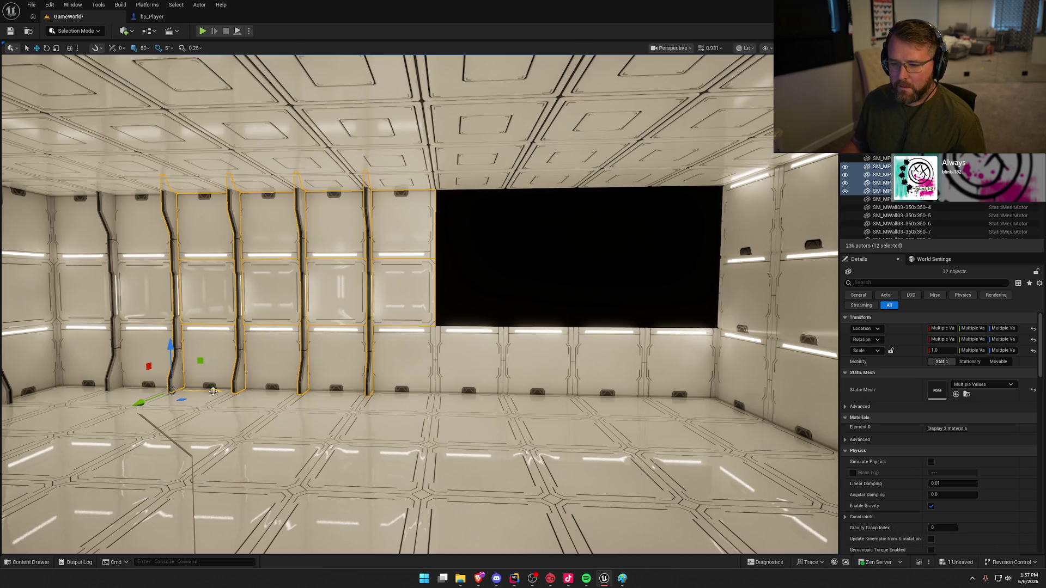
mouse_move(213, 392)
left_mouse_down()
mouse_move(502, 399)
mouse_move(483, 408)
left_mouse_up()
key("ctrl+z")
key("Escape")
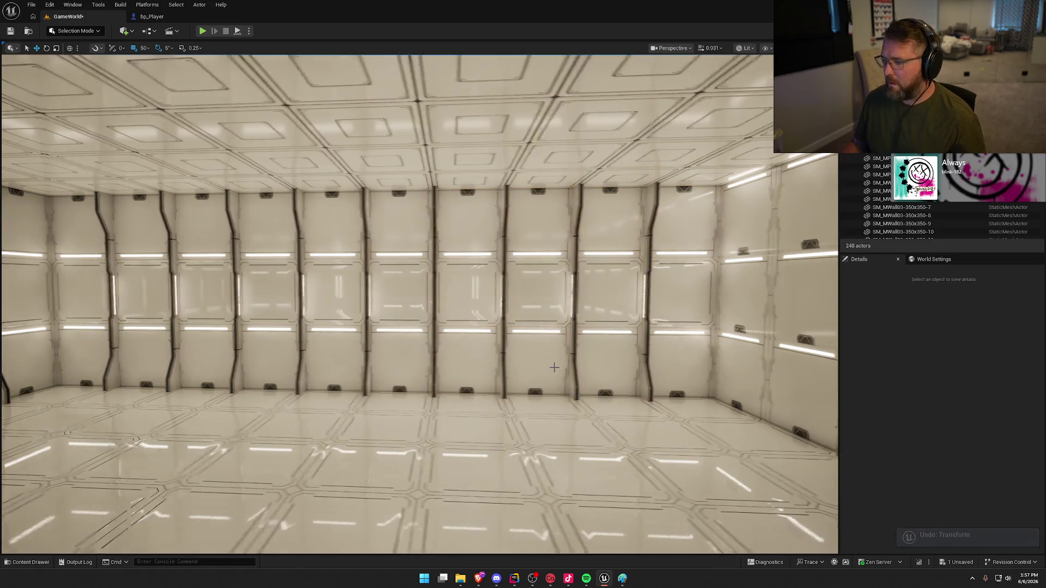
- Marquee-select the 18 plain far-wall panels and delete them, leaving 230 actors
mouse_move(554, 367)
left_mouse_down()
mouse_move(708, 370)
mouse_move(392, 371)
mouse_move(375, 412)
left_mouse_up()
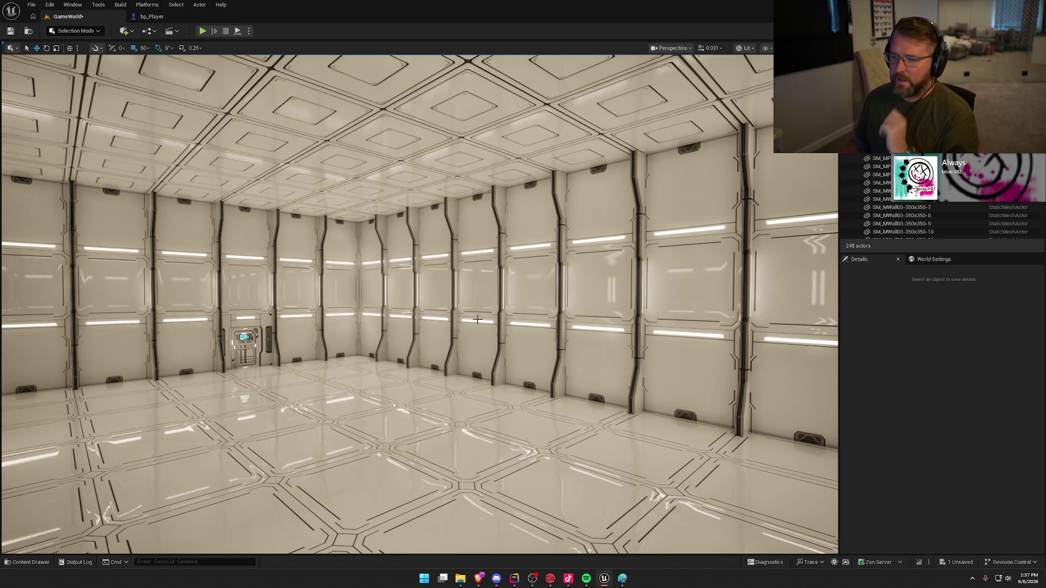
left_click_drag(475, 265, 436, 192)
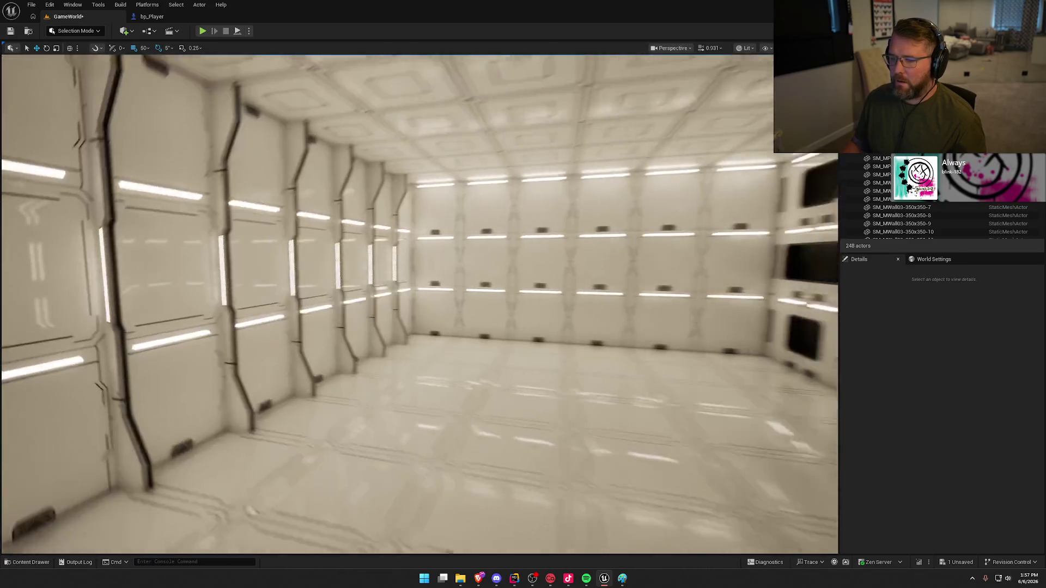
left_click_drag(436, 192, 126, 347)
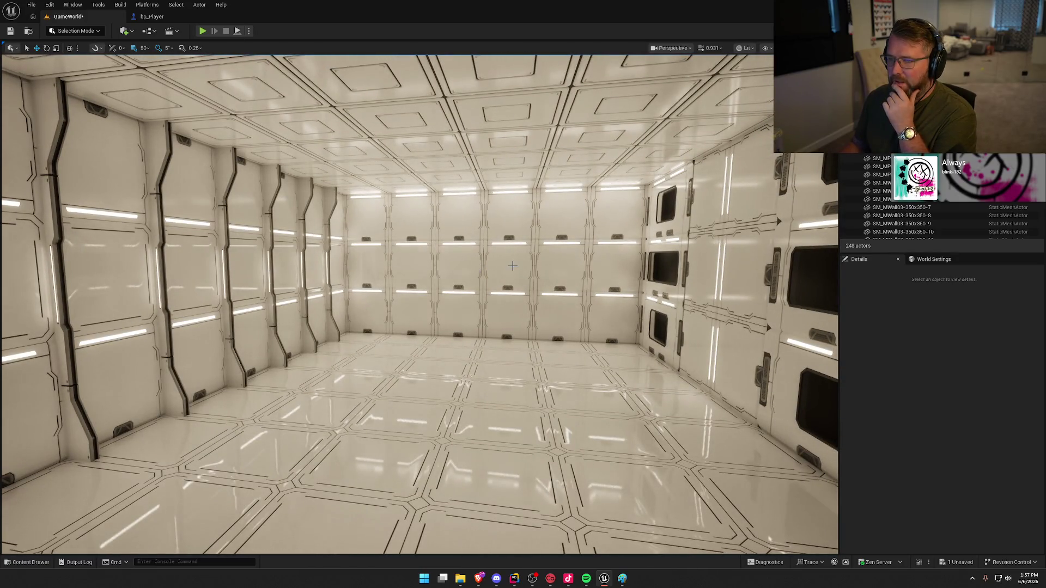
mouse_move(512, 265)
left_mouse_down()
mouse_move(588, 268)
mouse_move(517, 256)
mouse_move(436, 220)
mouse_move(295, 244)
left_mouse_up()
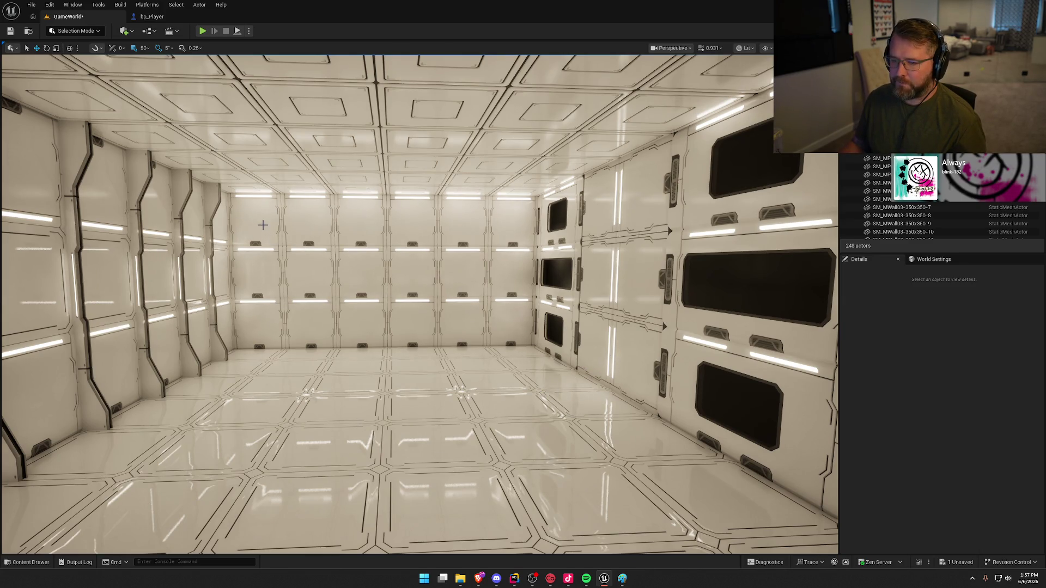
mouse_move(519, 330)
left_mouse_down()
mouse_move(480, 323)
mouse_move(500, 373)
left_mouse_up()
key("Delete")
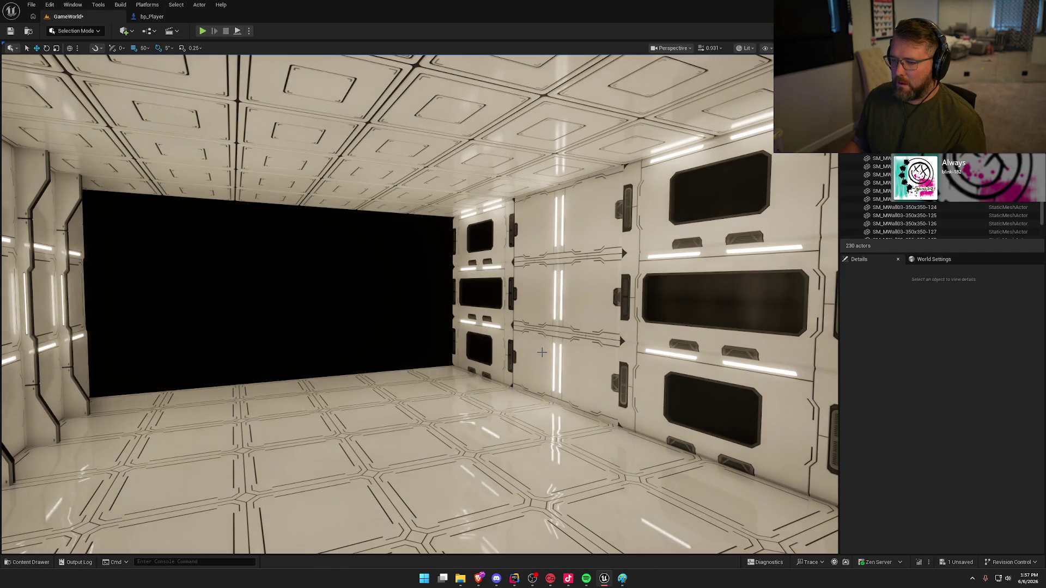
- Copy the window wall panels, rotate them 90°, and move them to close the far end
left_click_drag(542, 352, 545, 350)
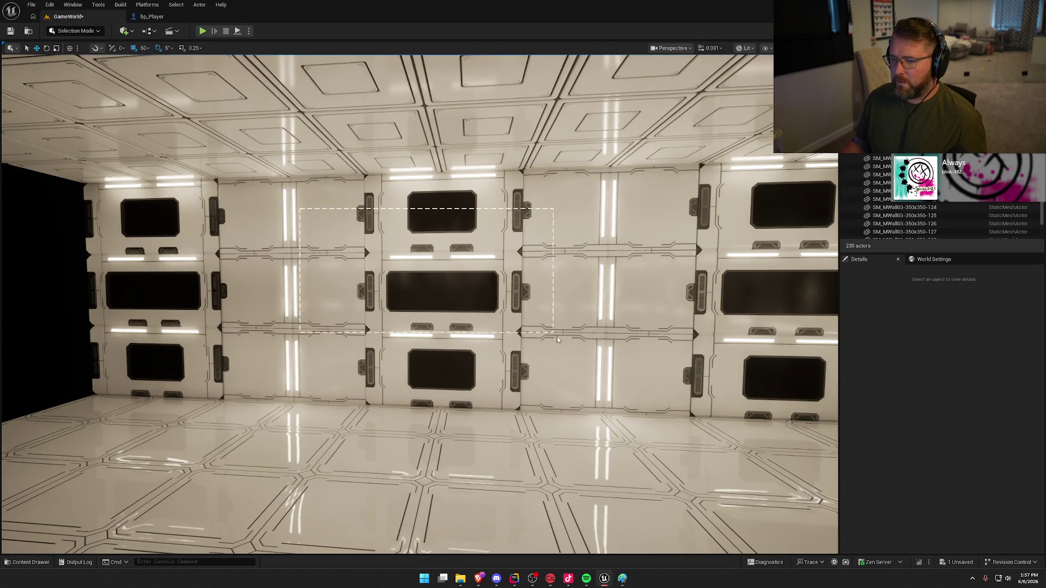
mouse_move(639, 377)
left_mouse_down()
mouse_move(697, 343)
mouse_move(564, 372)
left_mouse_up()
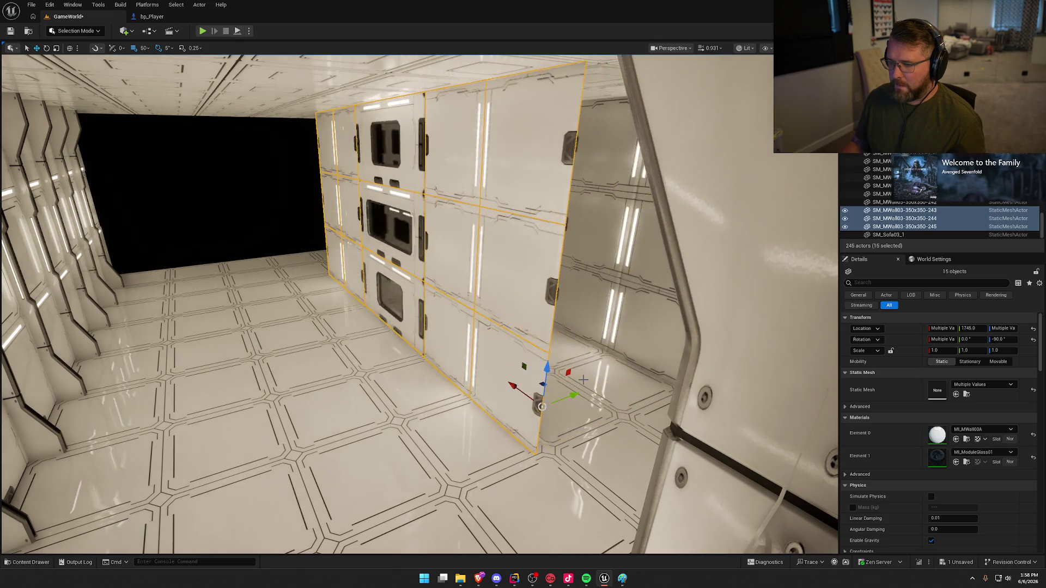
key("e")
left_click_drag(541, 432, 633, 415)
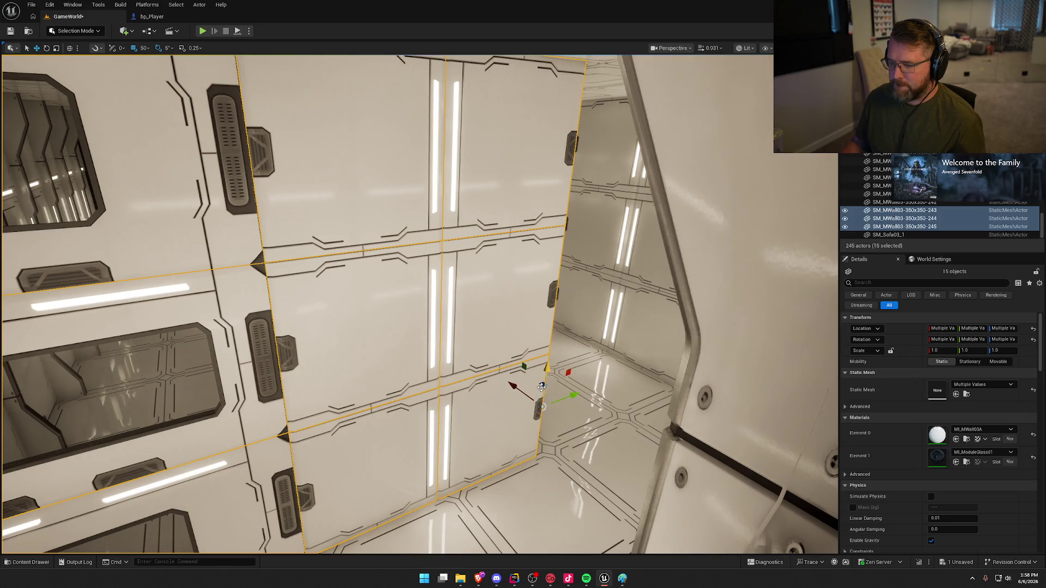
left_click_drag(572, 396, 632, 436, "shift")
left_click_drag(543, 407, 549, 416, "shift")
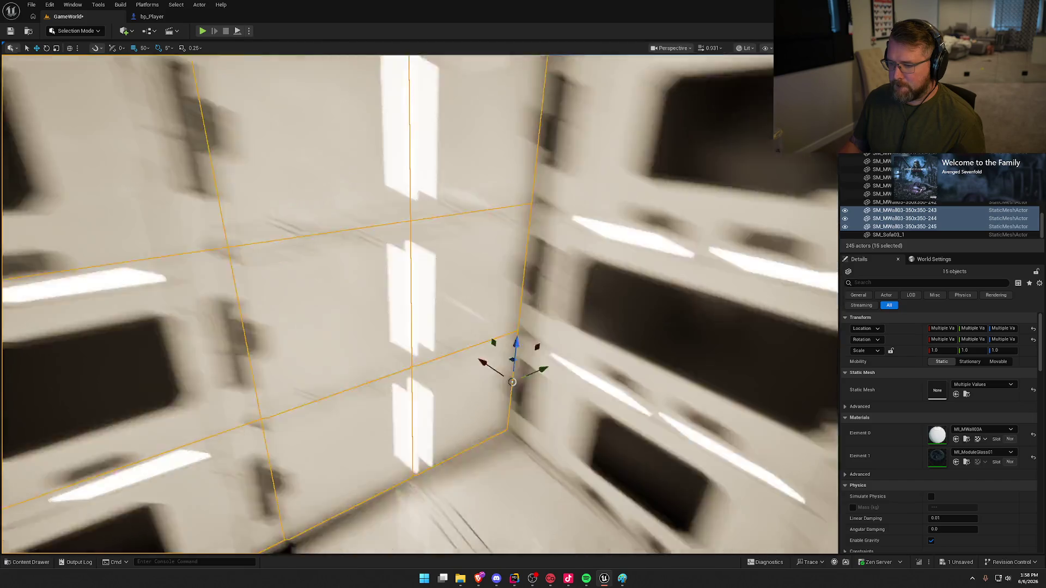
mouse_move(512, 382)
left_mouse_down("shift")
mouse_move(420, 254)
mouse_move(418, 273)
mouse_move(514, 289)
mouse_move(505, 355)
mouse_move(374, 334)
mouse_move(385, 367)
mouse_move(467, 316)
mouse_move(442, 301)
mouse_move(550, 292)
mouse_move(738, 355)
left_mouse_up("shift")
key("Escape")
- Alt-drag a copy of a wall pilaster out into the room
mouse_move(498, 389)
left_mouse_down()
mouse_move(436, 376)
mouse_move(513, 387)
mouse_move(501, 386)
left_mouse_up()
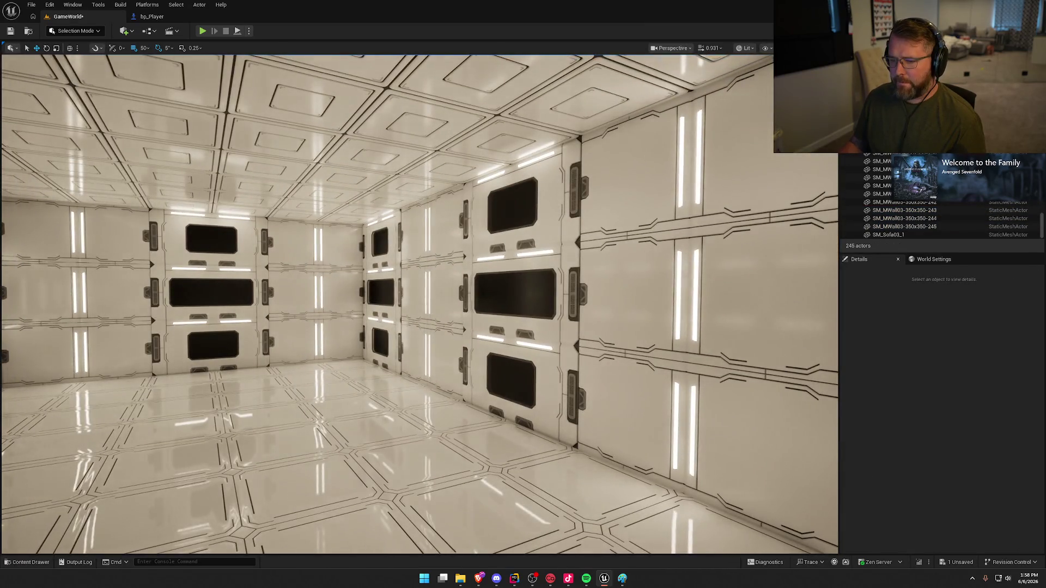
left_click_drag(351, 301, 302, 302)
left_click(290, 223)
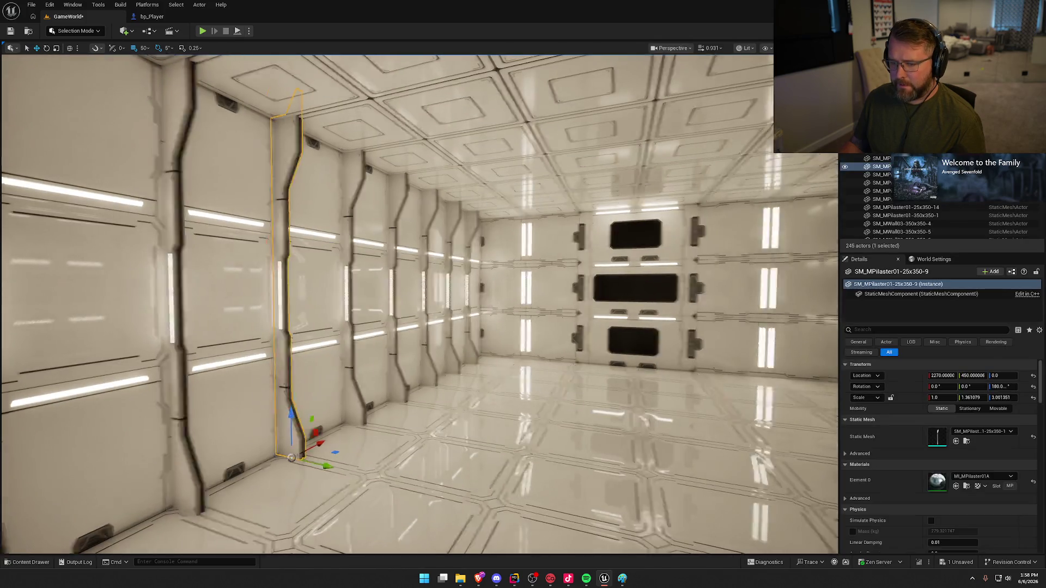
mouse_move(289, 224)
left_mouse_down()
mouse_move(243, 364)
mouse_move(685, 374)
left_mouse_up()
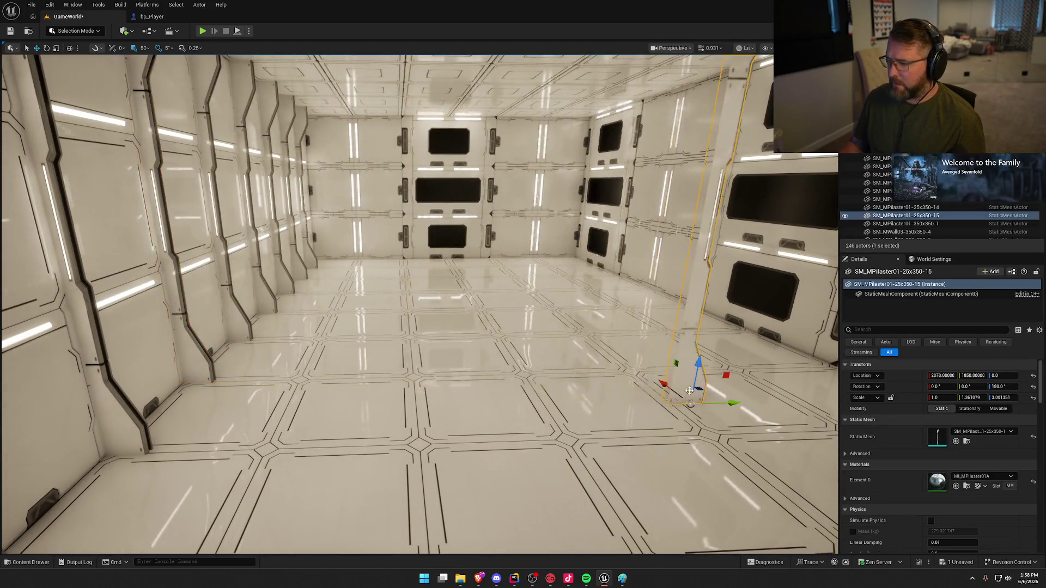
- Turn the pilaster 180°, move it to the far wall, and nudge it 20 cm onto the seam at snap 5
key("e")
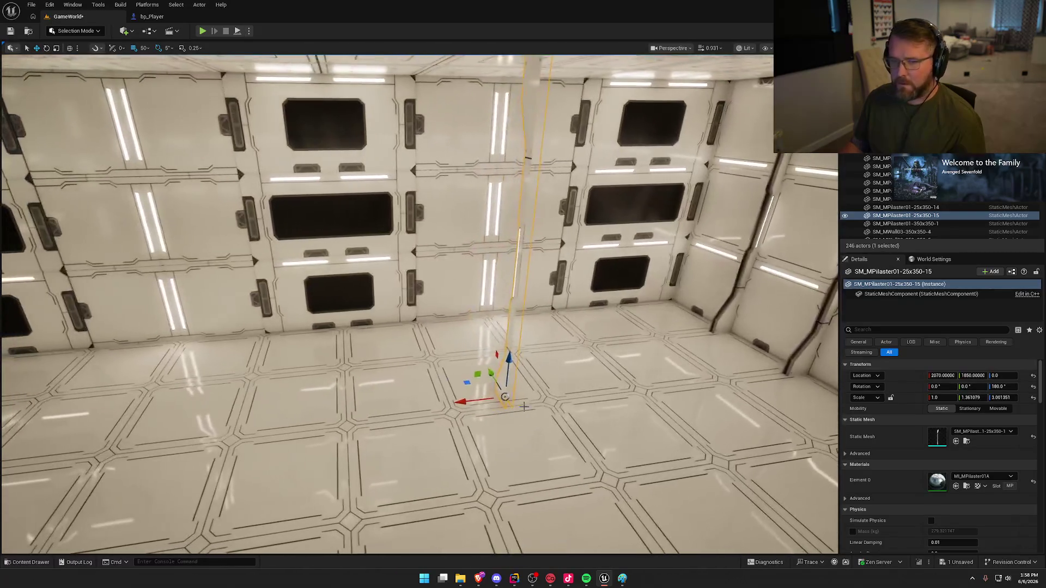
mouse_move(530, 421)
left_mouse_down()
mouse_move(441, 360)
mouse_move(428, 335)
left_mouse_up()
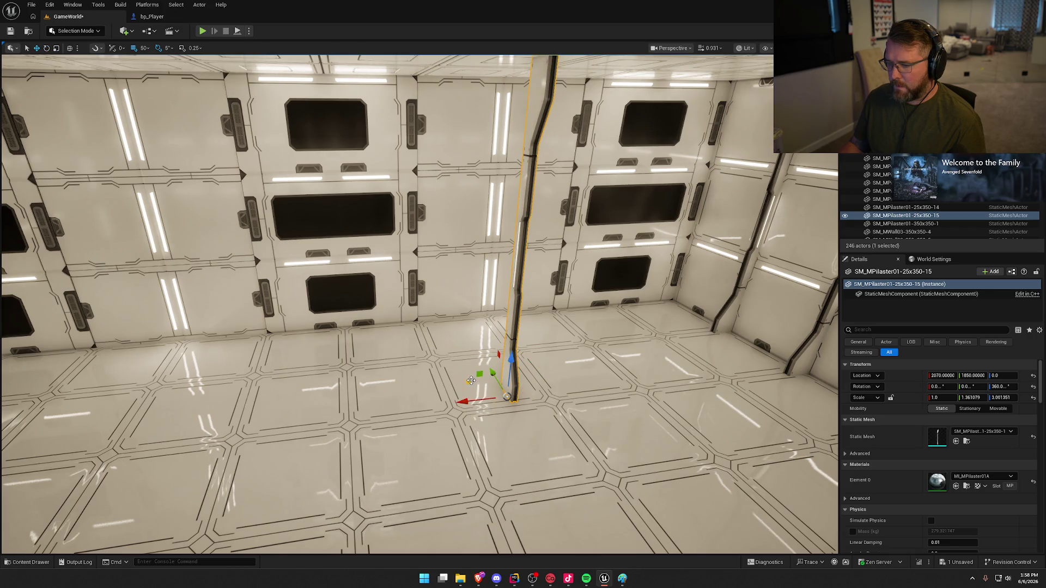
mouse_move(471, 380)
left_mouse_down()
mouse_move(397, 346)
mouse_move(390, 317)
mouse_move(414, 338)
mouse_move(381, 332)
mouse_move(465, 390)
left_mouse_up()
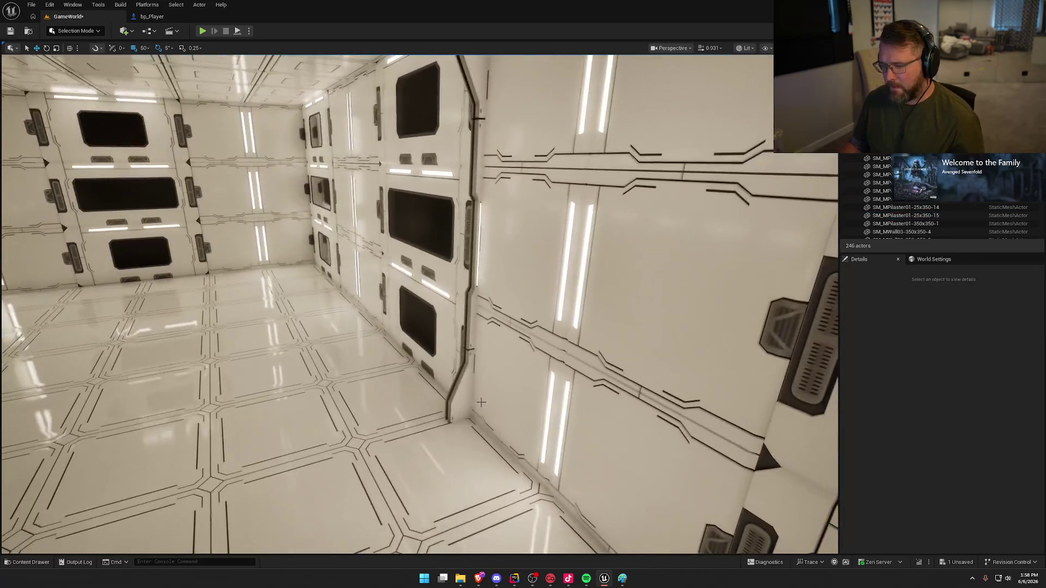
left_click(465, 390)
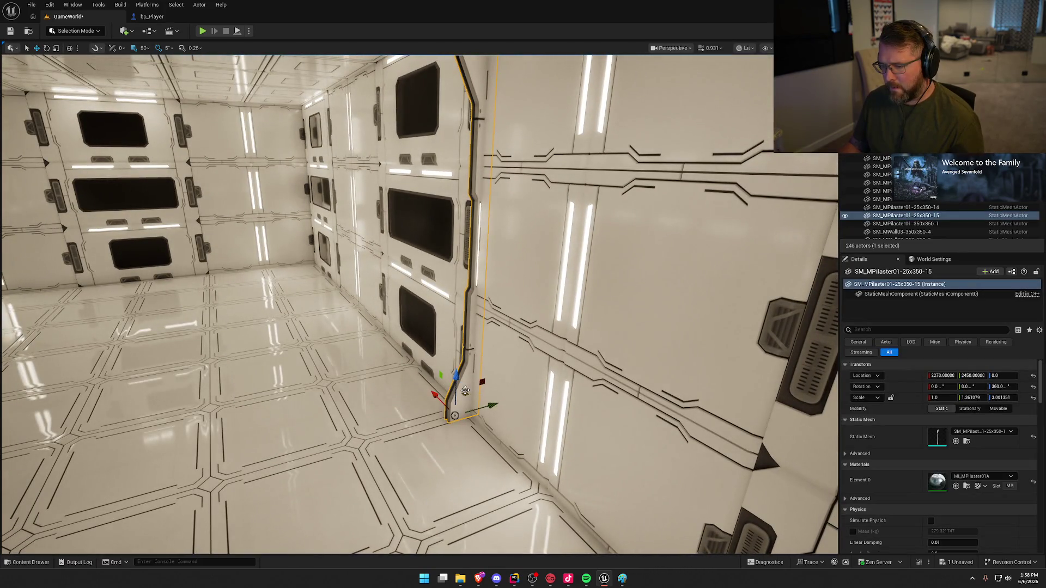
left_click(145, 49)
left_click(161, 73)
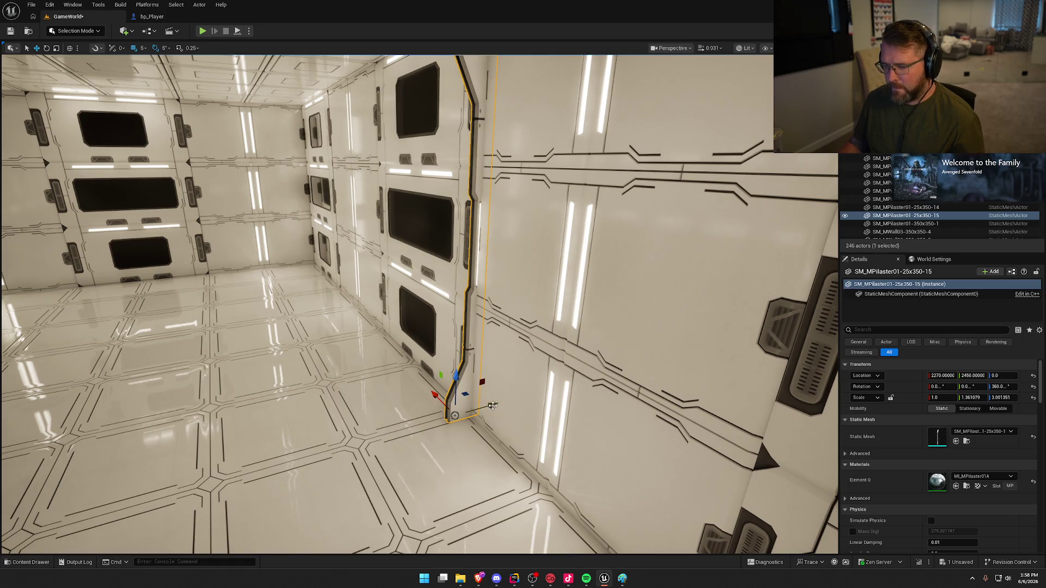
mouse_move(493, 406)
left_mouse_down()
mouse_move(447, 376)
mouse_move(441, 384)
left_mouse_up()
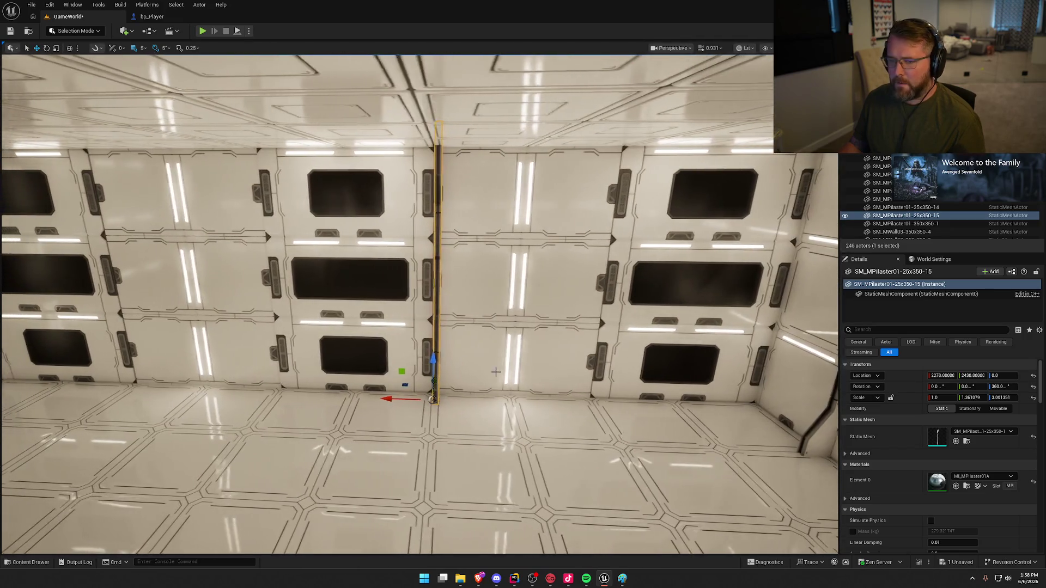
- Set grid snap to 50 and fly through the corridor toward the other pilasters
left_click(142, 49)
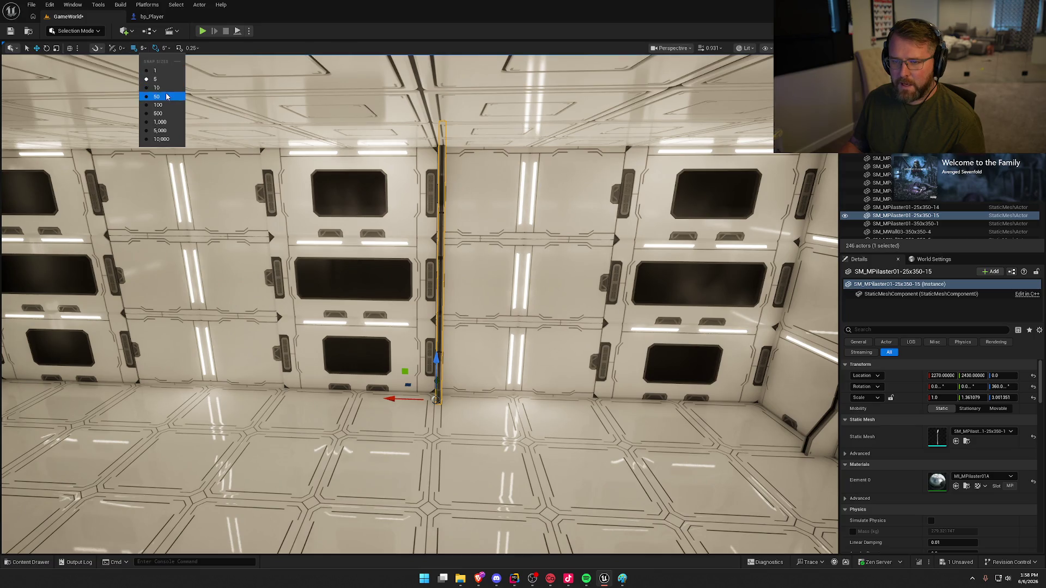
left_click(166, 97)
mouse_move(392, 392)
left_mouse_down()
mouse_move(392, 377)
mouse_move(209, 357)
left_mouse_up()
mouse_move(305, 337)
left_mouse_down()
mouse_move(256, 343)
mouse_move(221, 333)
mouse_move(399, 400)
left_mouse_up()
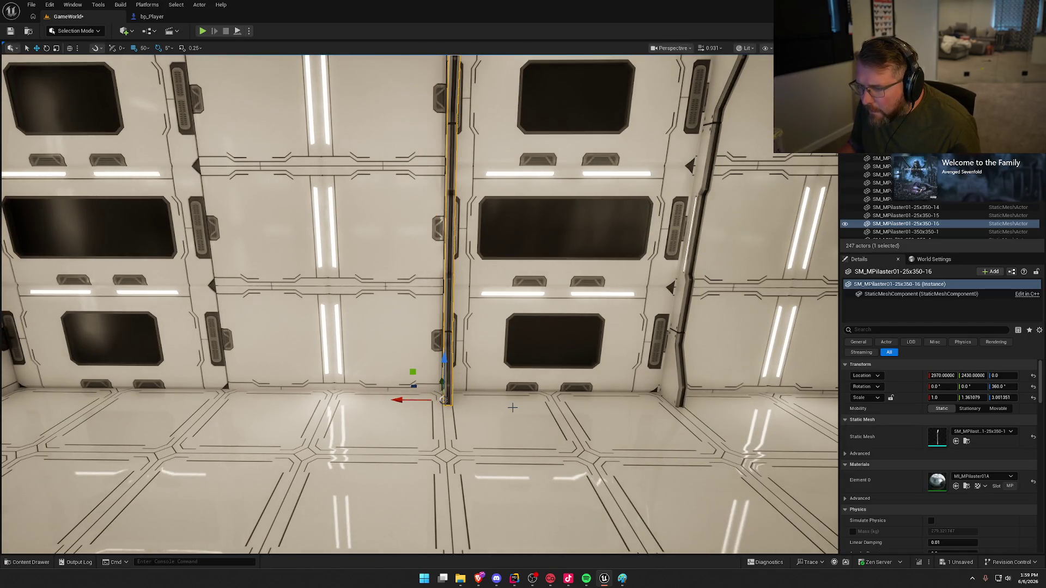
left_click_drag(512, 408, 527, 404)
- At grid snap 10, shift one pilaster 20 cm and the other 10 cm along the wall
left_click(407, 367)
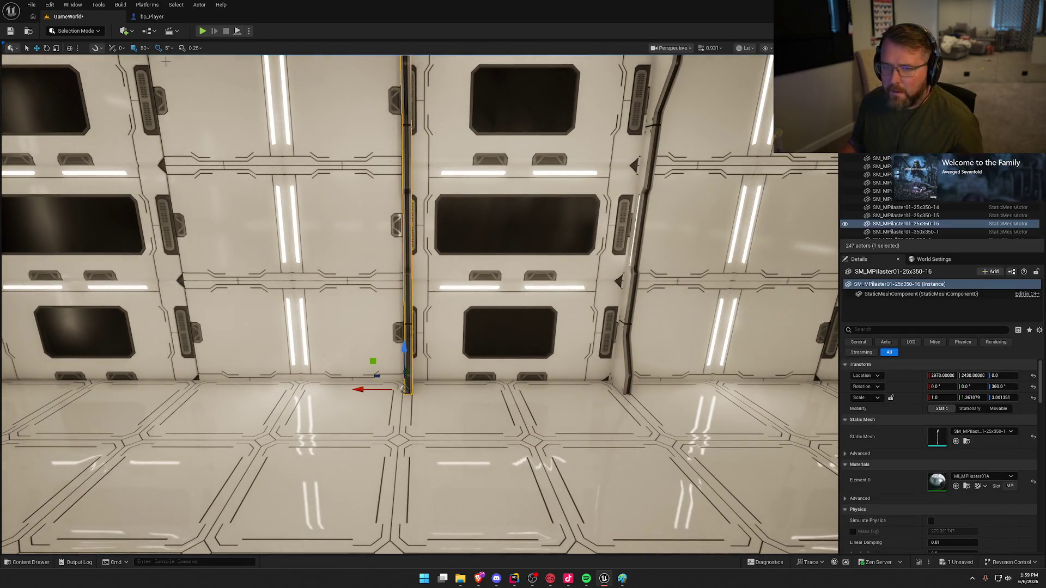
left_click(145, 48)
left_click(162, 88)
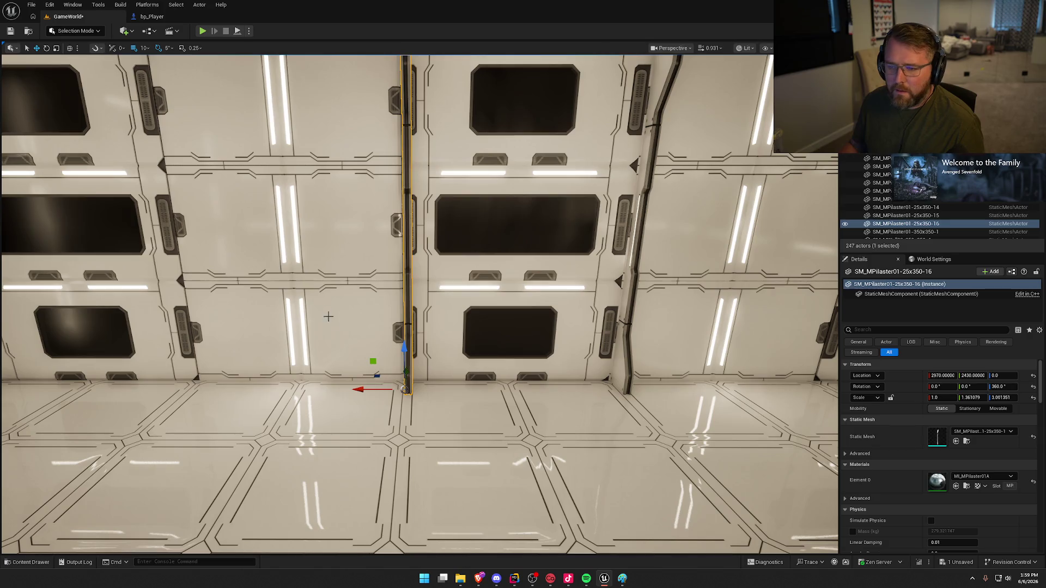
mouse_move(359, 391)
left_mouse_down()
mouse_move(346, 390)
mouse_move(528, 327)
left_mouse_up()
left_click(505, 337)
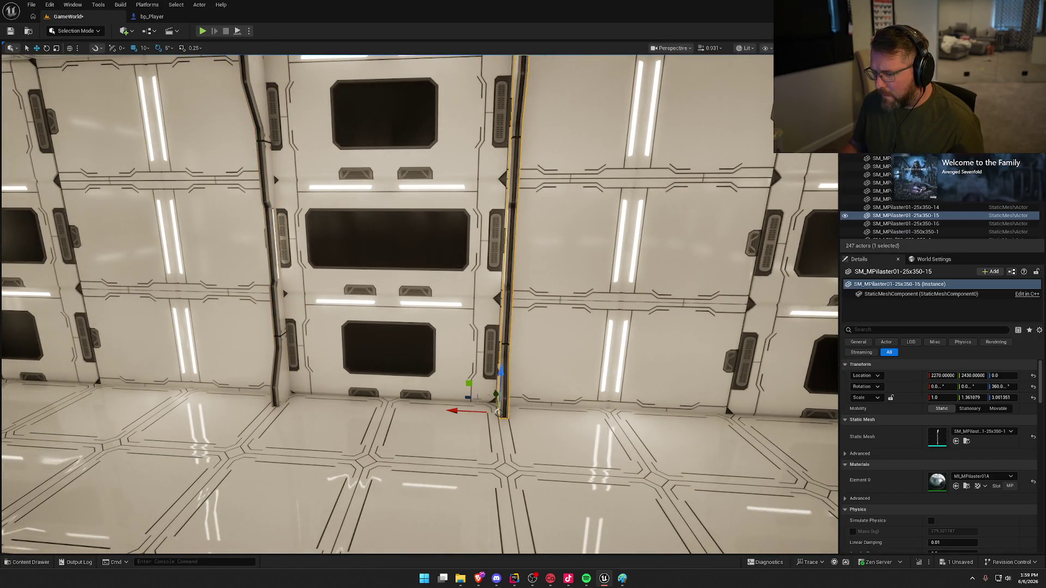
left_click_drag(454, 413, 313, 347)
key("Escape")
left_click(312, 346)
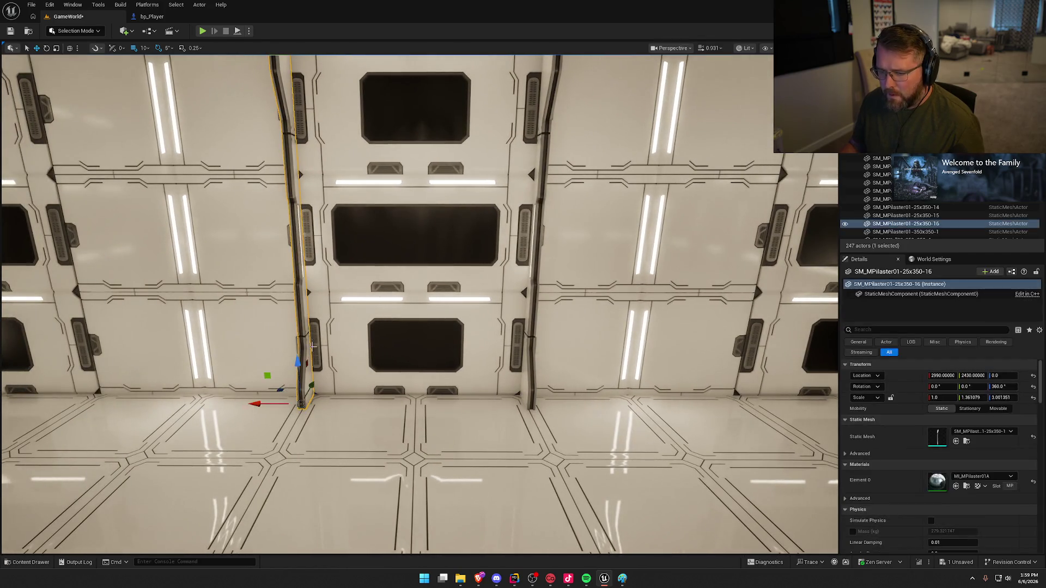
key("Escape")
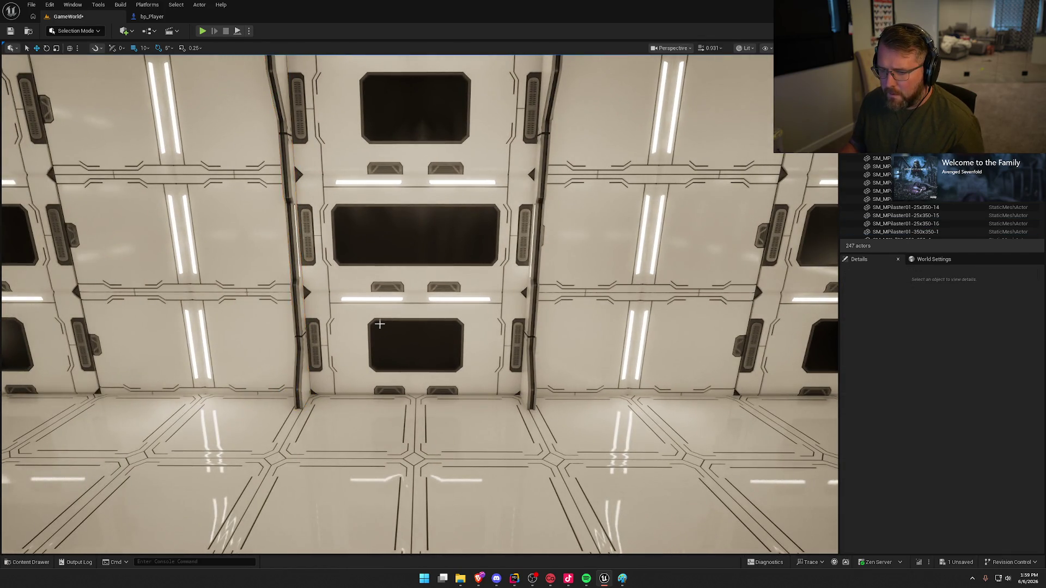
mouse_move(258, 403)
left_mouse_down()
mouse_move(210, 400)
mouse_move(197, 444)
left_mouse_up()
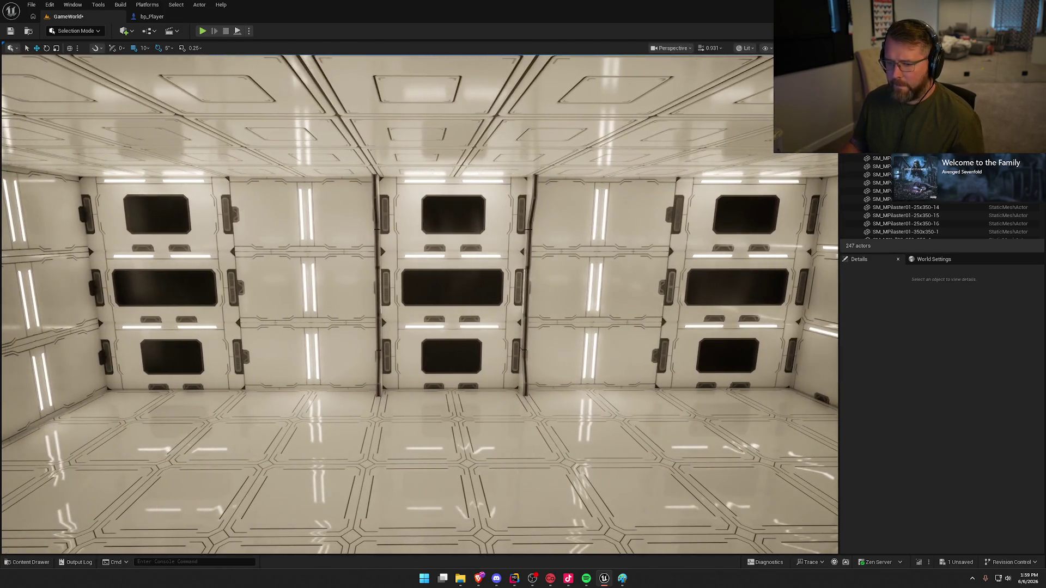
- Alt-drag a pilaster copy 6.9 m along the wall and nudge it 10 cm back
left_click(376, 201)
left_click_drag(376, 201, 344, 177)
left_click_drag(435, 385, 295, 371)
left_click_drag(397, 345, 403, 354)
left_click_drag(401, 436, 395, 437)
key("Escape")
scroll(485, 362, "down", 3)
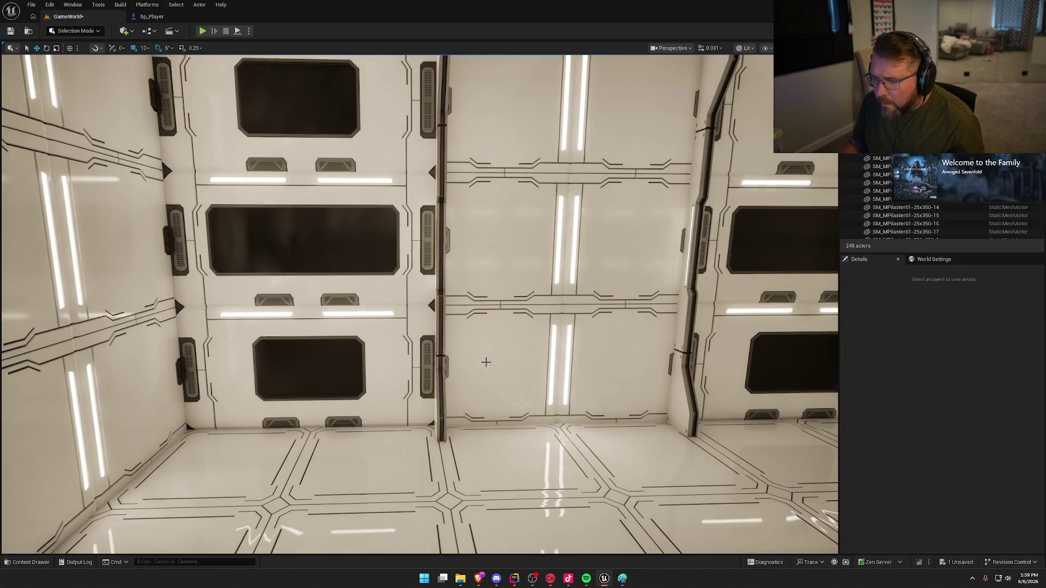
mouse_move(486, 362)
left_mouse_down()
mouse_move(476, 362)
mouse_move(490, 359)
left_mouse_up()
left_click_drag(414, 284, 414, 284)
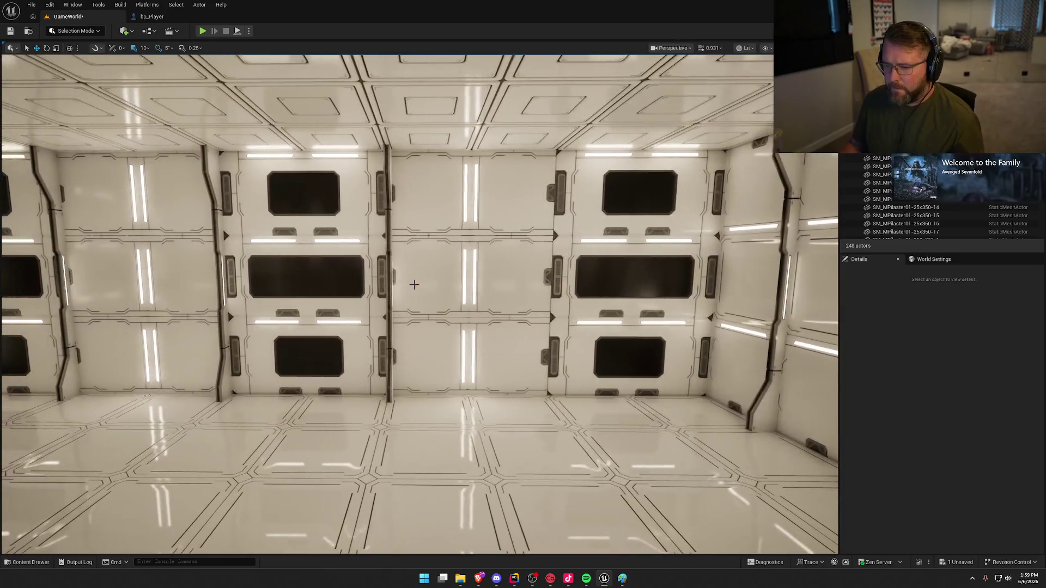
- Duplicate another wall pilaster along the wall, nudging it 20 cm into the gap
left_click(390, 269)
mouse_move(344, 402)
left_mouse_down()
mouse_move(560, 398)
mouse_move(548, 398)
left_mouse_up()
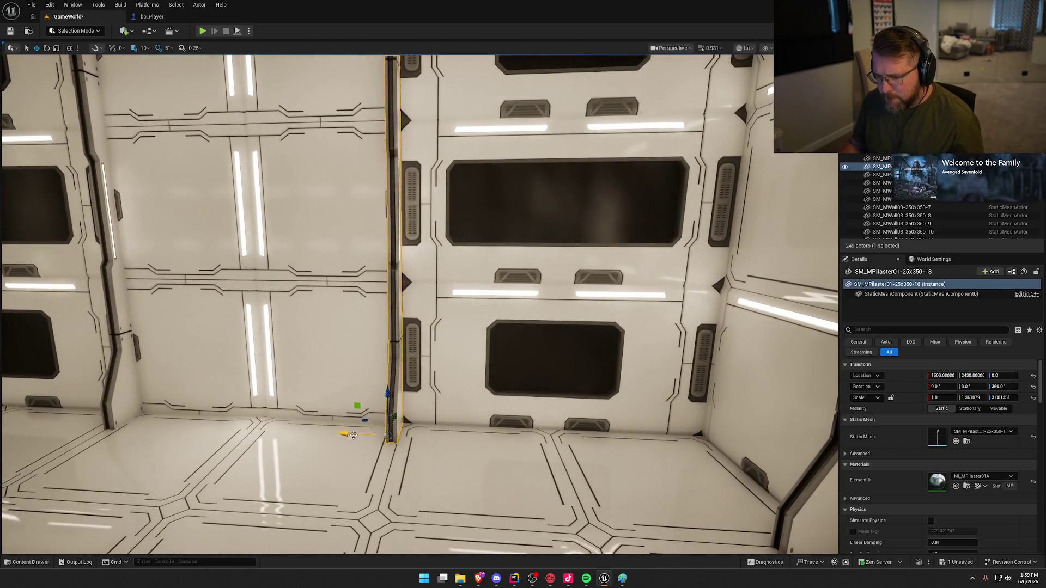
left_click_drag(354, 434, 344, 434)
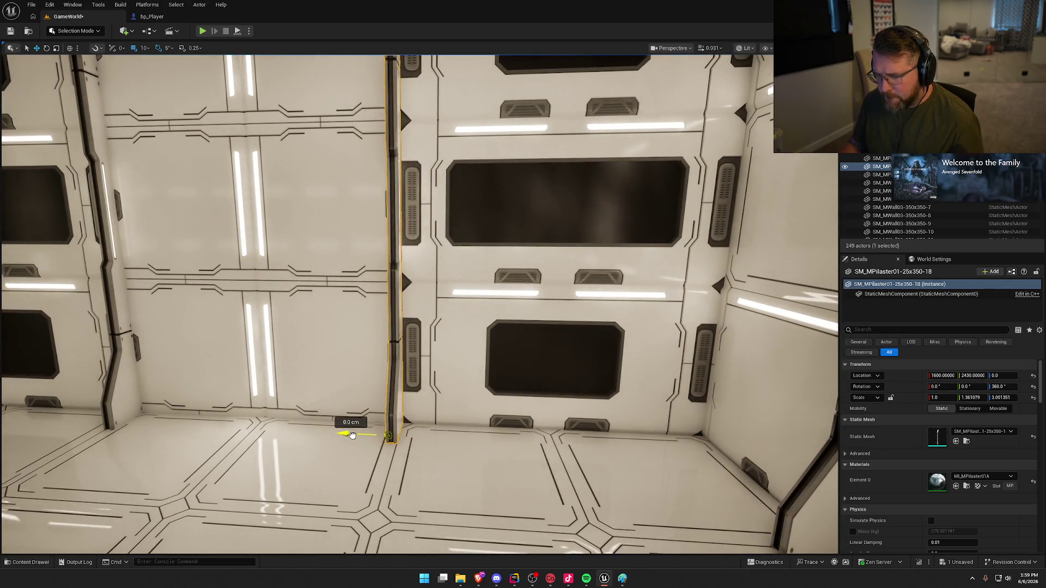
key("Escape")
- Place a pilaster copy into the side wall's corner, then save the level with Ctrl+S
mouse_move(401, 270)
left_mouse_down()
mouse_move(322, 280)
mouse_move(349, 279)
left_mouse_up()
left_click_drag(478, 370, 478, 369)
mouse_move(293, 287)
left_mouse_down()
mouse_move(240, 289)
mouse_move(272, 287)
left_mouse_up()
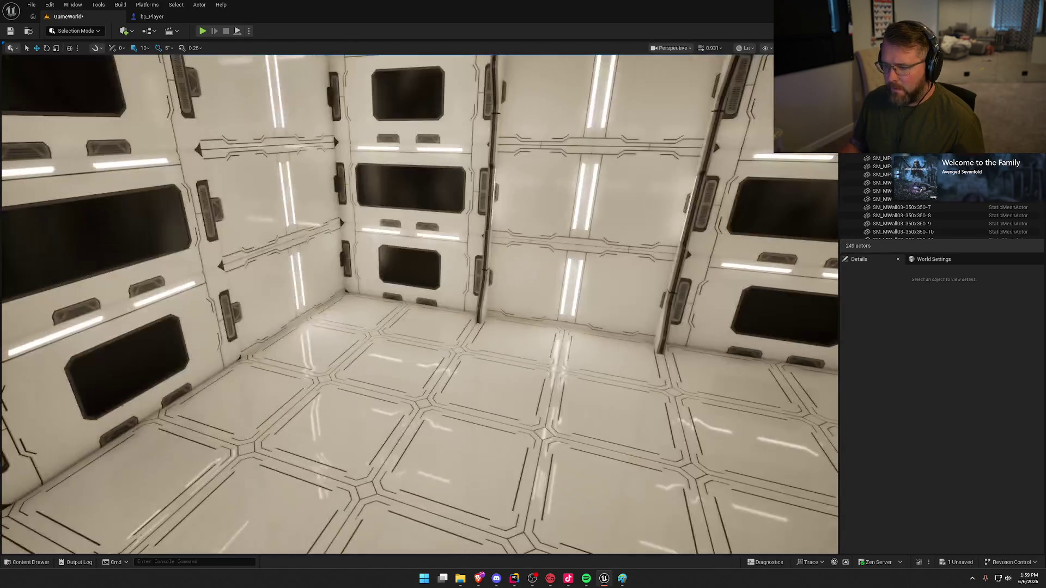
left_click(480, 311)
mouse_move(443, 313)
left_mouse_down("alt")
mouse_move(326, 294)
mouse_move(332, 309)
mouse_move(400, 305)
left_mouse_up("alt")
key("e")
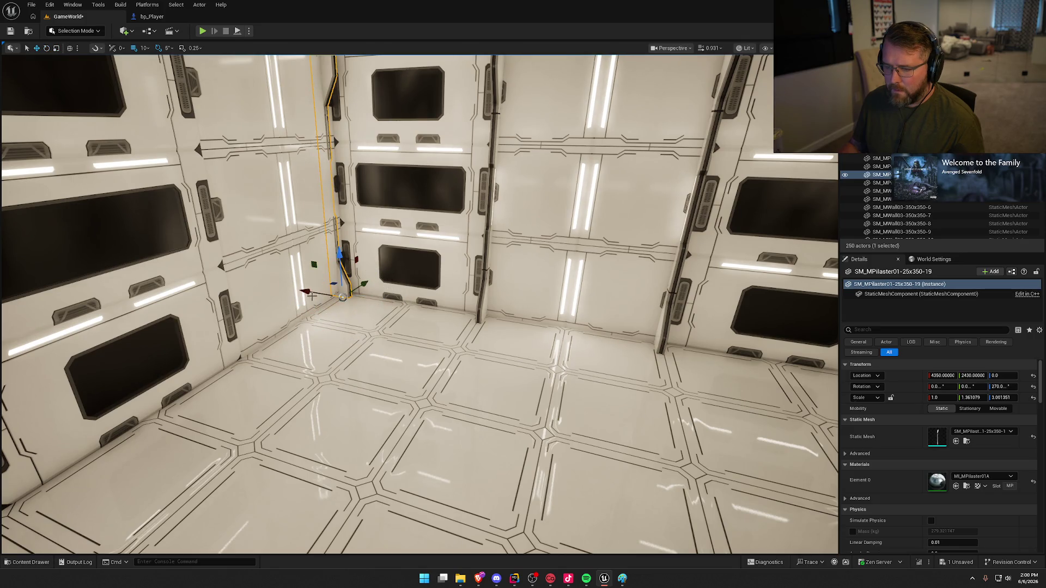
left_click_drag(308, 290, 308, 290)
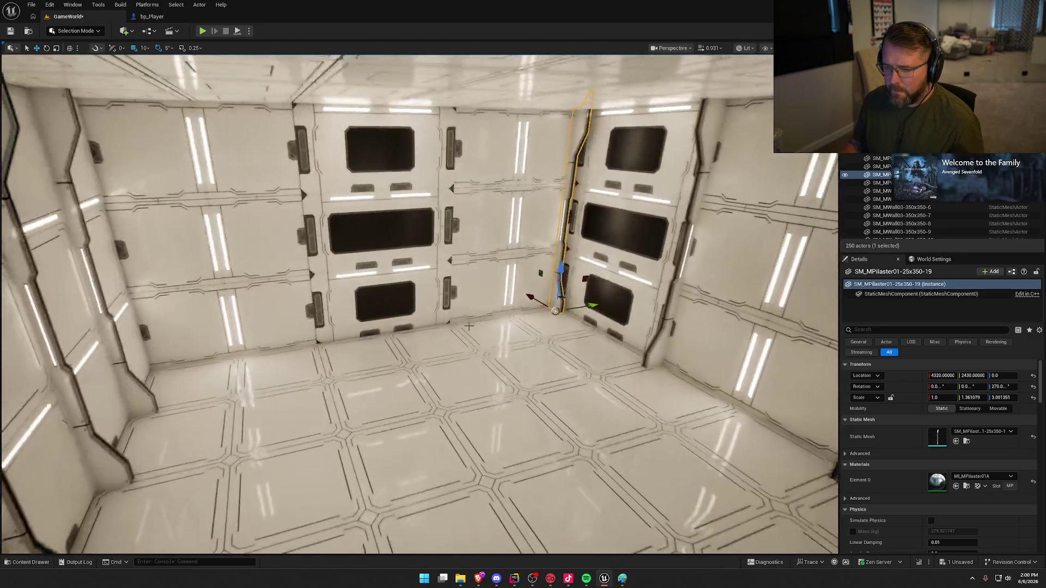
mouse_move(584, 305)
left_mouse_down()
mouse_move(351, 331)
mouse_move(370, 333)
left_mouse_up()
key("Escape")
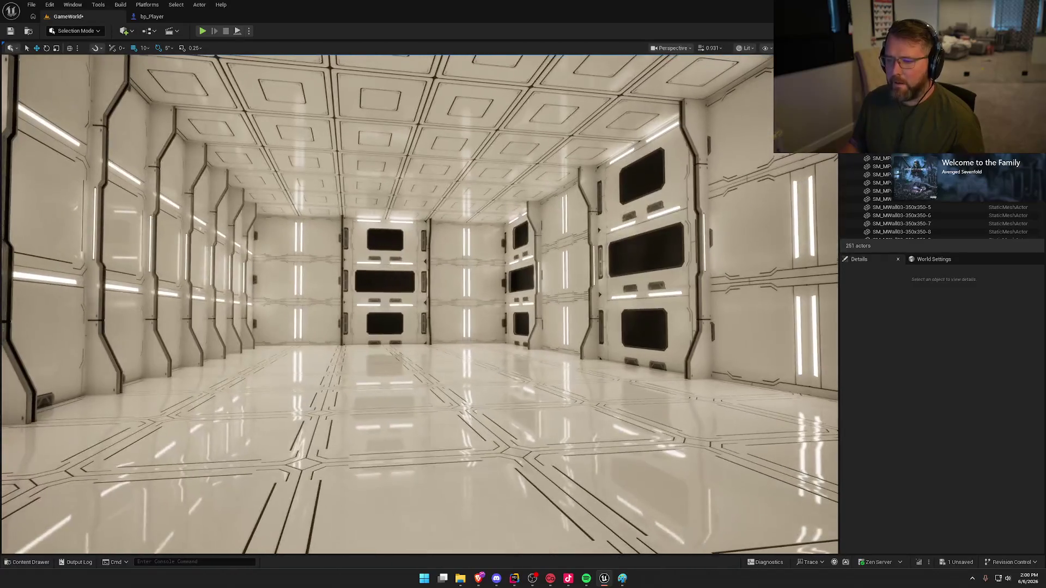
key("ctrl+s")
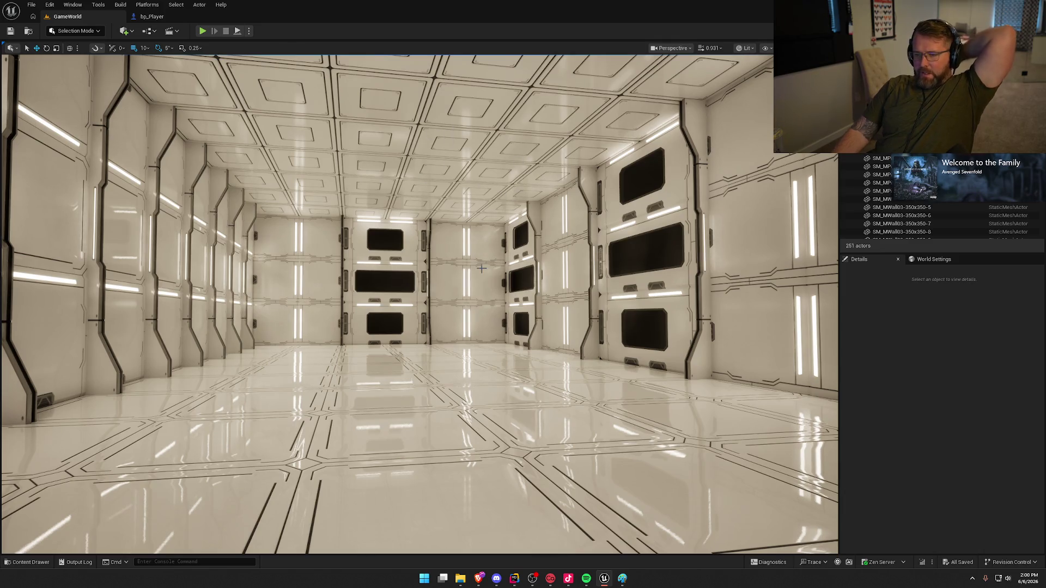
left_click_drag(506, 324, 462, 346)
- Ctrl-select four evenly spaced ceiling tiles and open the Static Mesh dropdown in Details
left_click(315, 307)
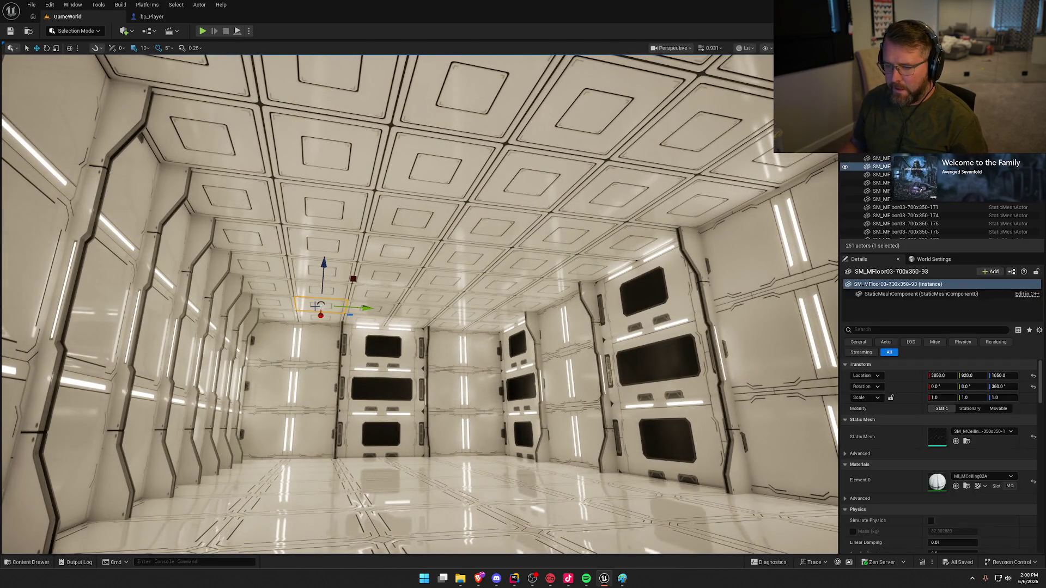
left_click(314, 272, "ctrl")
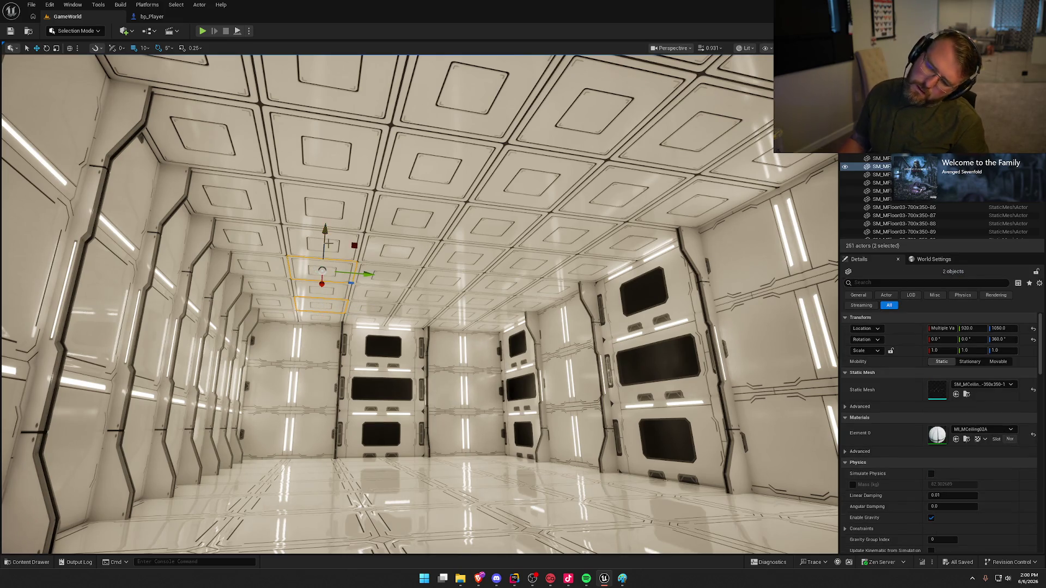
left_click_drag(332, 213, 383, 283)
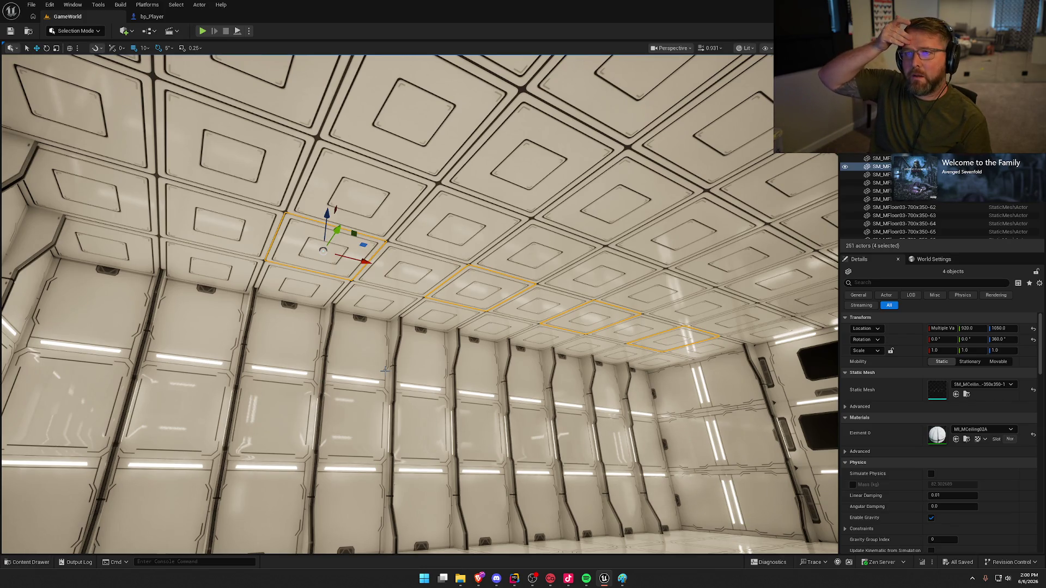
mouse_move(385, 370)
left_mouse_down()
mouse_move(359, 376)
mouse_move(502, 477)
left_mouse_up()
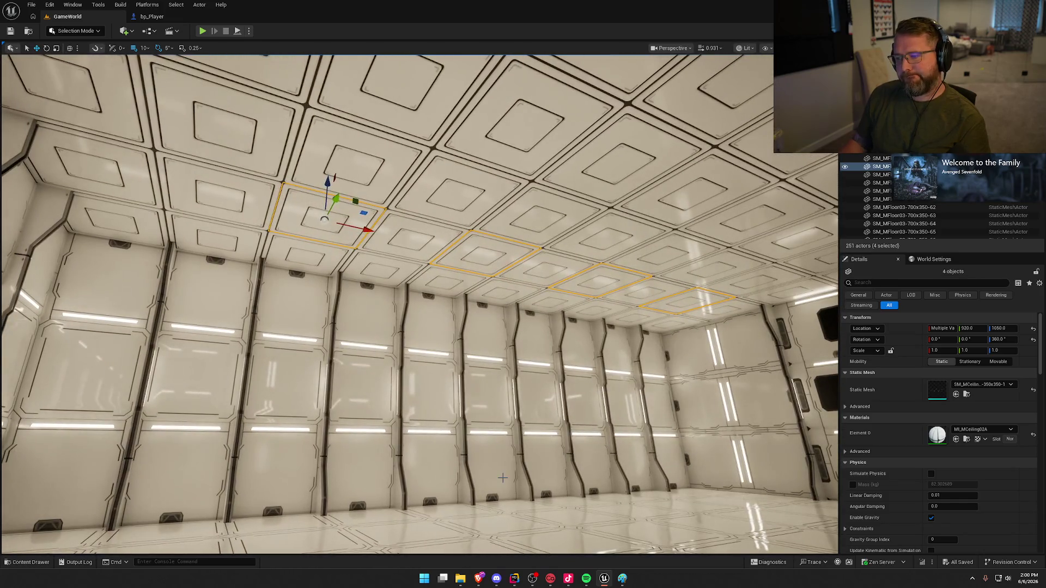
left_click(243, 209)
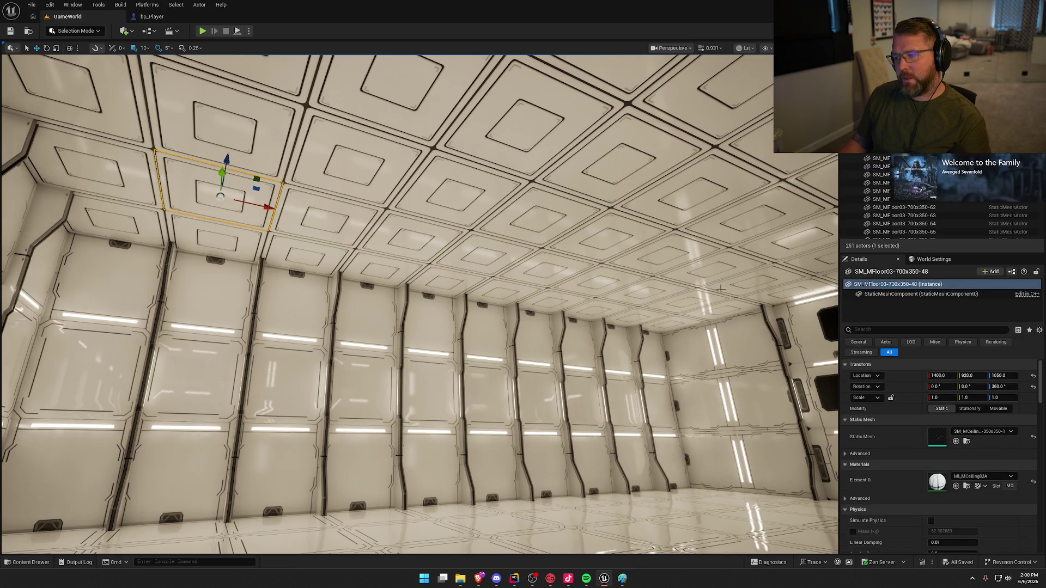
left_click(693, 304, "ctrl")
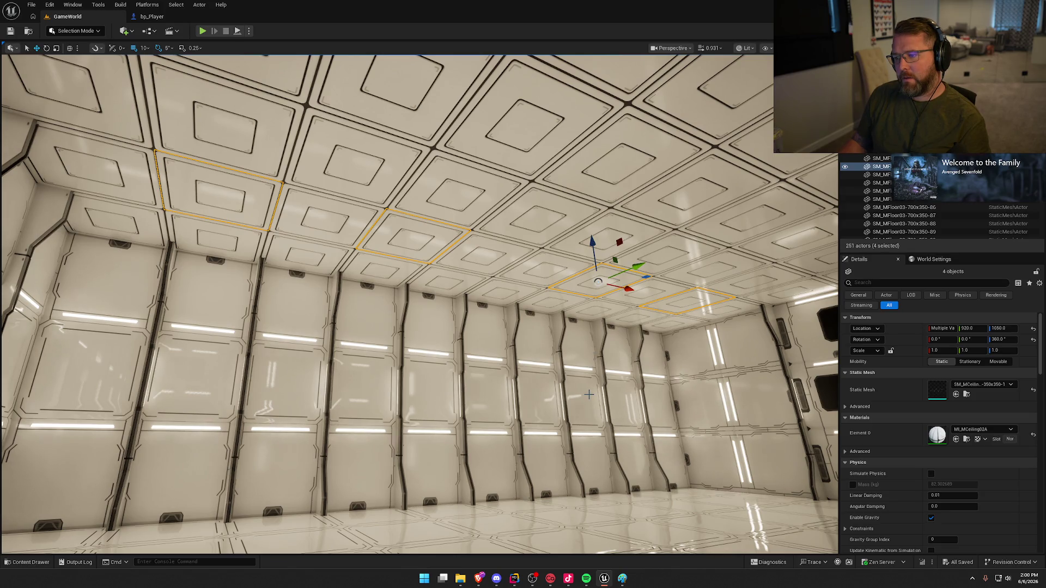
left_click(997, 385)
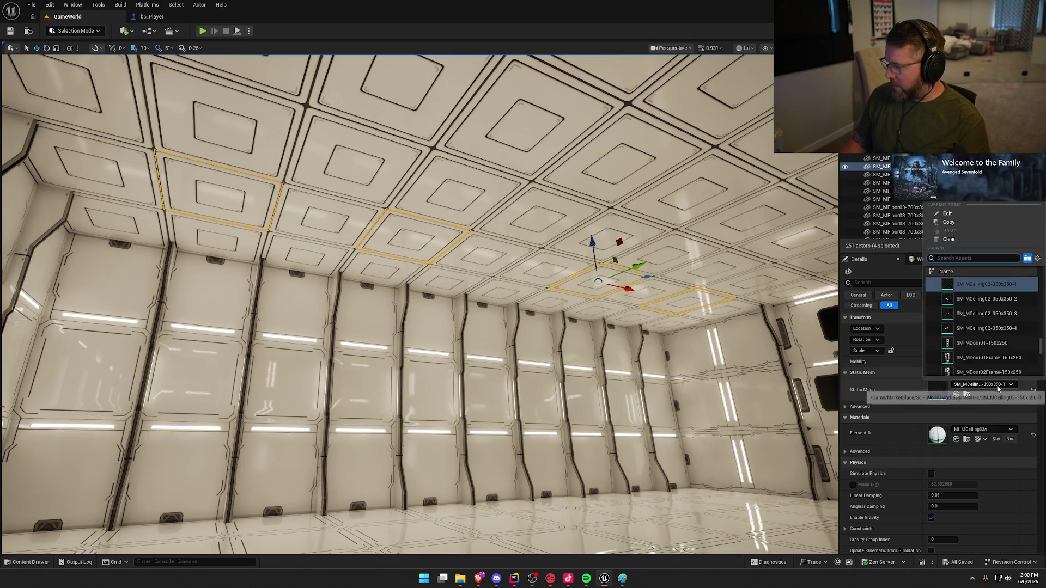
- Swap the selected tiles for an SM_MCeiling02 light panel, trying several variants
left_click(999, 300)
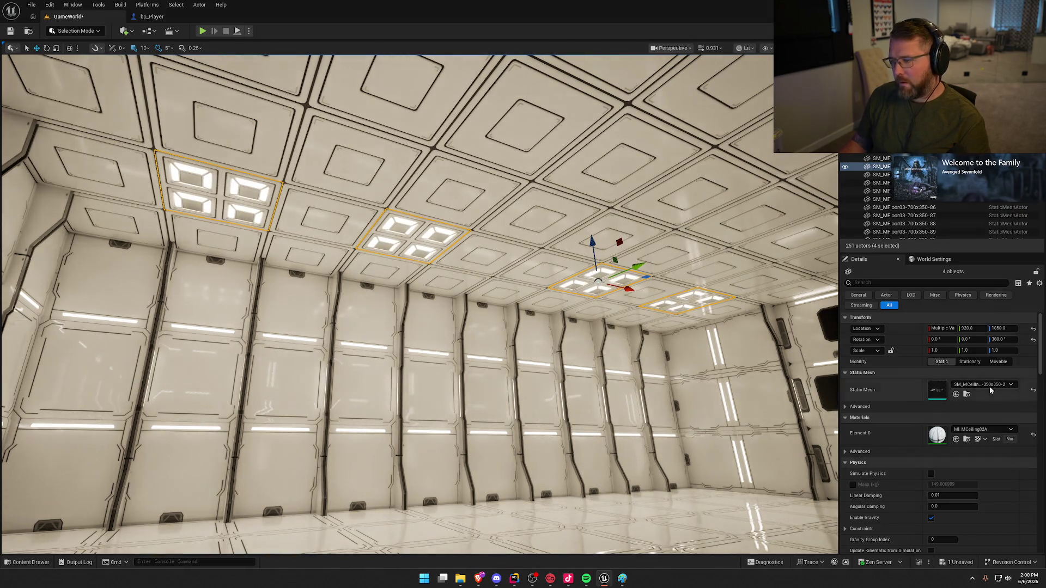
left_click(986, 385)
left_click(991, 302)
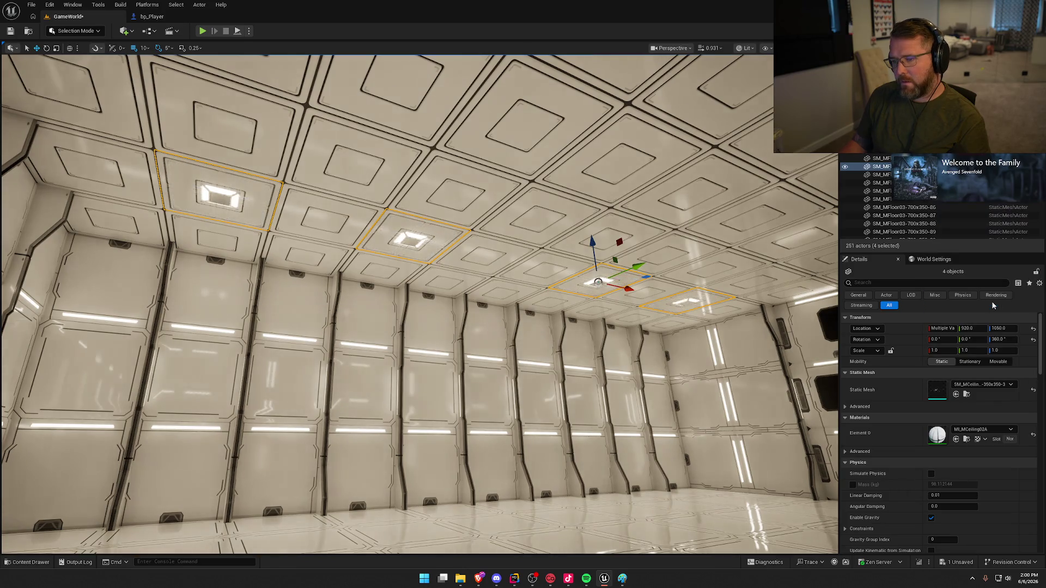
left_click(986, 384)
left_click(984, 302)
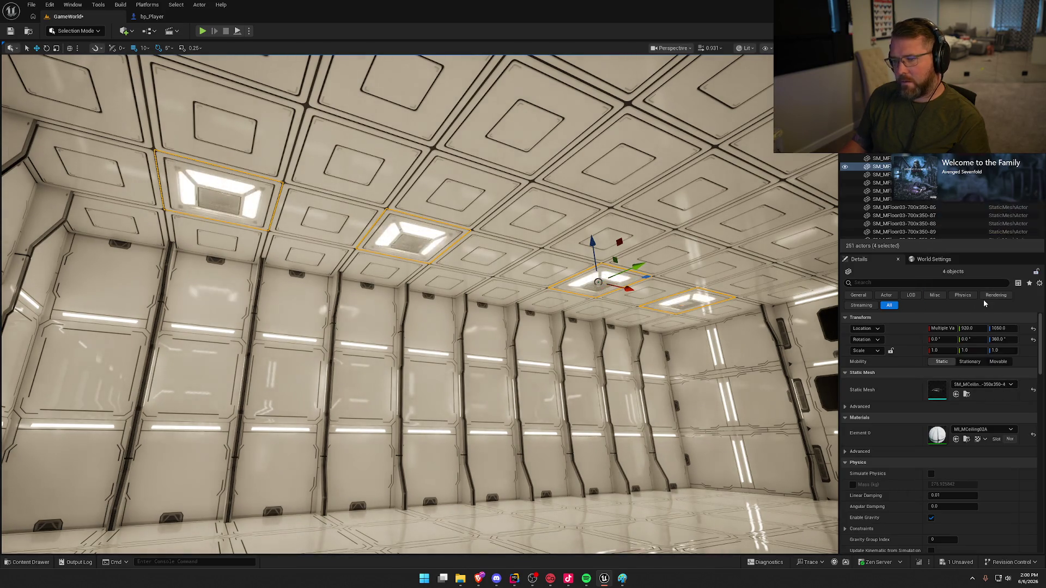
mouse_move(790, 321)
left_mouse_down()
mouse_move(708, 338)
mouse_move(654, 404)
mouse_move(645, 471)
left_mouse_up()
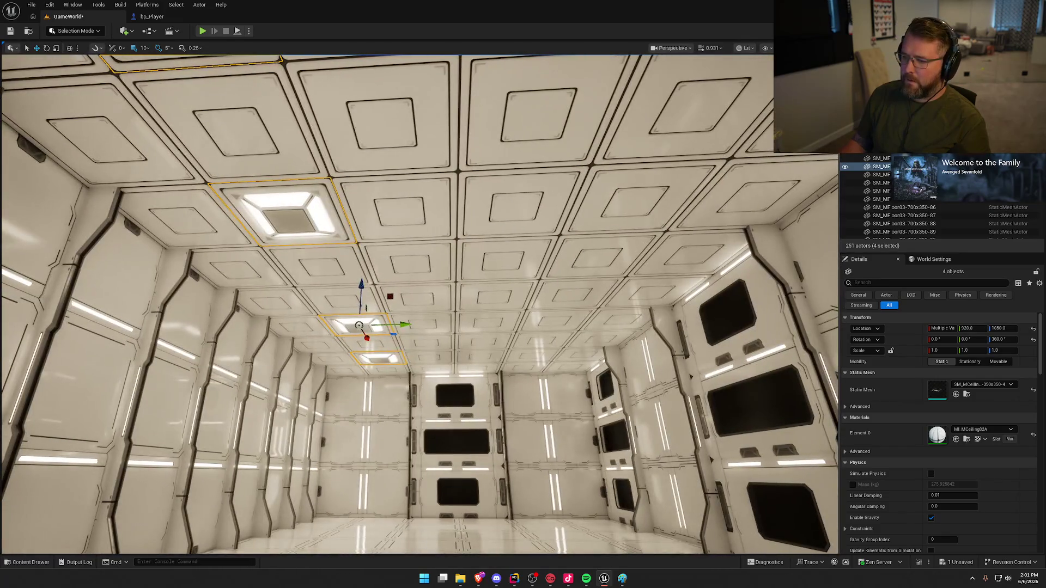
- Select four tiles in the other row and assign them the same ceiling light mesh
left_click(533, 354)
left_click(594, 327, "ctrl")
left_click_drag(594, 327, 539, 349)
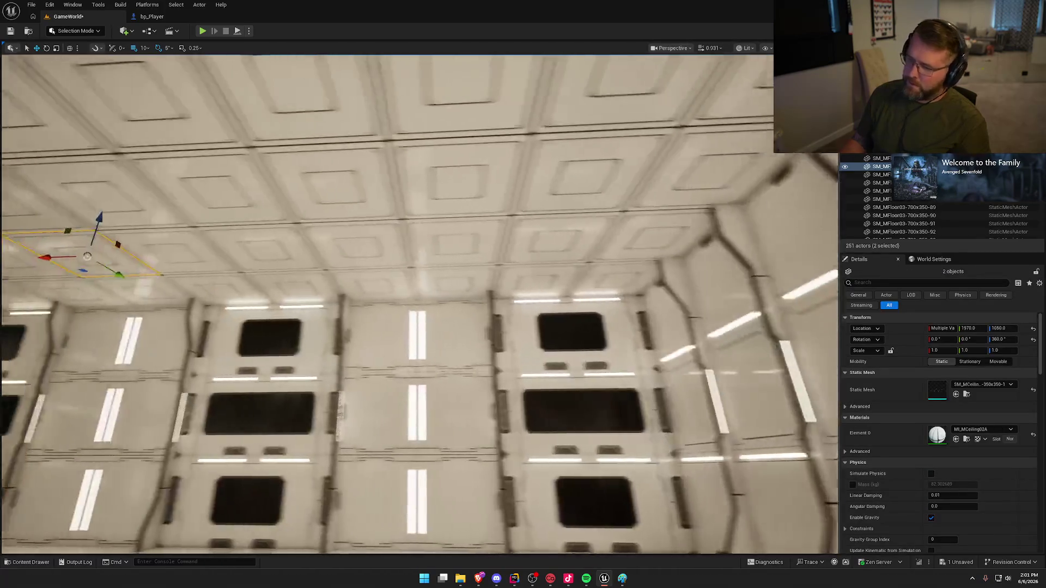
left_click_drag(654, 262, 667, 249)
left_click(498, 237, "ctrl")
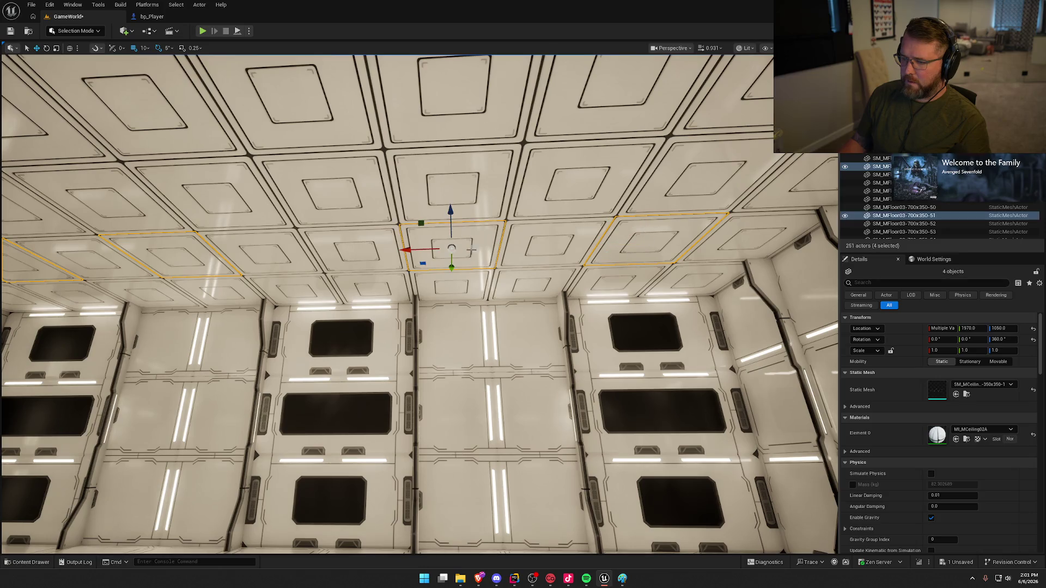
left_click(992, 385)
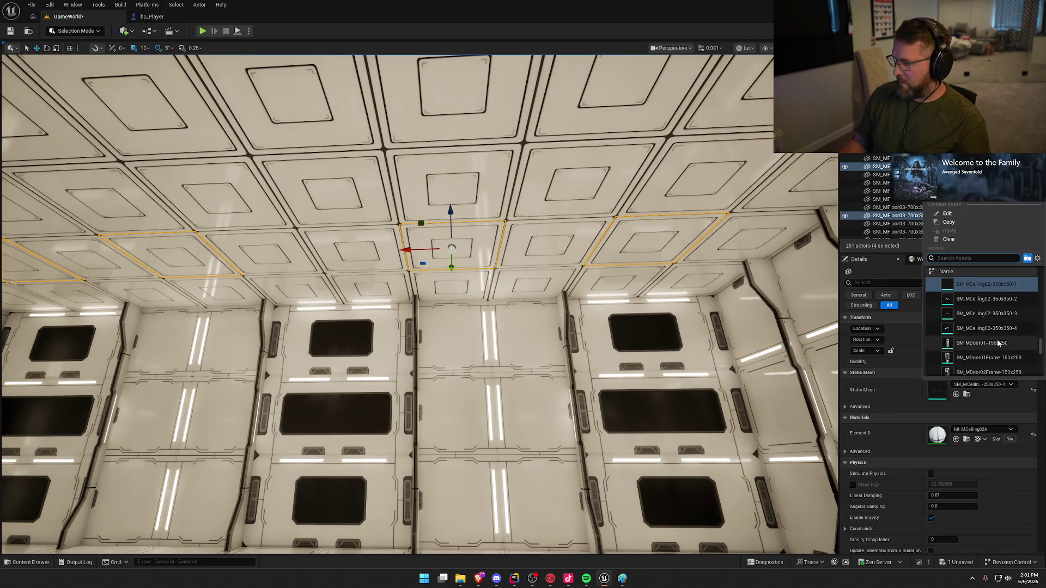
left_click(986, 328)
left_click_drag(545, 381, 457, 392)
left_click_drag(530, 396, 530, 396)
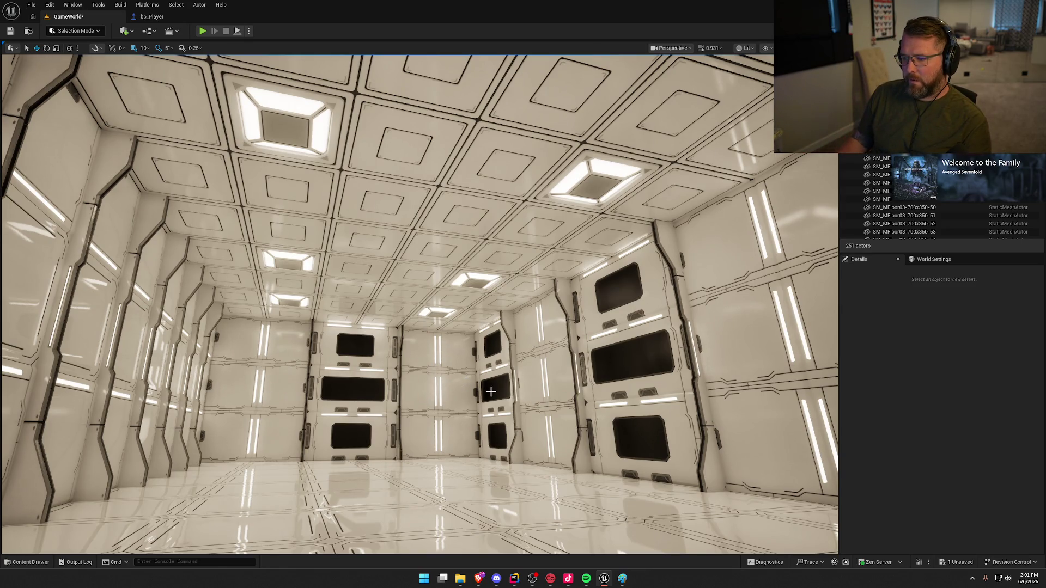
left_click_drag(491, 392, 514, 314)
left_click(232, 228)
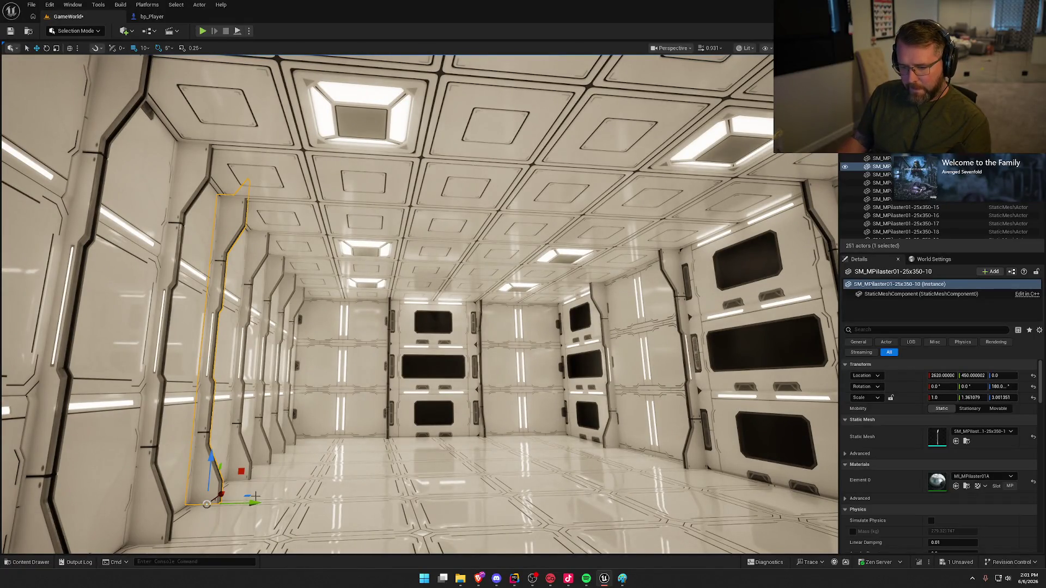
mouse_move(255, 497)
left_mouse_down("alt")
mouse_move(305, 493)
mouse_move(374, 452)
mouse_move(349, 484)
mouse_move(373, 551)
left_mouse_up("alt")
key("e")
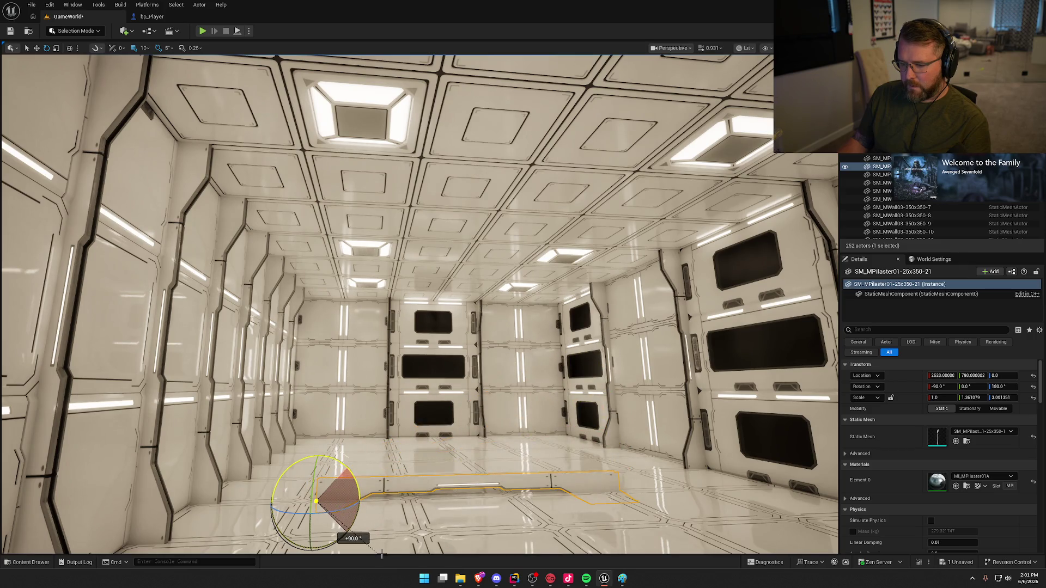
key("w")
left_click_drag(318, 463, 311, 184)
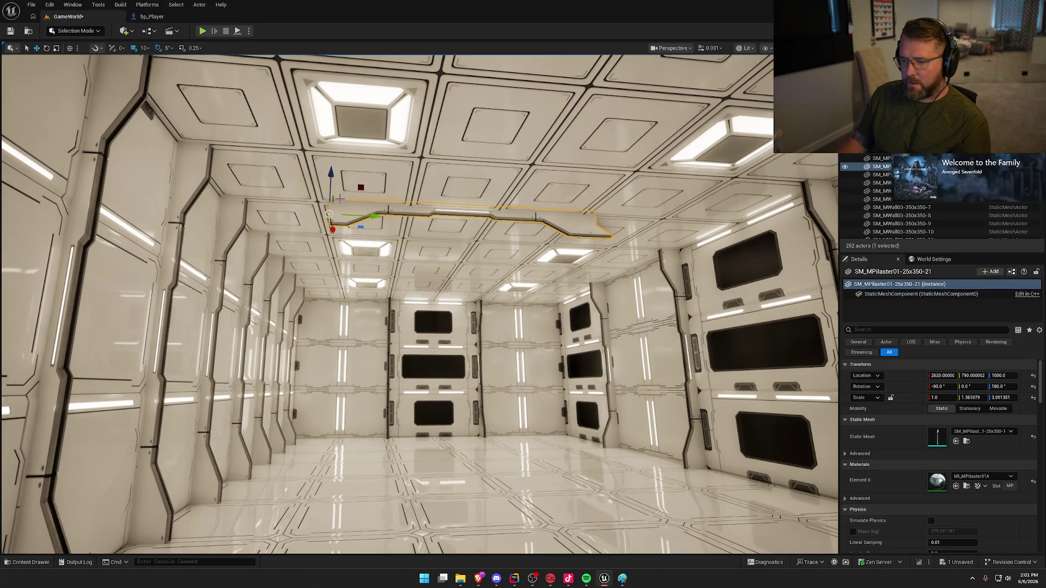
left_click_drag(376, 216, 291, 213)
key("Escape")
mouse_move(366, 315)
left_mouse_down()
mouse_move(302, 208)
mouse_move(286, 241)
left_mouse_up()
left_click(301, 209)
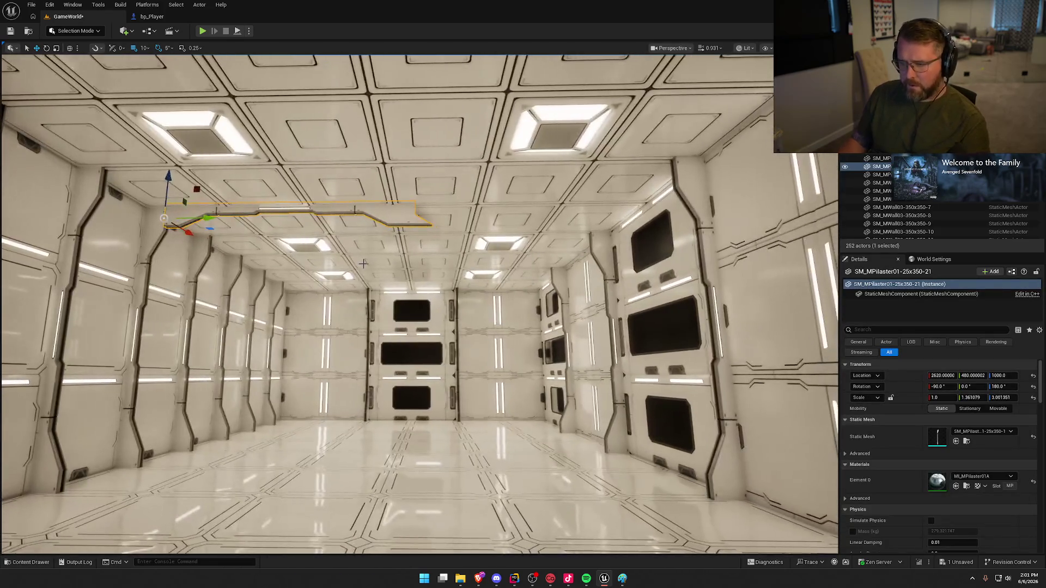
key("e")
key("r")
left_click_drag(215, 218, 256, 219)
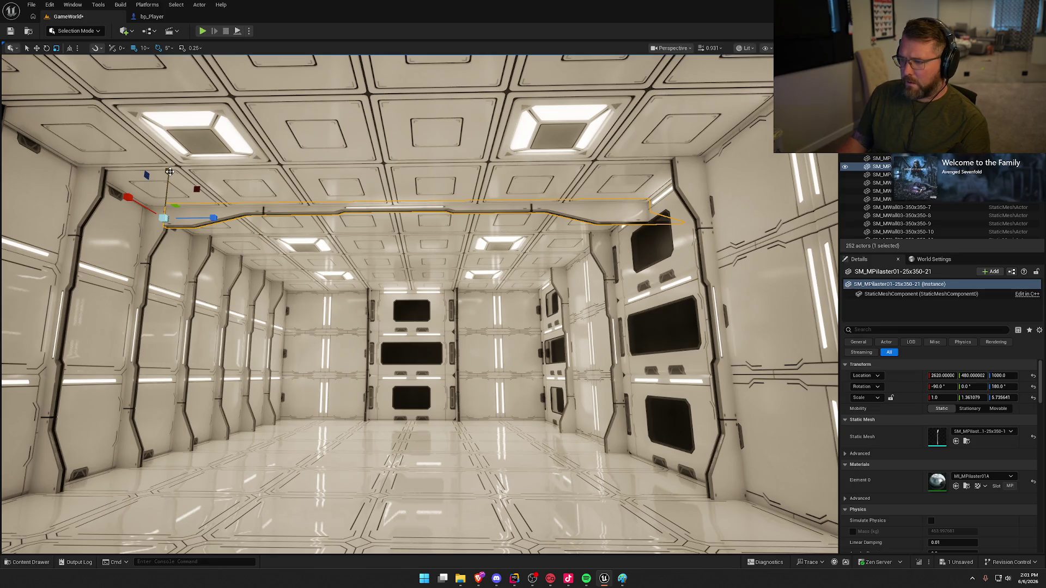
key("Escape")
left_click_drag(505, 318, 645, 241)
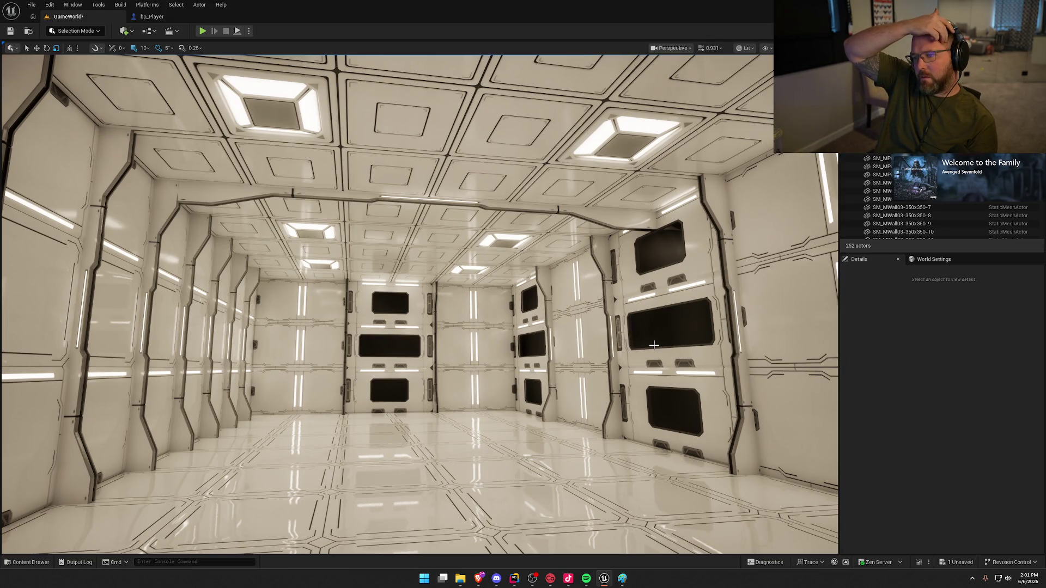
mouse_move(654, 345)
left_mouse_down()
mouse_move(627, 305)
mouse_move(665, 286)
mouse_move(384, 159)
left_mouse_up()
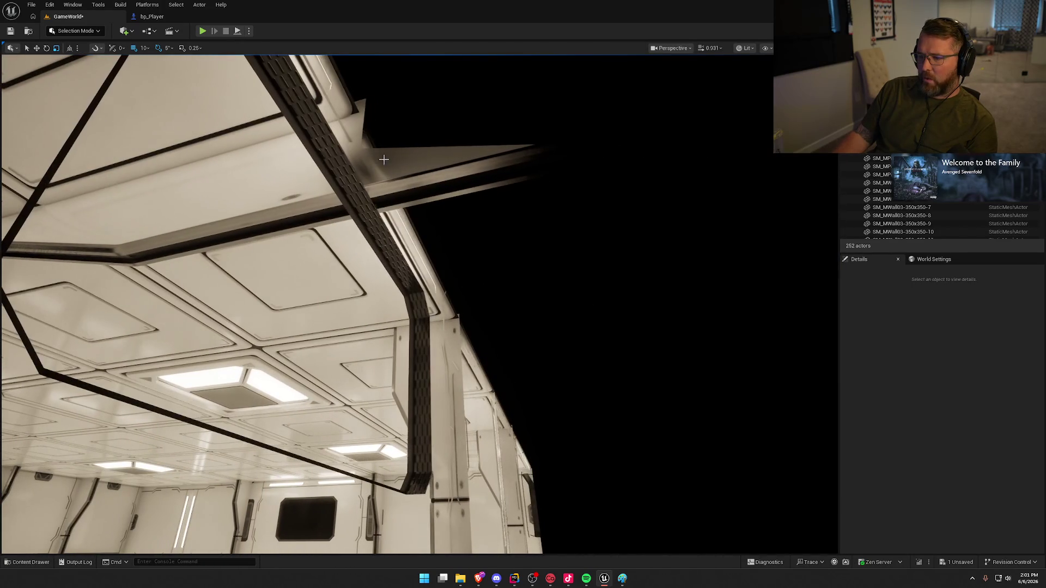
mouse_move(501, 184)
left_mouse_down()
mouse_move(479, 262)
mouse_move(458, 290)
mouse_move(245, 199)
left_mouse_up()
left_click(275, 206)
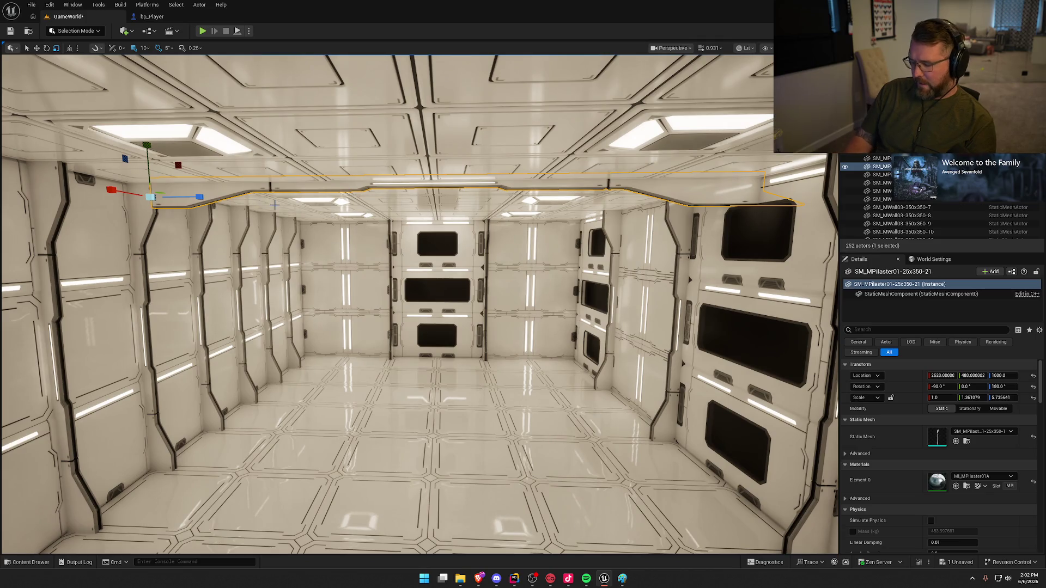
key("Delete")
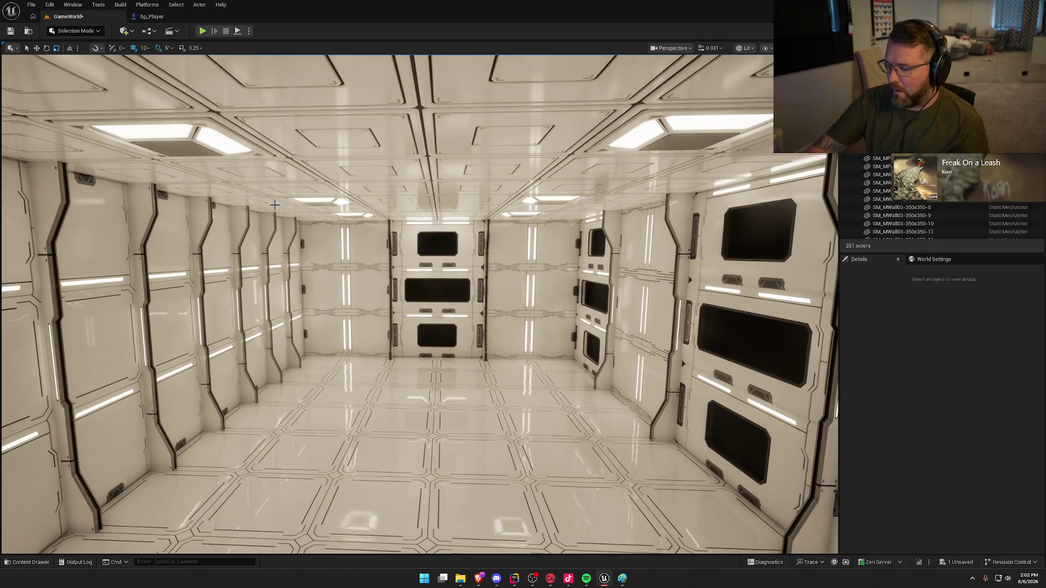
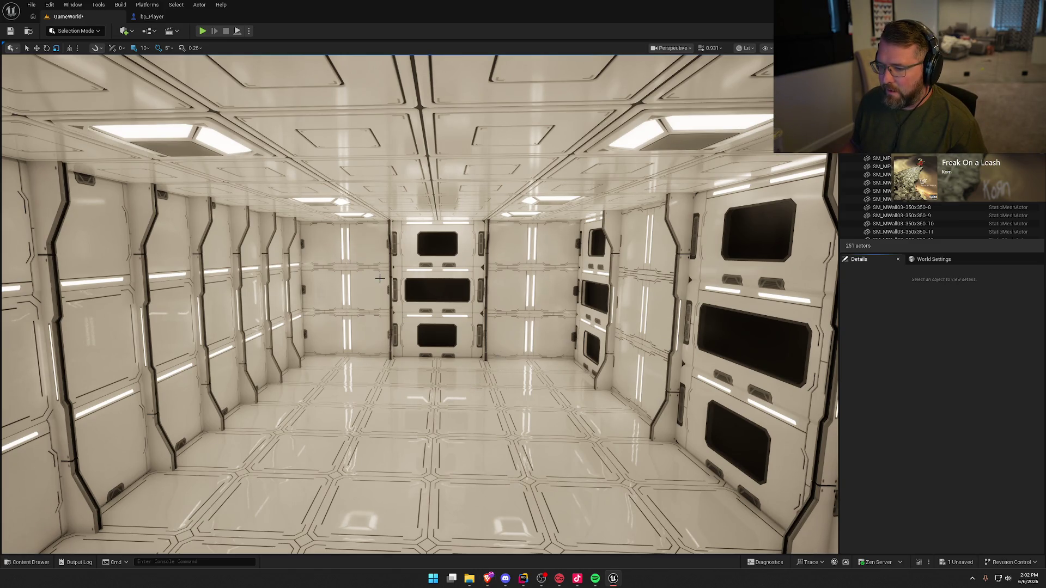
- Fly the camera around the sci-fi room, then show the SciFiWorld Meshes folder in the Content Drawer
mouse_move(428, 340)
left_mouse_down()
mouse_move(436, 300)
mouse_move(381, 262)
mouse_move(534, 268)
mouse_move(396, 359)
mouse_move(442, 359)
mouse_move(425, 361)
left_mouse_up()
mouse_move(427, 302)
left_mouse_down()
mouse_move(425, 283)
mouse_move(417, 327)
mouse_move(414, 283)
mouse_move(381, 283)
mouse_move(423, 177)
left_mouse_up()
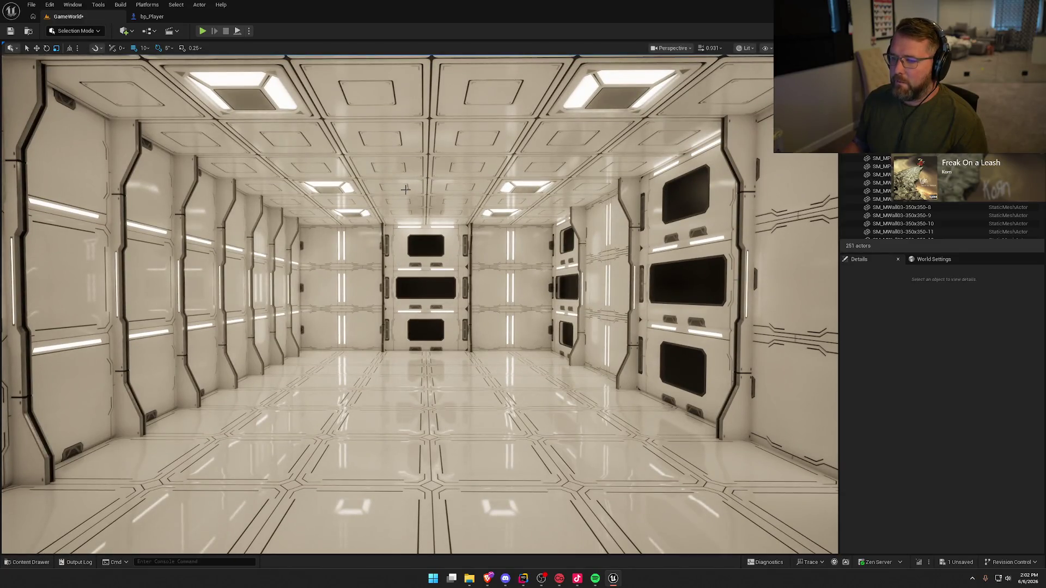
key("ctrl+space")
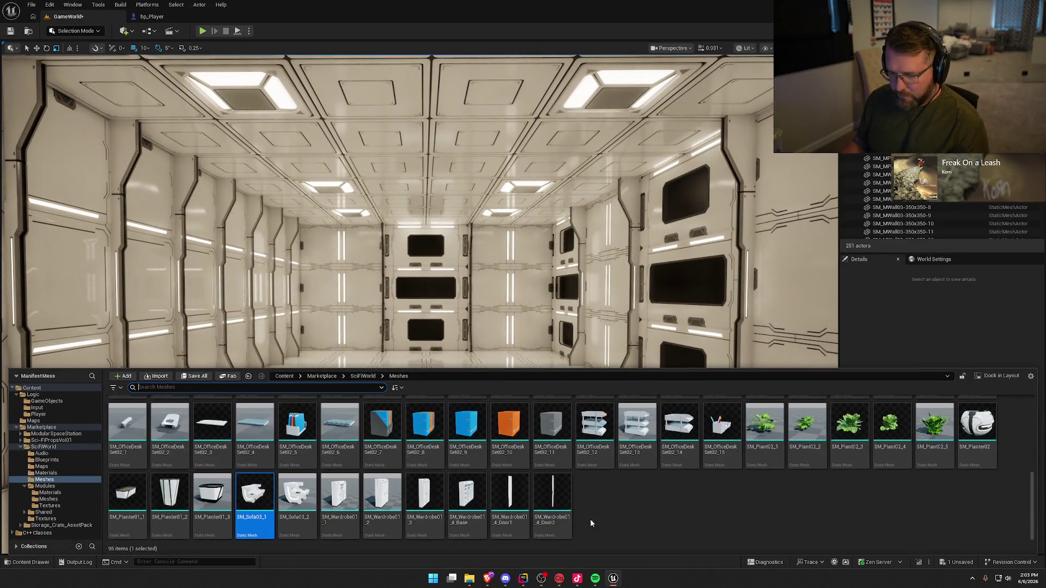
- Browse to ModularSpaceStation > StaticMeshes > Props, listing its 79 beds, chairs, lockers and ladders
left_click(590, 523)
scroll(659, 505, "up", 2)
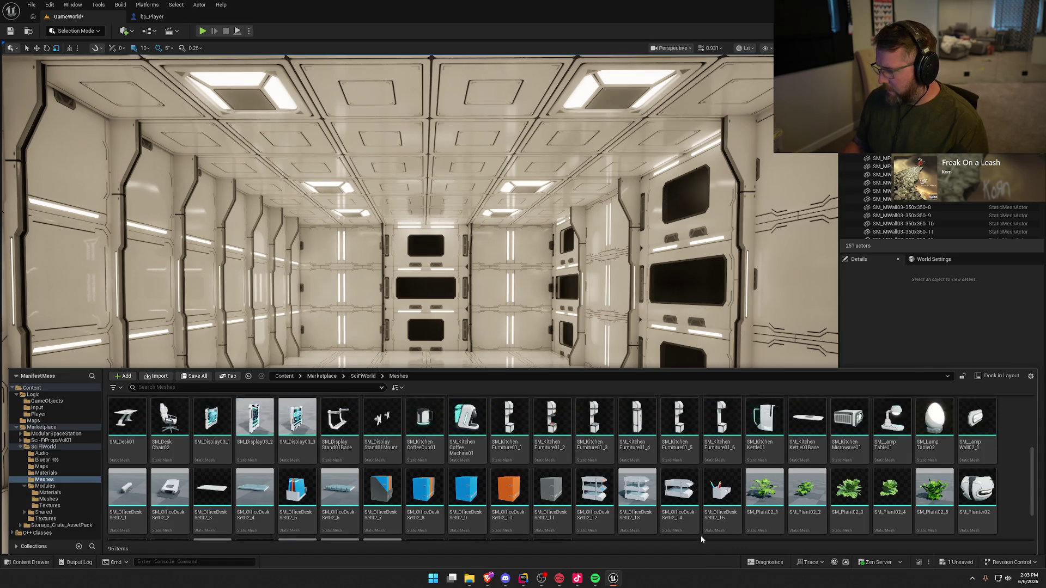
scroll(700, 535, "up", 2)
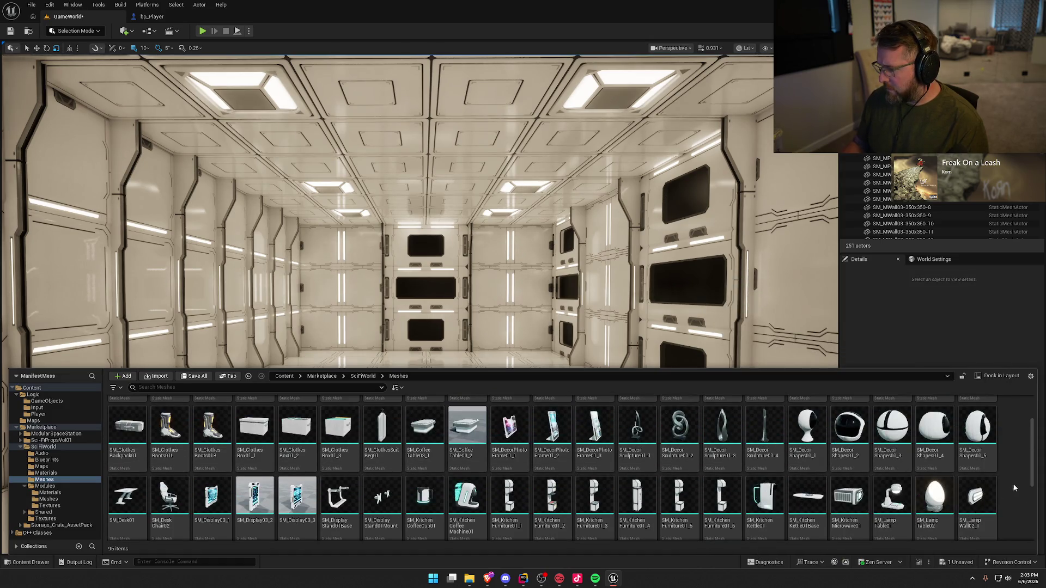
scroll(1005, 485, "up", 2)
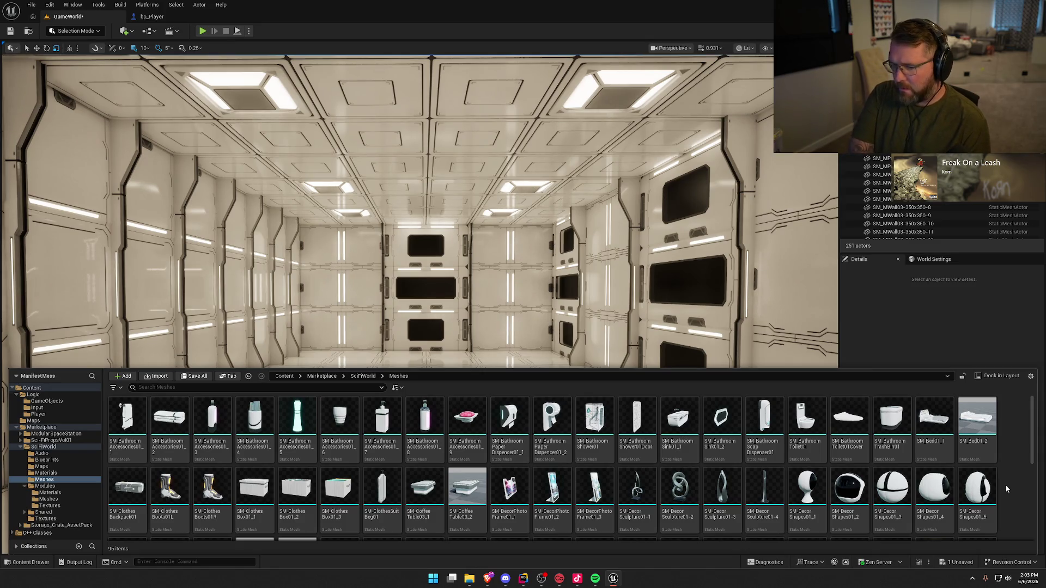
left_click(19, 447)
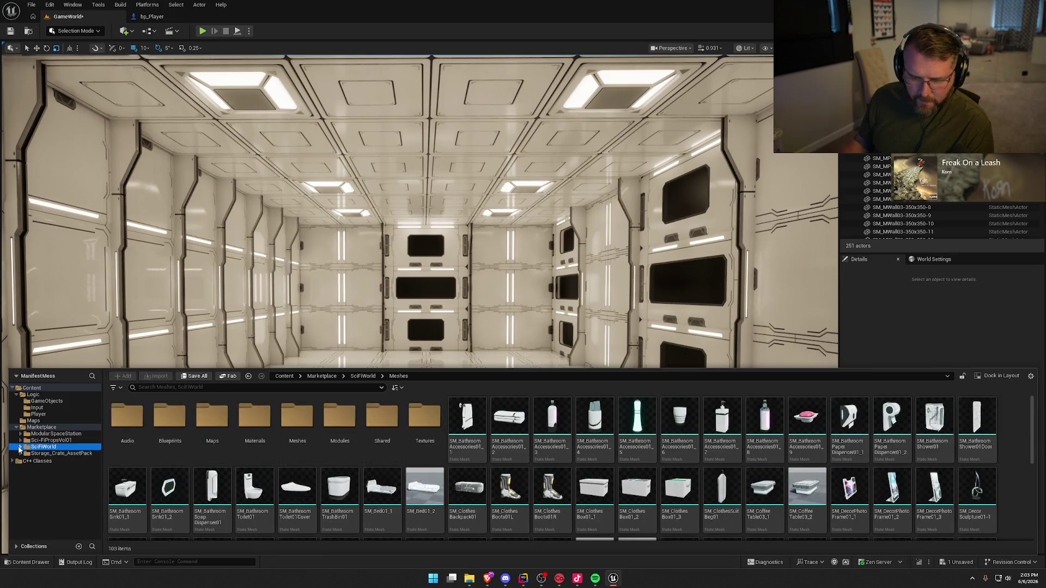
left_click(60, 434)
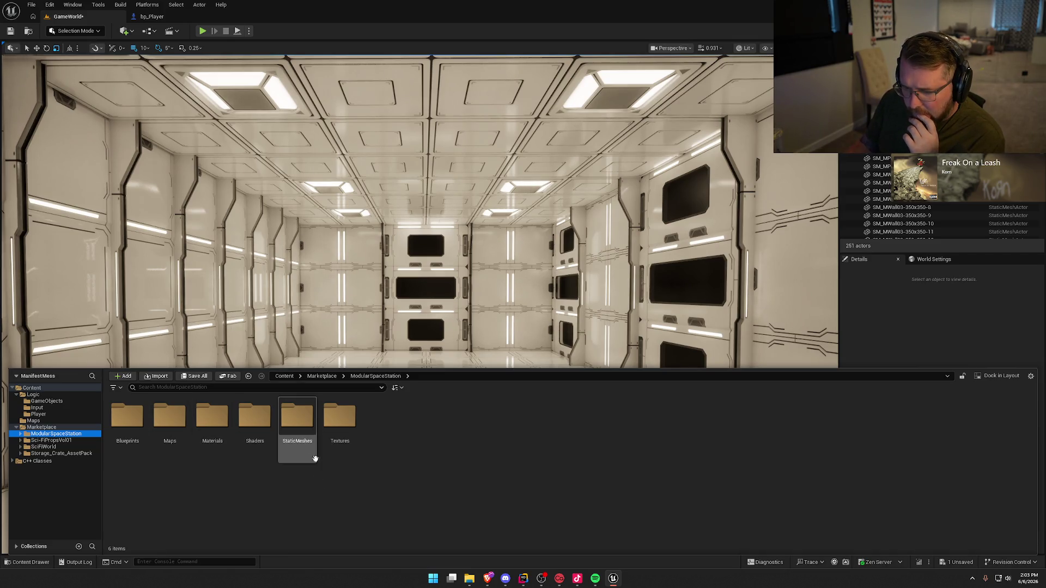
double_click(299, 421)
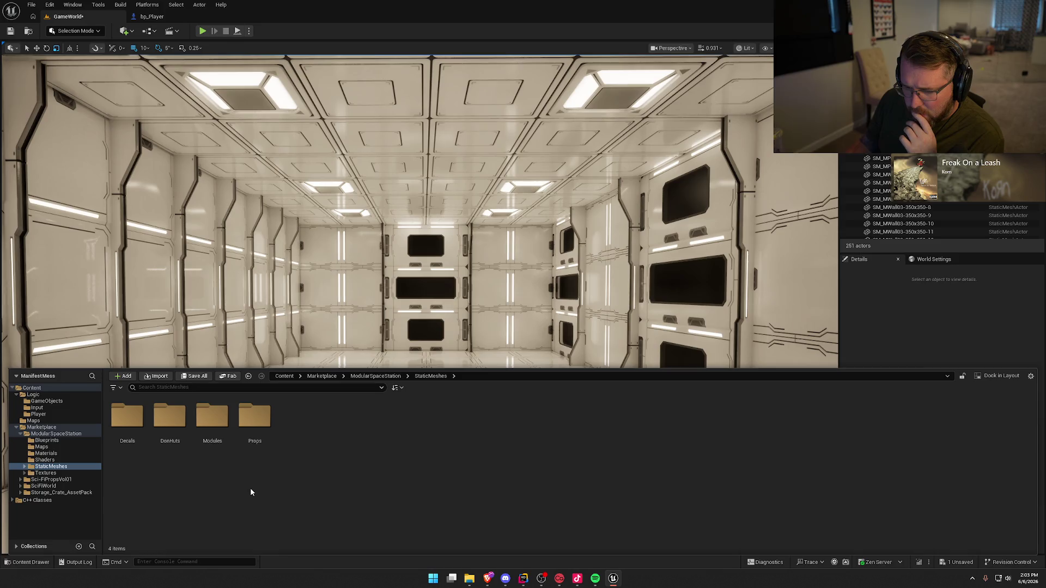
double_click(256, 428)
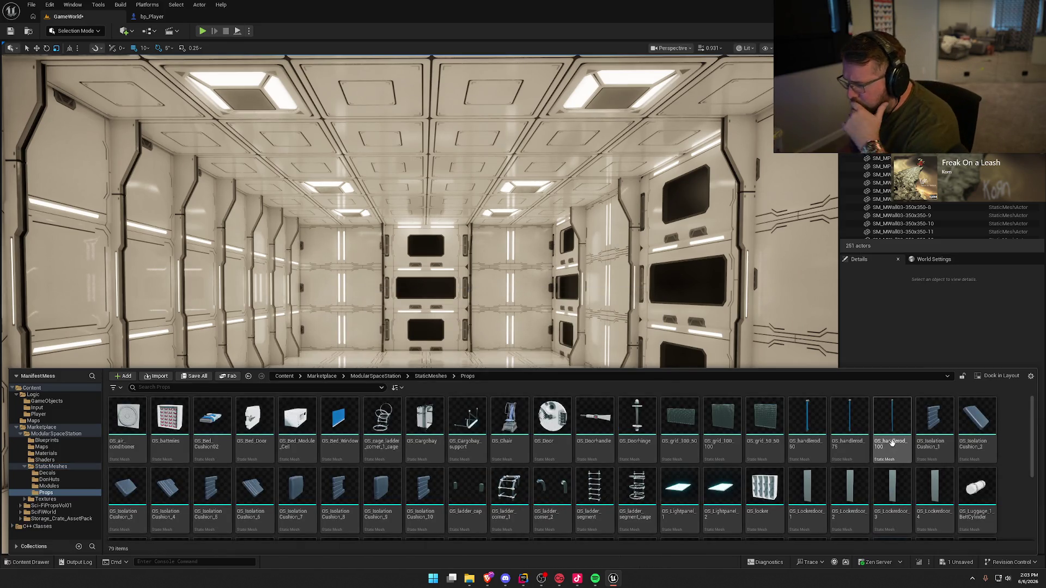
scroll(893, 442, "down", 1)
scroll(893, 442, "up", 1)
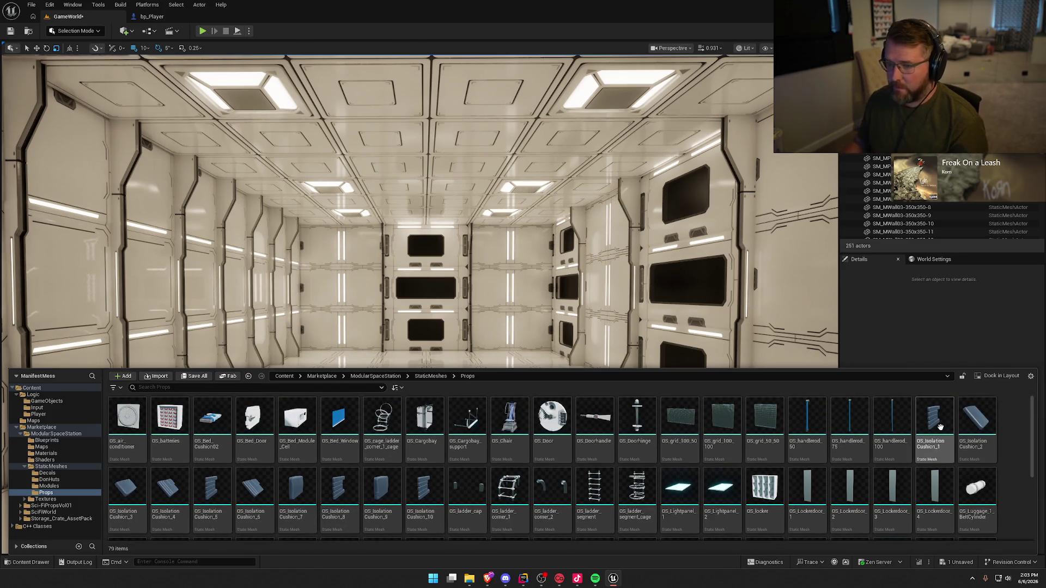
- Place the OS_IsolationCushion_1 prop in the room and rotate it against the wall
left_click_drag(935, 422, 146, 289)
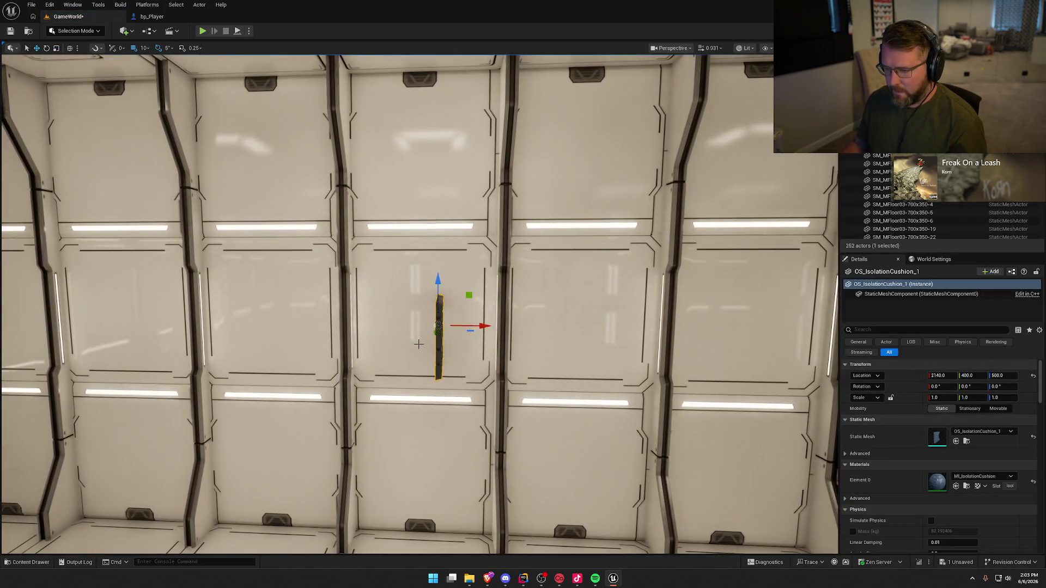
key("e")
mouse_move(436, 359)
left_mouse_down()
mouse_move(404, 330)
mouse_move(364, 327)
mouse_move(392, 324)
mouse_move(384, 309)
left_mouse_up()
key("Escape")
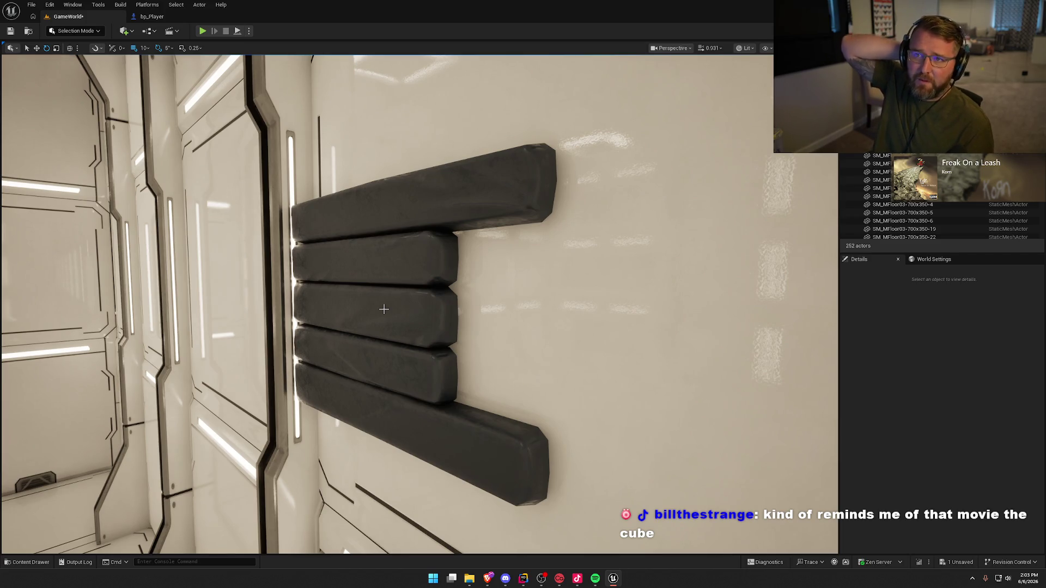
left_click_drag(457, 251, 528, 318)
- Swap the cushion's static mesh for OS_grid_100_50 and reset its rotation to zero
key("ctrl+space")
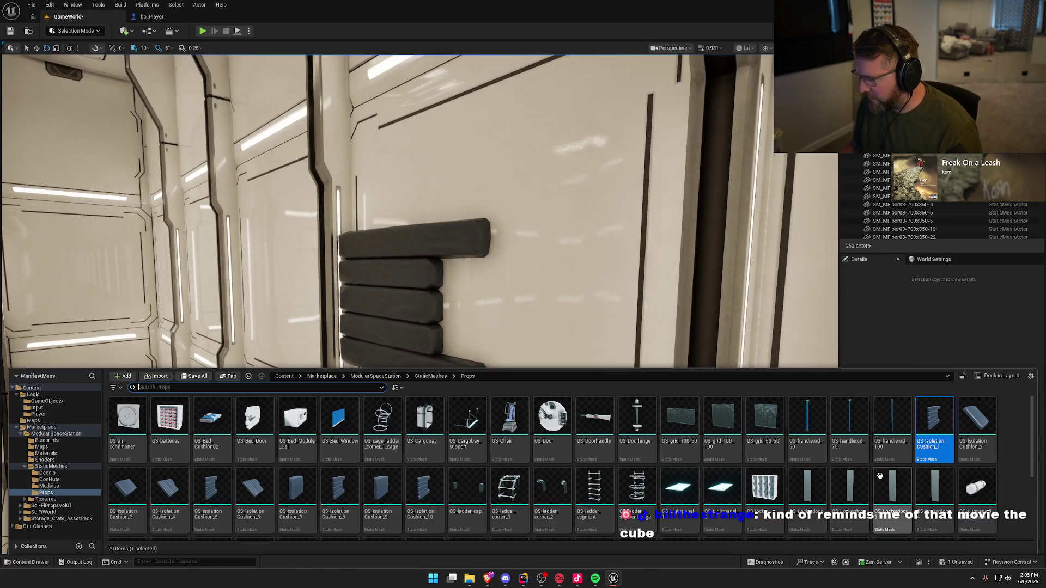
left_click(467, 253)
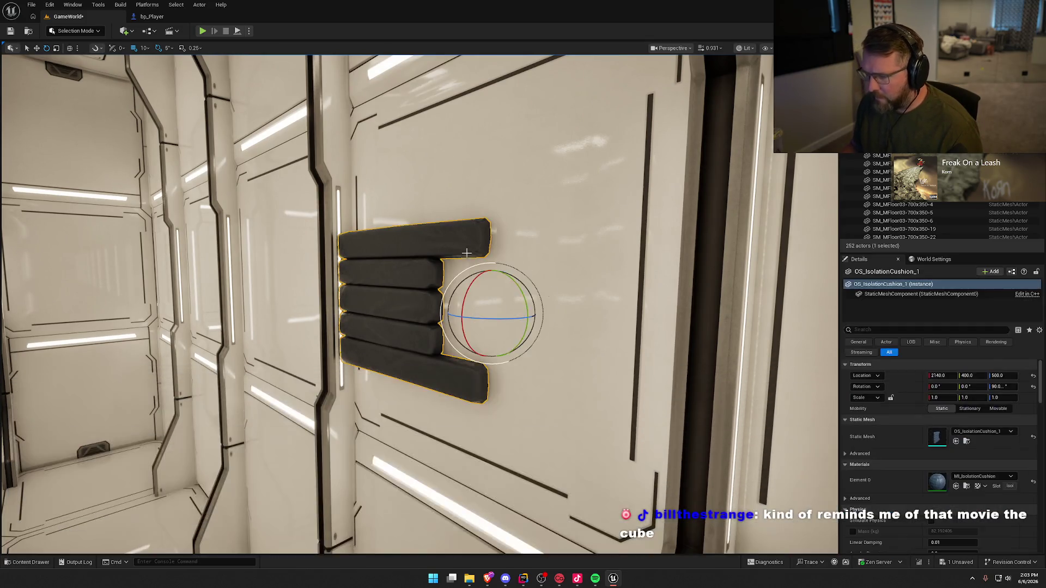
left_click(956, 442)
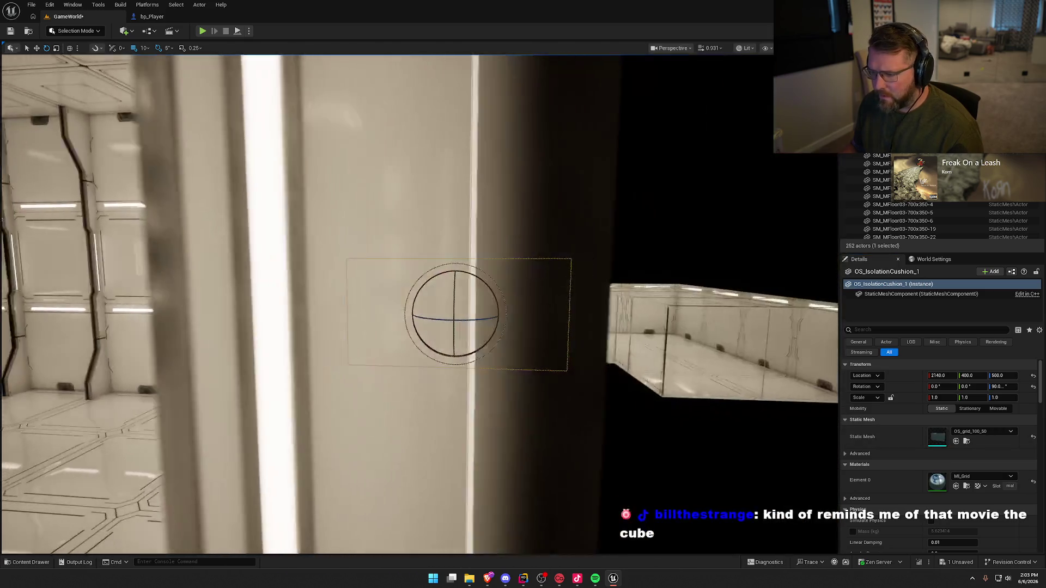
mouse_move(420, 305)
left_mouse_down()
mouse_move(474, 288)
mouse_move(414, 281)
left_mouse_up()
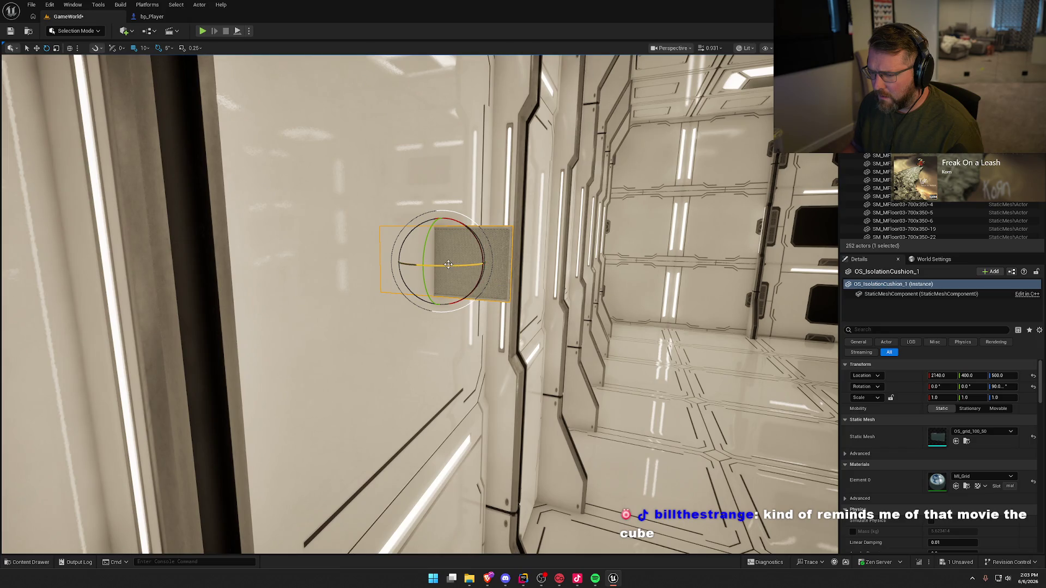
mouse_move(463, 257)
left_mouse_down()
mouse_move(659, 239)
mouse_move(627, 262)
mouse_move(400, 281)
left_mouse_up()
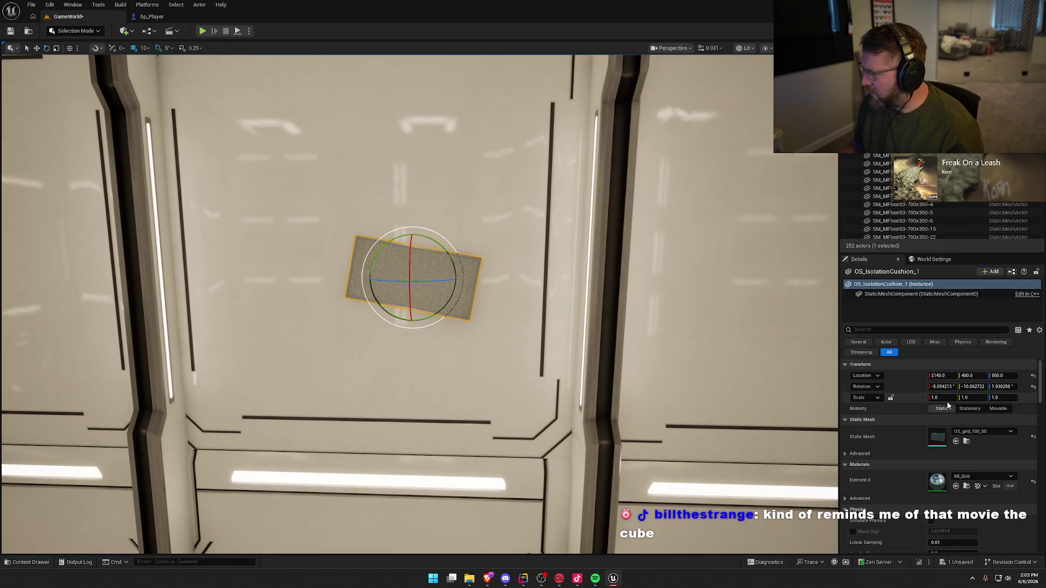
left_click(1033, 387)
- Scale the grille panel to about 3.03 in width and height and shift it up-left on the wall
left_click_drag(653, 318, 502, 289)
left_click(502, 289)
scroll(582, 338, "down", 6)
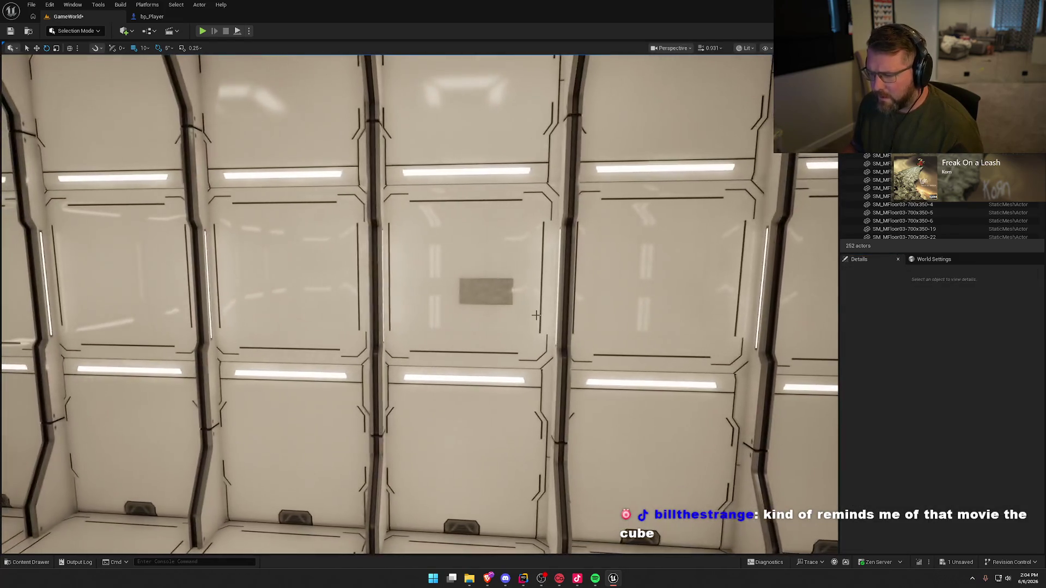
mouse_move(523, 261)
left_mouse_down()
mouse_move(542, 233)
mouse_move(585, 212)
left_mouse_up()
key("e")
key("w")
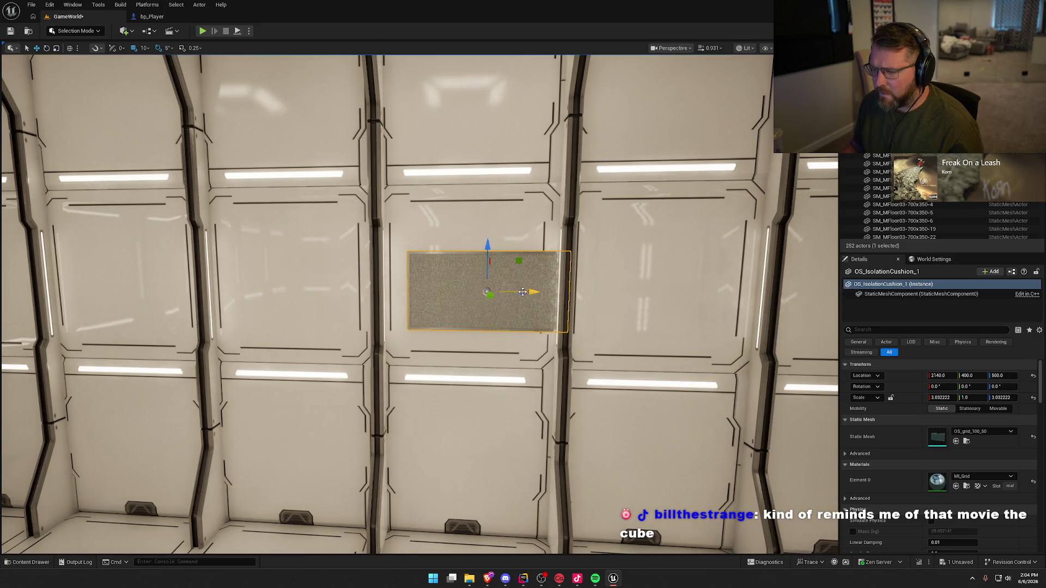
mouse_move(518, 262)
left_mouse_down()
mouse_move(499, 241)
mouse_move(567, 256)
left_mouse_up()
key("Escape")
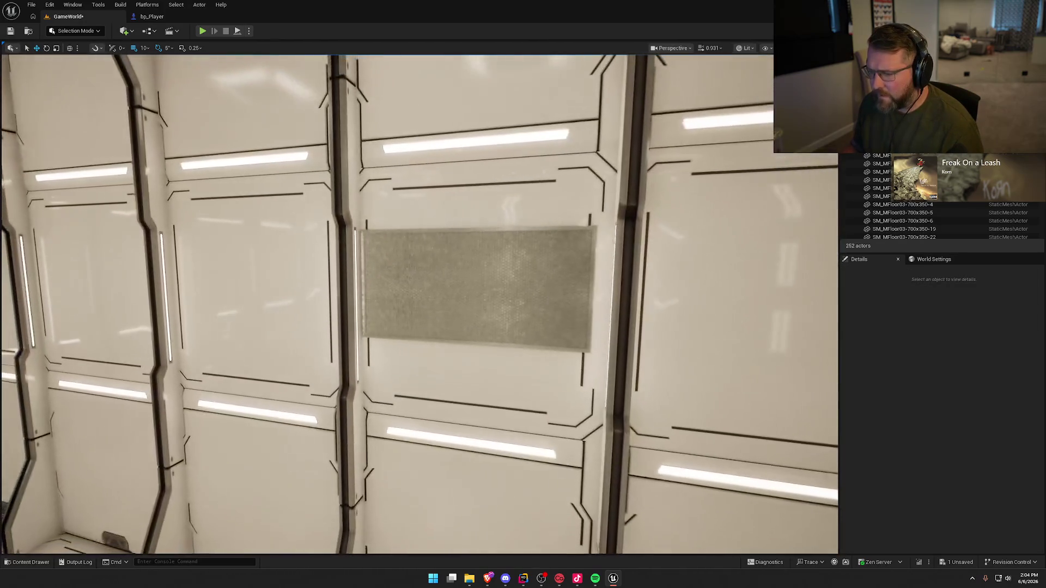
key("ctrl+space")
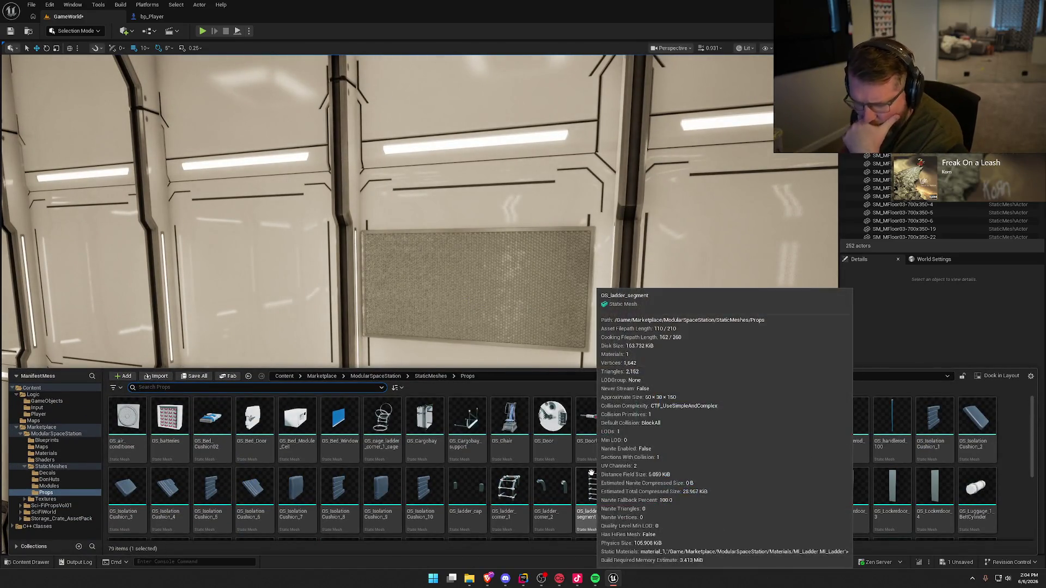
- Swap the grid panel's static mesh for OS_Screen_02_var
left_click(1022, 462)
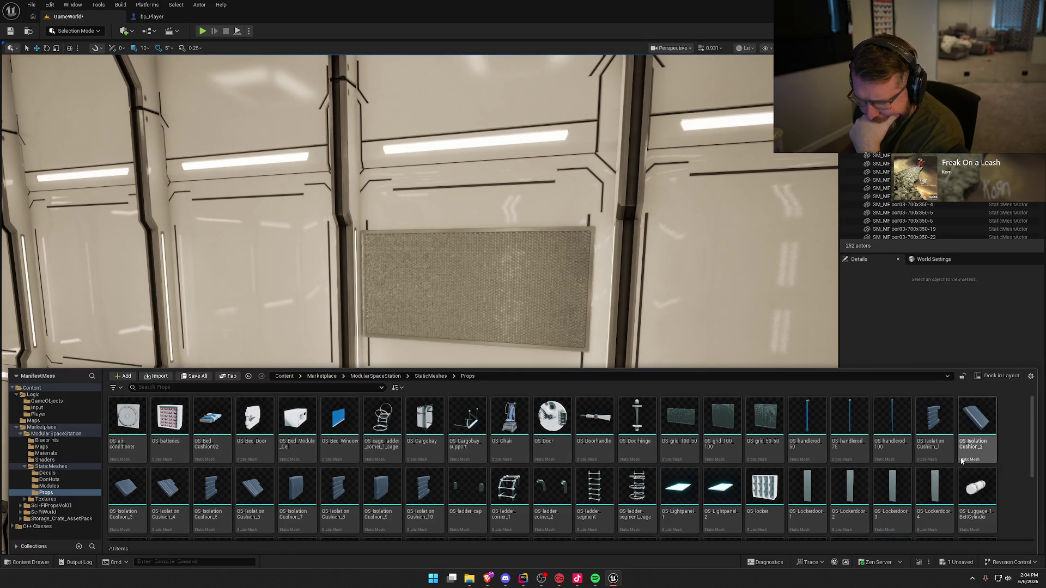
scroll(960, 456, "down", 2)
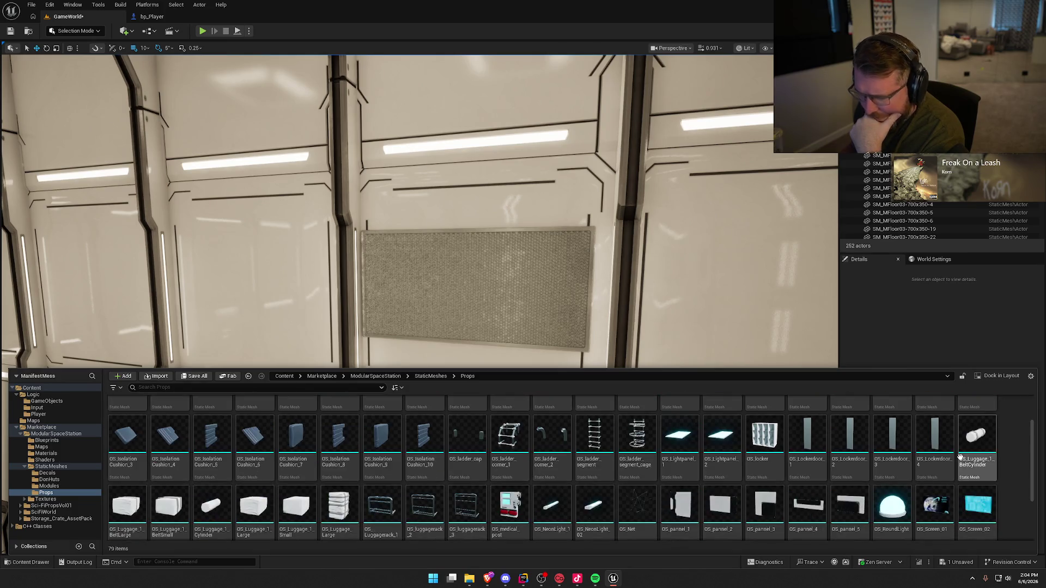
mouse_move(220, 447)
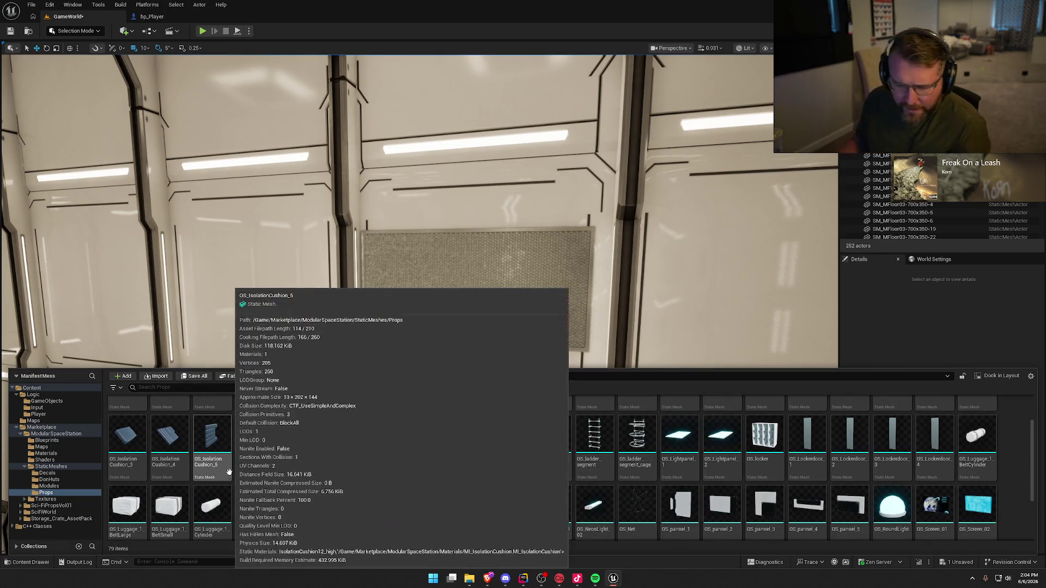
mouse_move(500, 471)
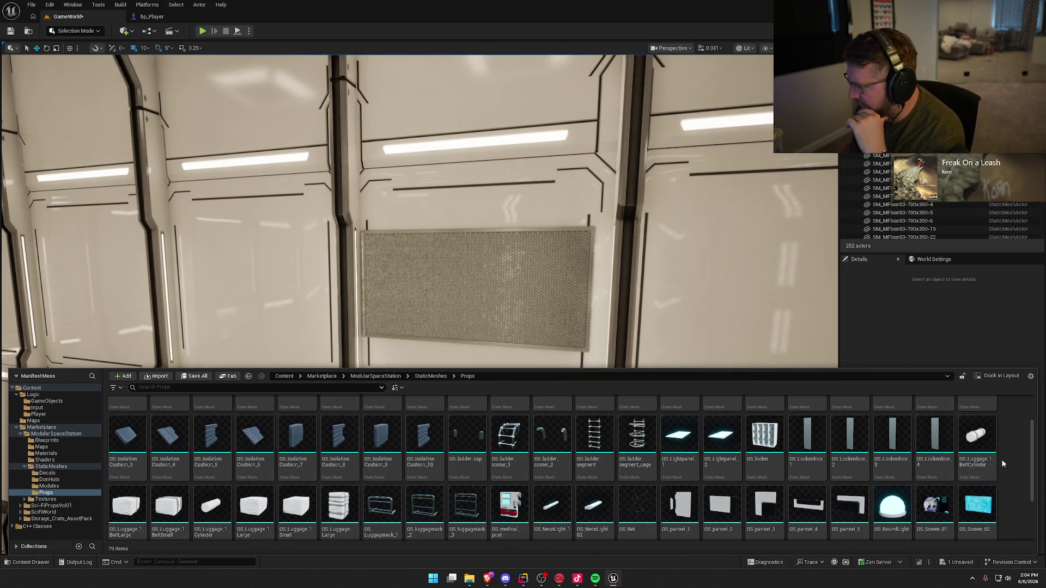
scroll(1003, 464, "down", 2)
scroll(1003, 464, "down", 1)
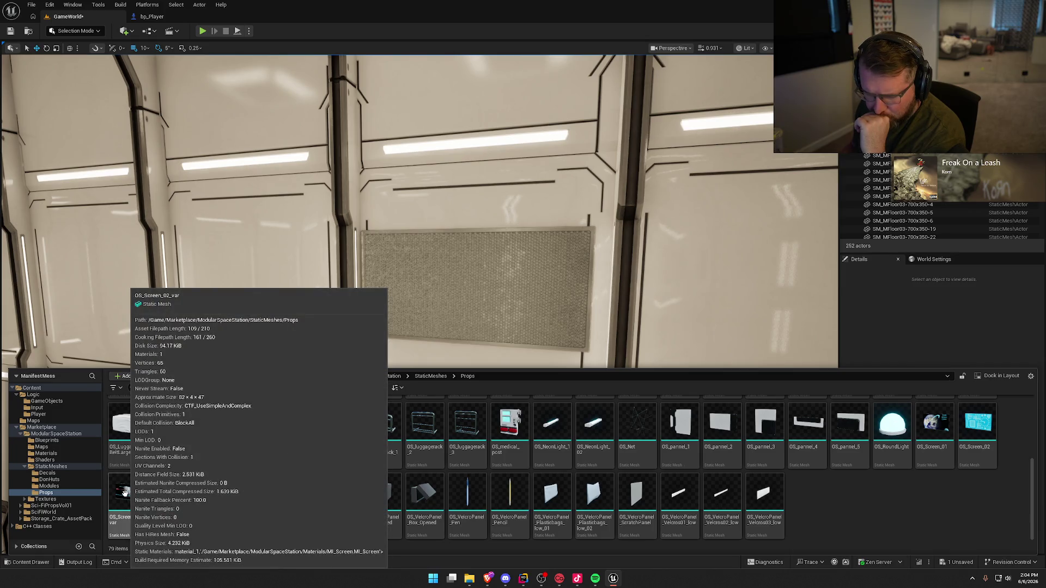
left_click(479, 305)
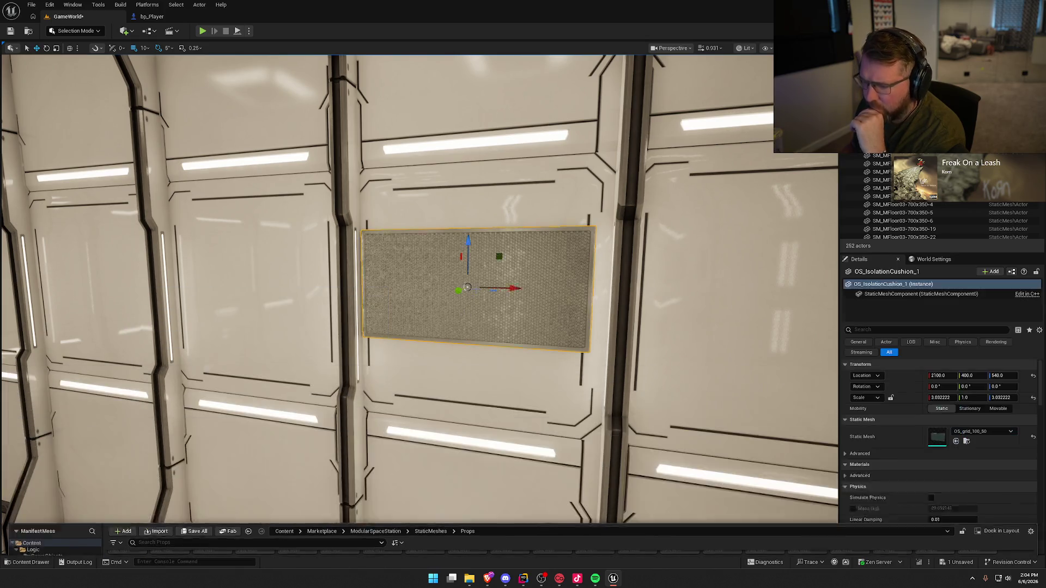
left_click(956, 442)
- Lower the moon display screen below the light bar, then delete it from the wall
left_click_drag(551, 390, 541, 388)
key("Escape")
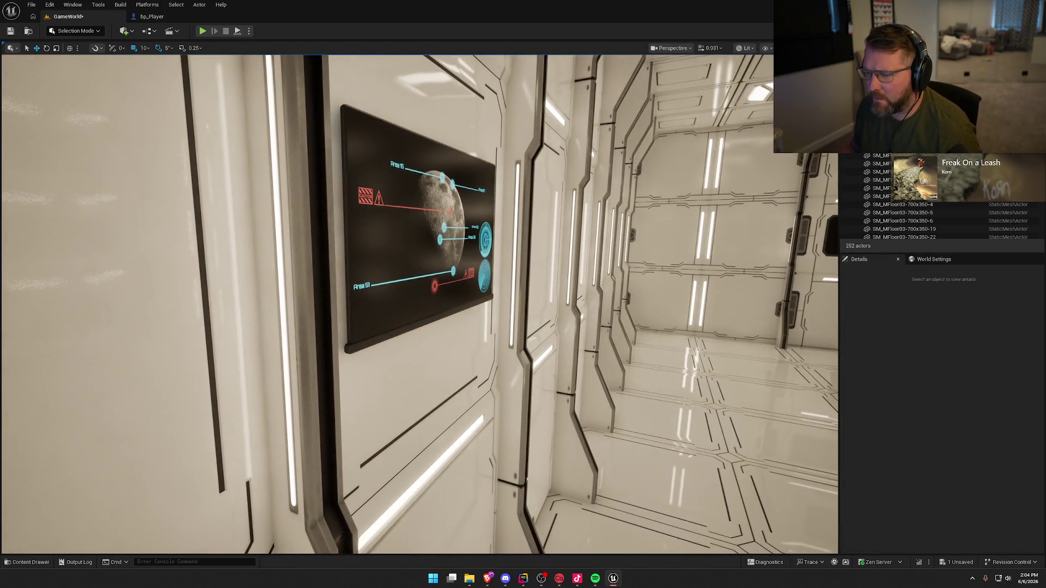
left_click_drag(439, 292, 438, 293)
left_click(438, 293)
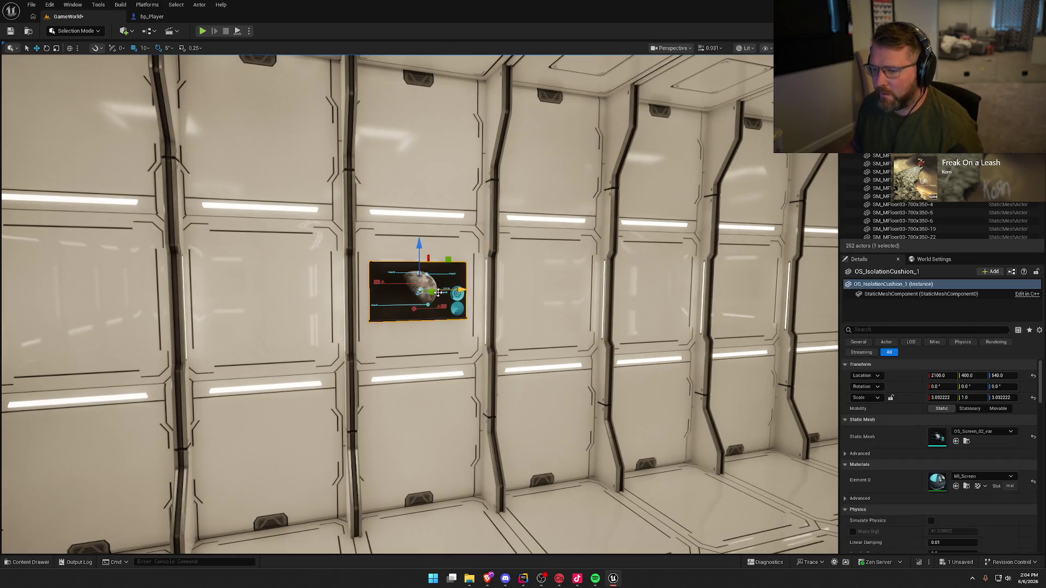
left_click_drag(419, 243, 419, 384)
left_click(544, 427)
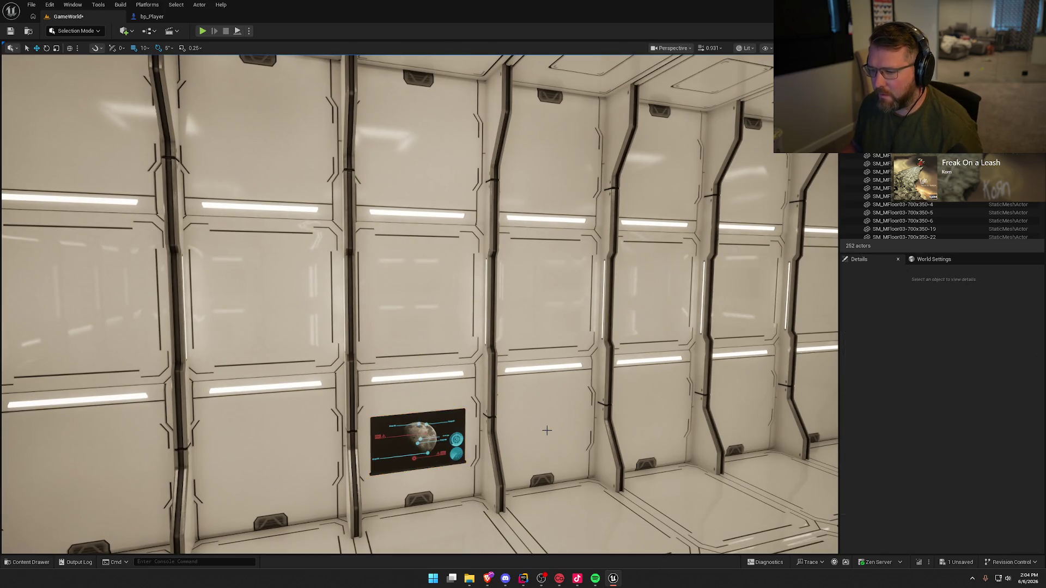
left_click_drag(544, 427, 572, 414)
left_click(414, 324)
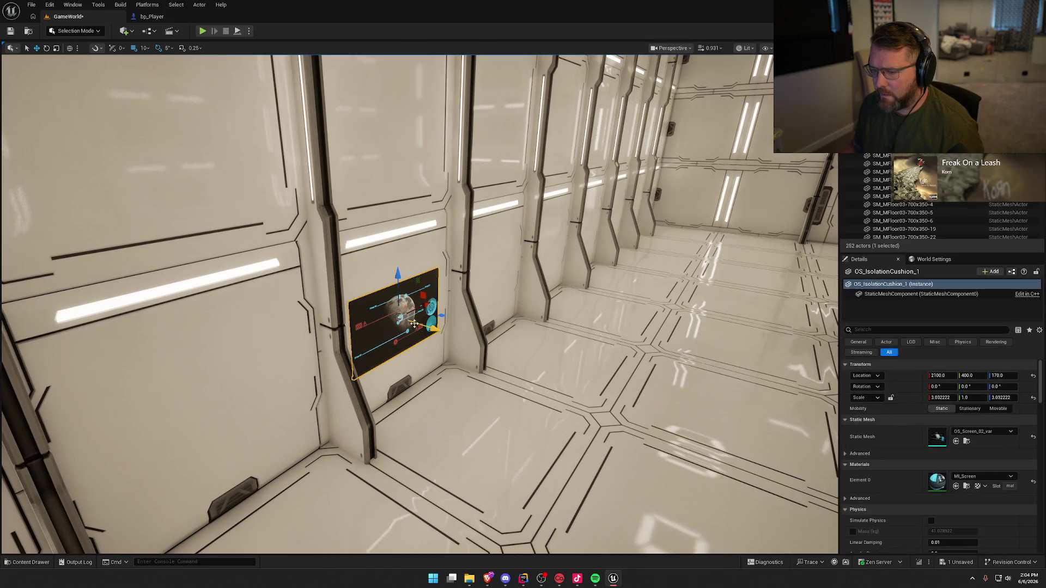
key("Delete")
key("ctrl+space")
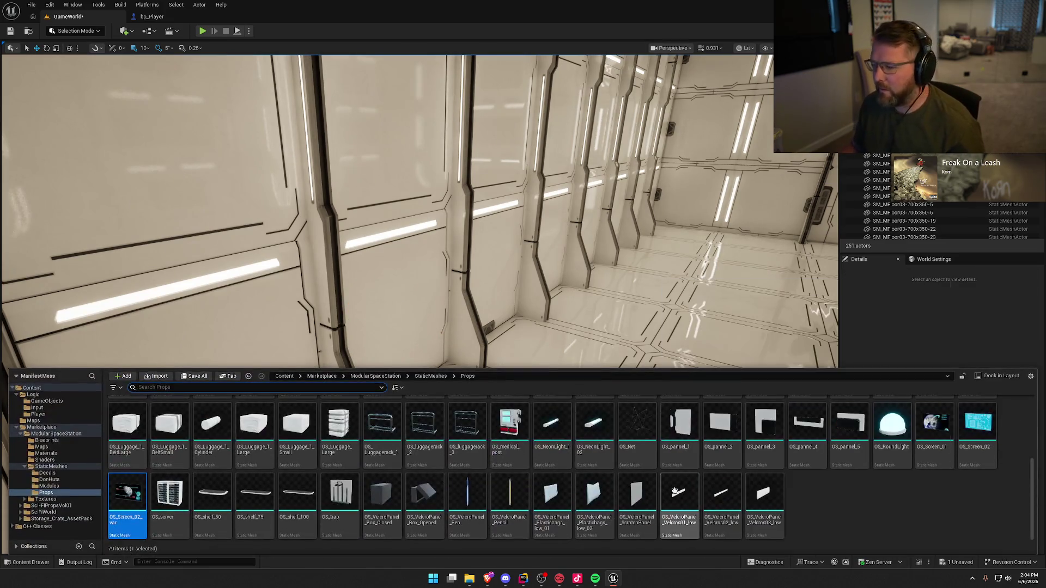
- Place an OS_medical_post at the wall base, then delete it
mouse_move(509, 427)
left_mouse_down()
mouse_move(491, 386)
mouse_move(442, 412)
left_mouse_up()
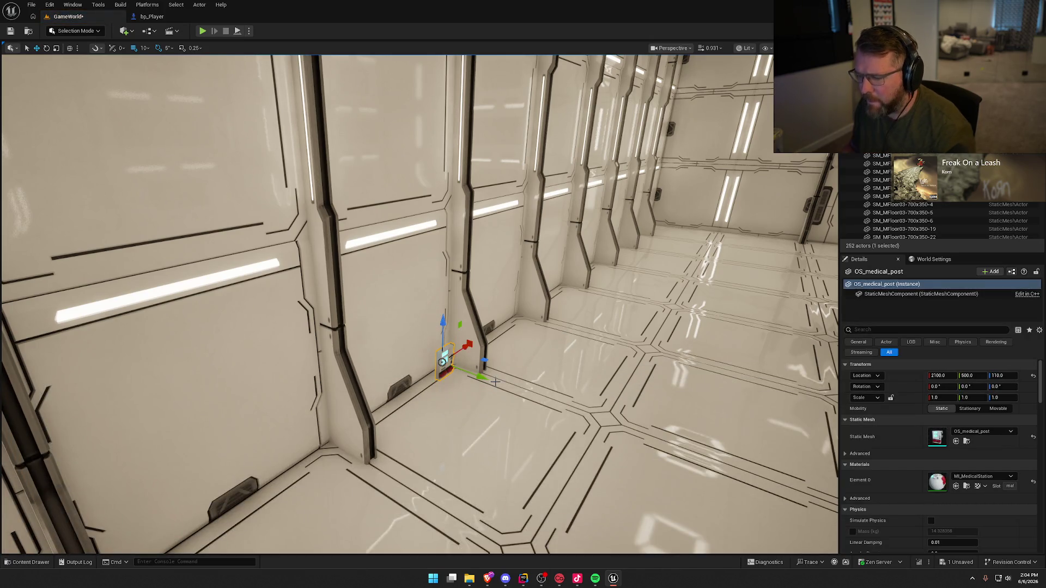
key("Escape")
left_click_drag(494, 382, 500, 309)
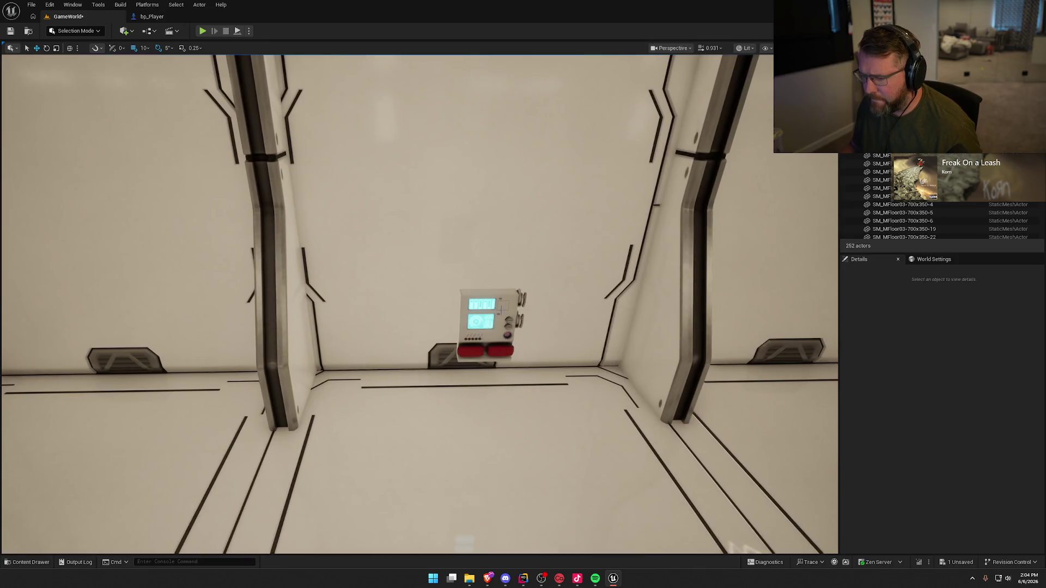
left_click(490, 305)
key("Delete")
key("ctrl+space")
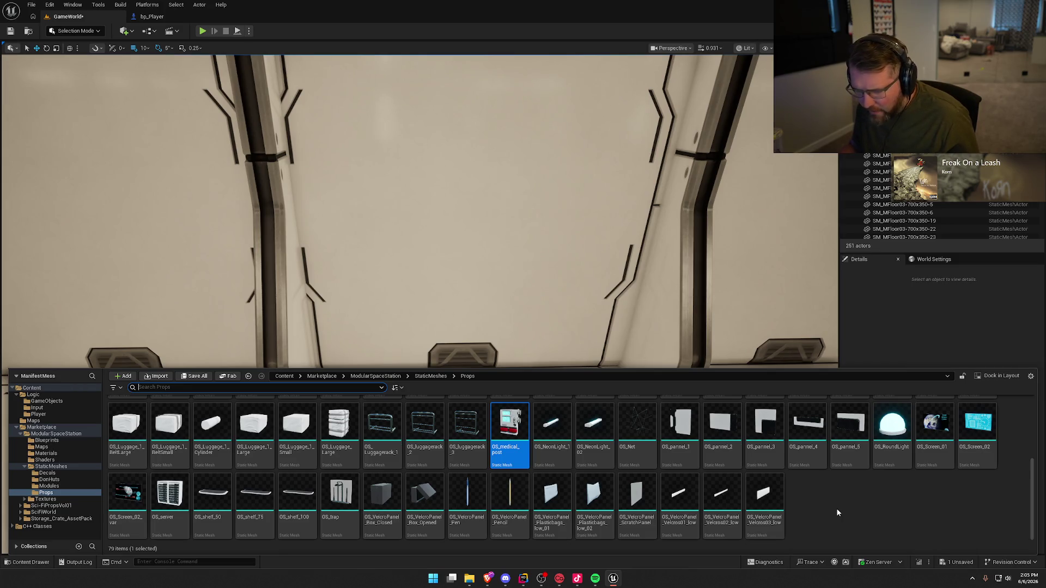
- Drag in an isolation cushion and cancel it, then restore and re-delete the medical post
scroll(765, 507, "up", 2)
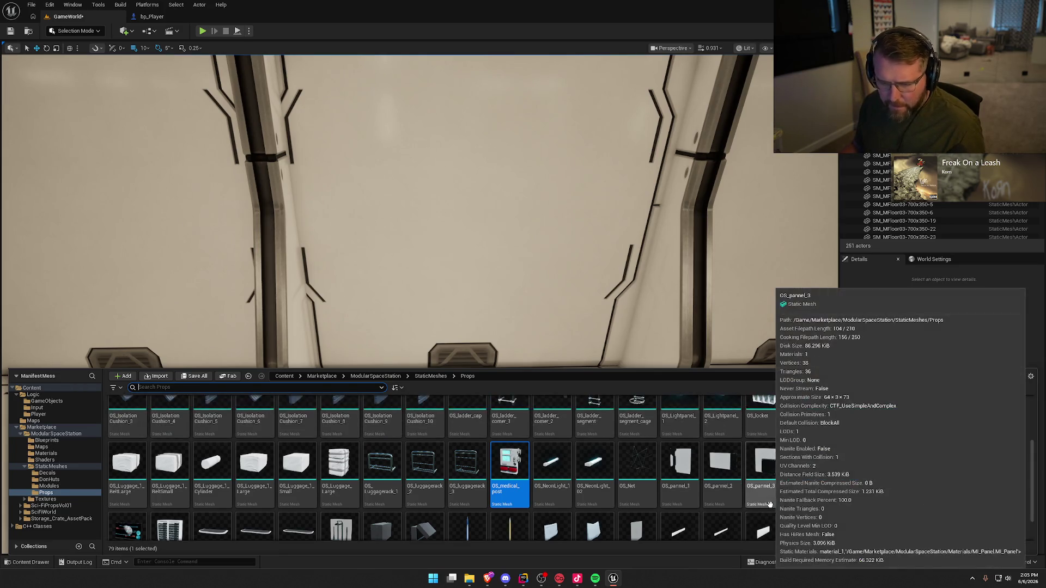
scroll(648, 478, "up", 2)
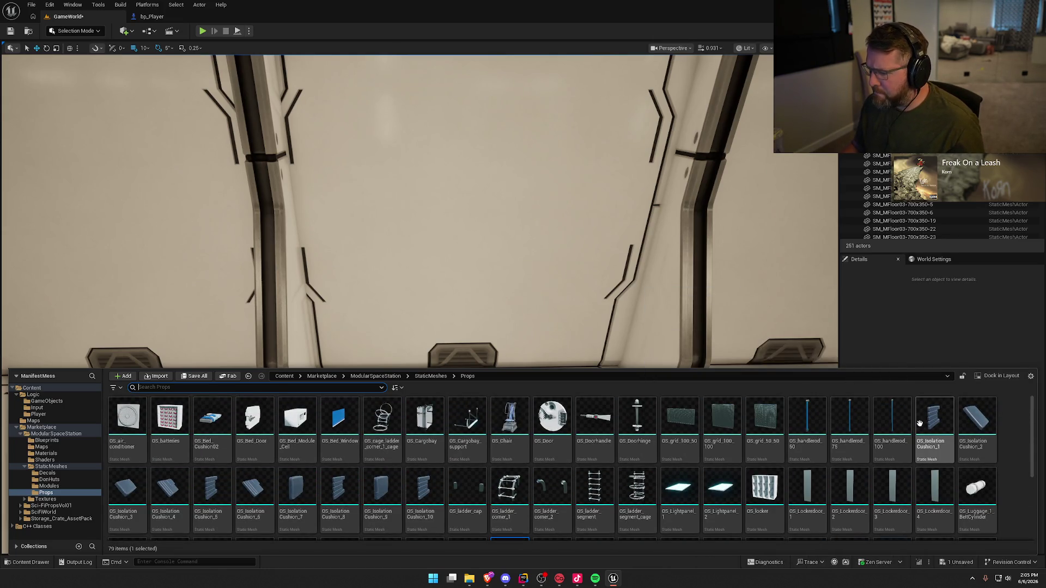
mouse_move(929, 424)
left_mouse_down()
mouse_move(550, 428)
mouse_move(427, 442)
mouse_move(467, 396)
mouse_move(460, 498)
mouse_move(474, 511)
left_mouse_up()
key("Escape")
scroll(480, 417, "down", 5)
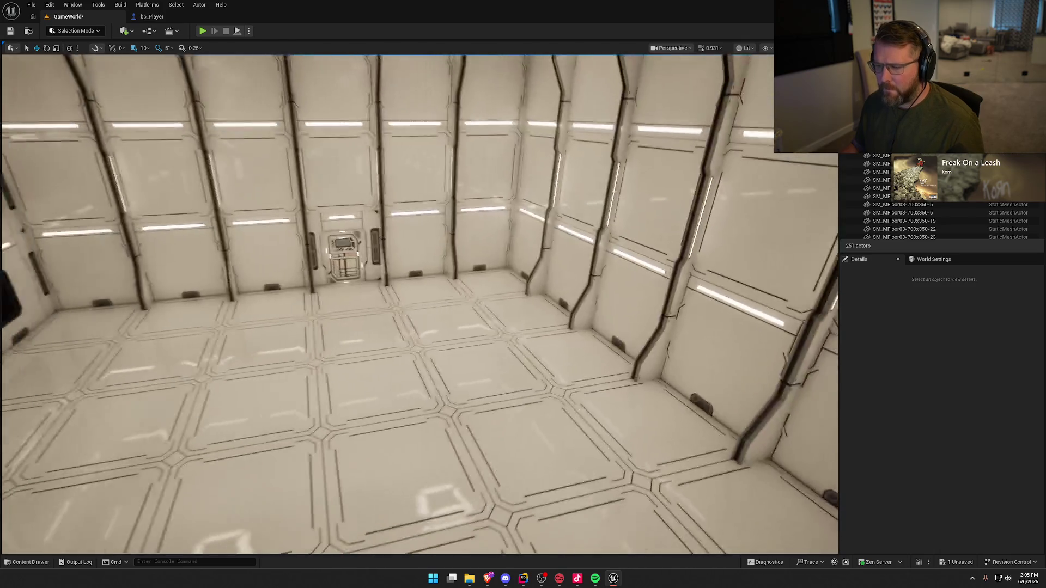
key("ctrl+z")
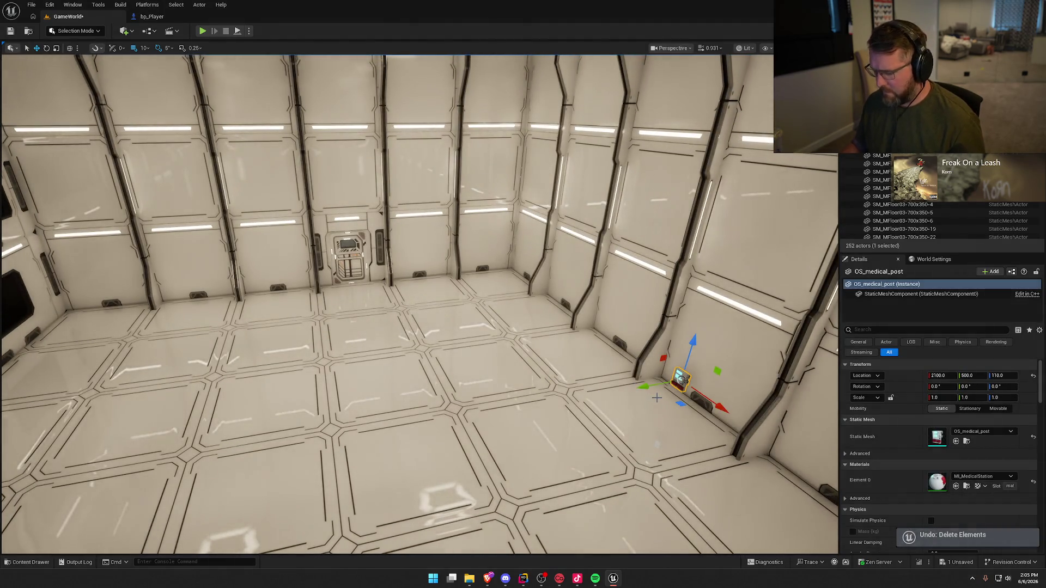
key("Delete")
key("ctrl+space")
- Place the OS_Cargobay cage on the room floor
left_click_drag(425, 419, 437, 328)
key("Escape")
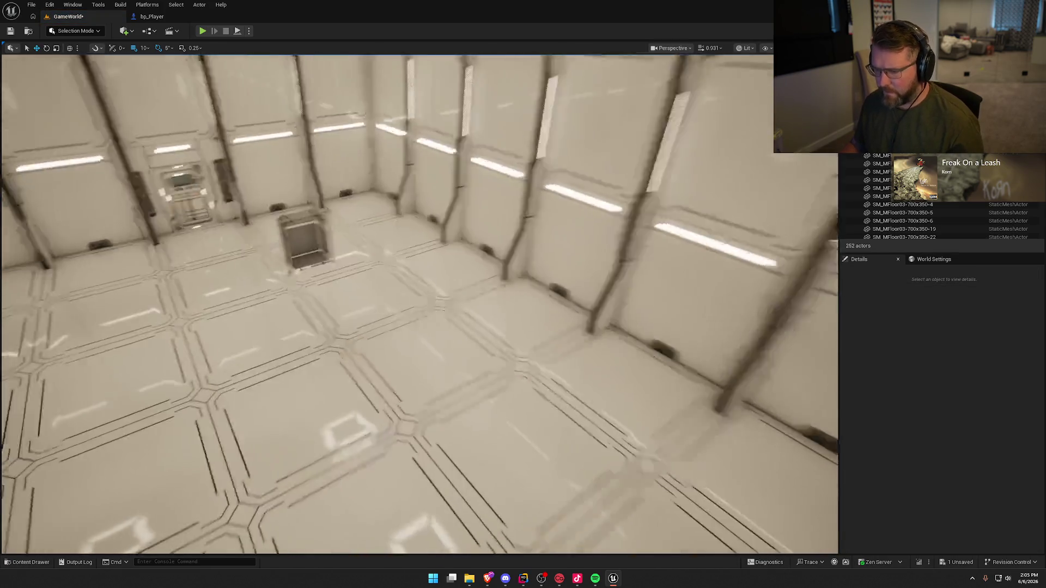
key("s")
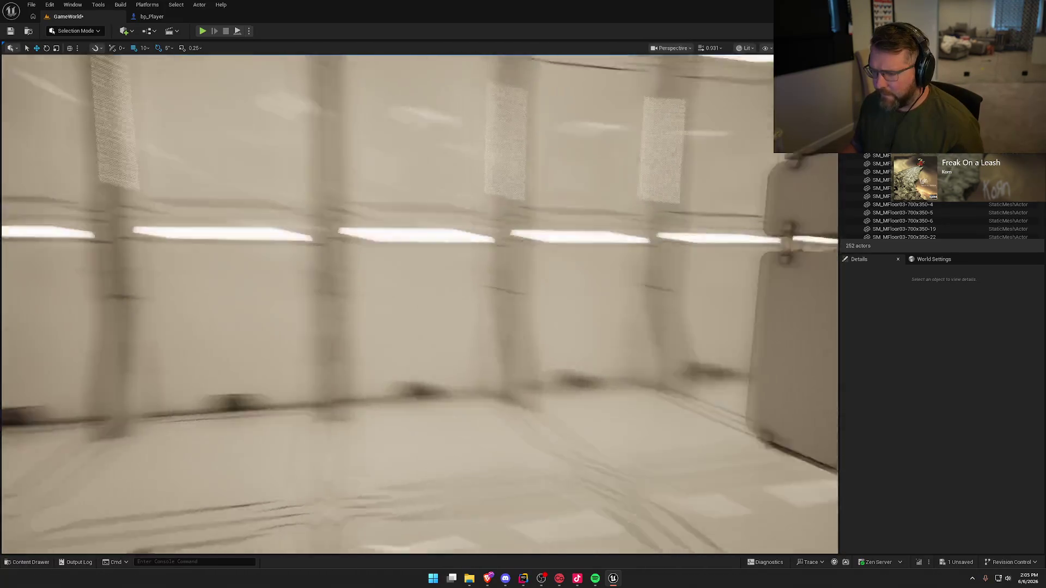
- Move in on the Cargobay cage and delete it
key("w")
key("w")
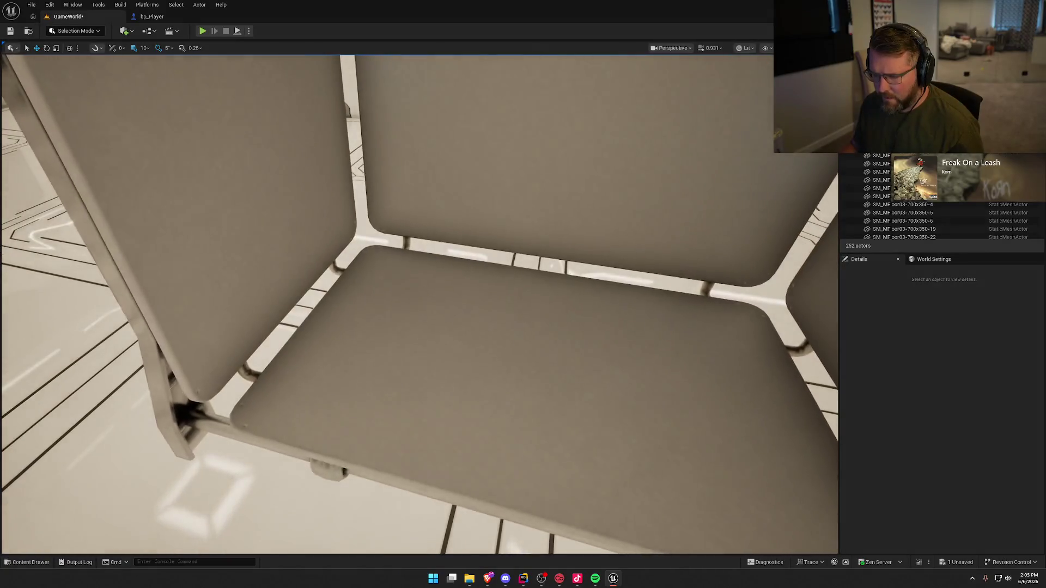
key("s")
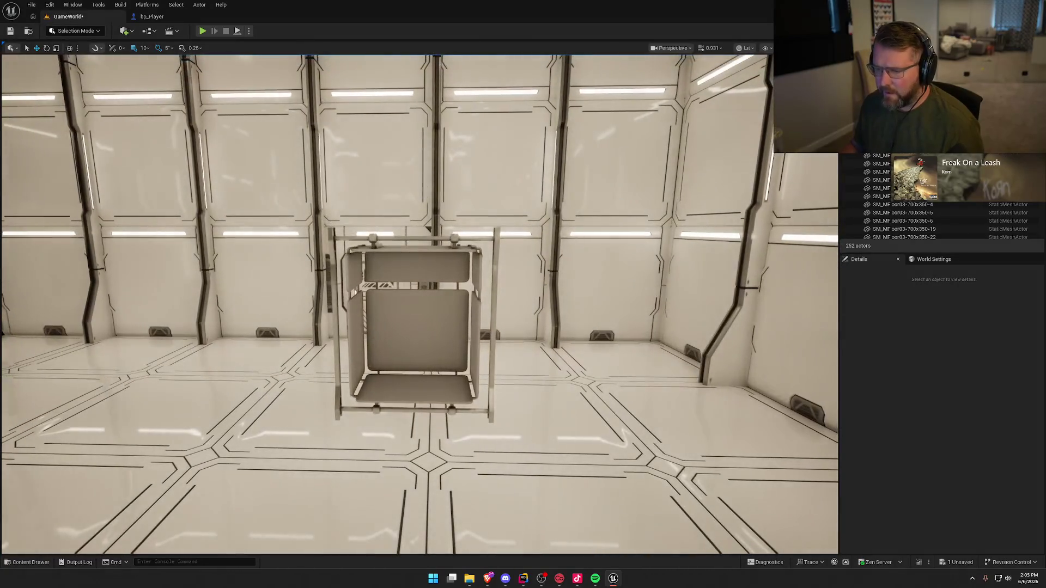
key("w")
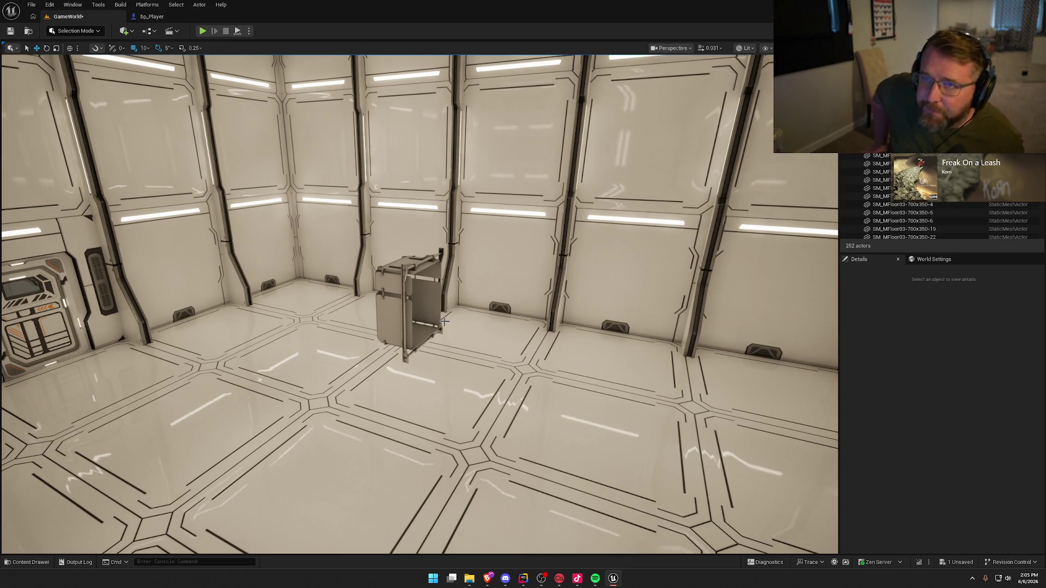
left_click(391, 310)
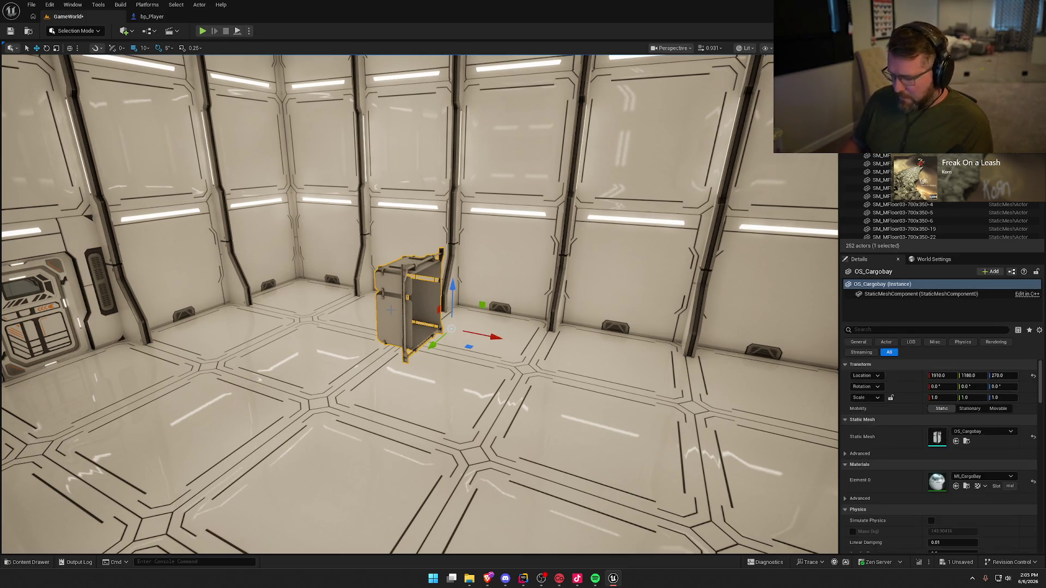
key("Delete")
key("ctrl+space")
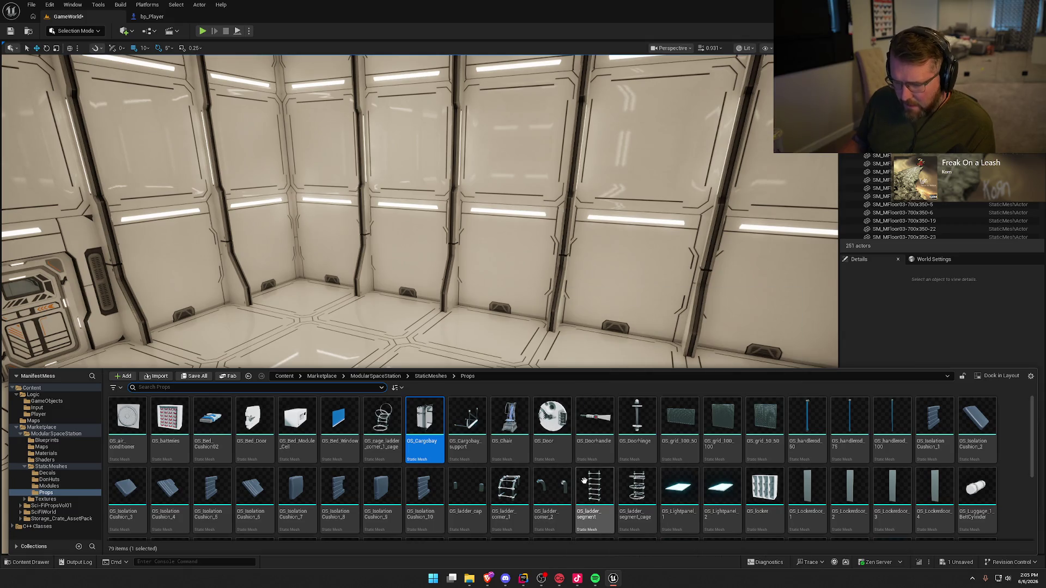
- Stack two isolation cushions on the floor, frame them, then delete the cushion stack
scroll(640, 472, "down", 1)
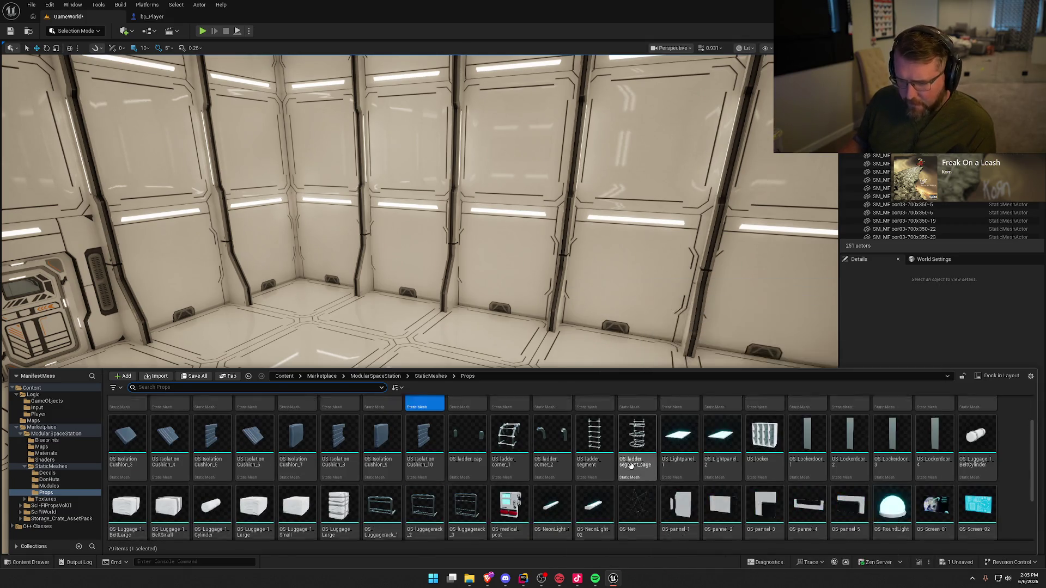
scroll(790, 458, "up", 1)
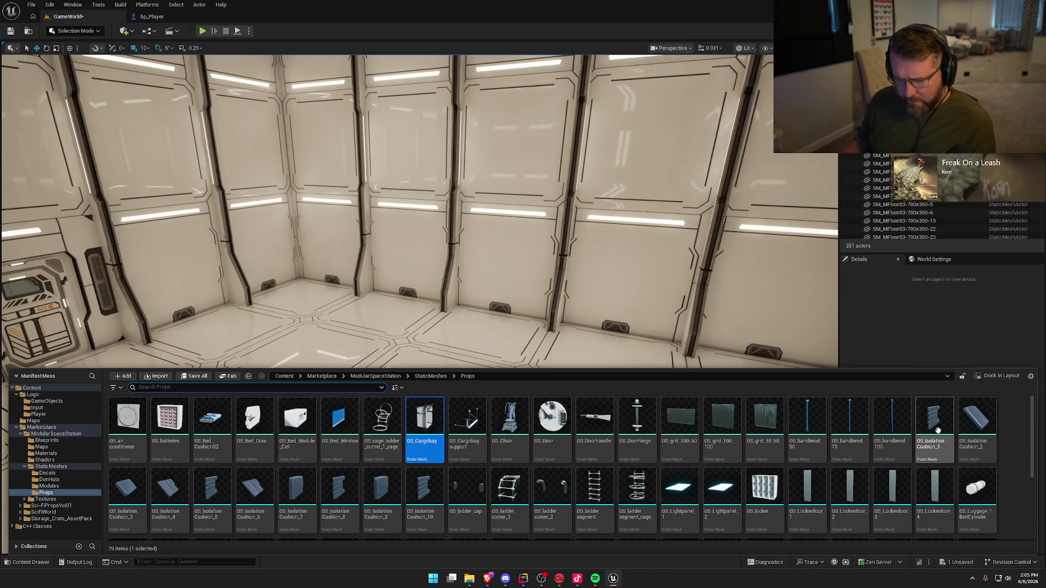
mouse_move(164, 491)
left_mouse_down()
mouse_move(294, 436)
mouse_move(375, 386)
mouse_move(367, 390)
mouse_move(362, 202)
left_mouse_up()
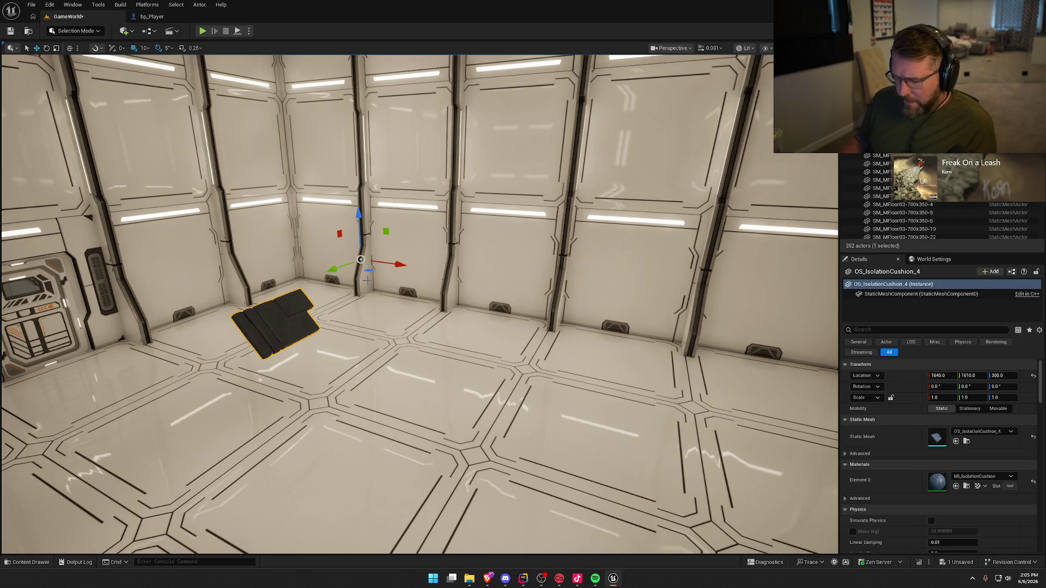
key("ctrl+space")
mouse_move(213, 517)
left_mouse_down()
mouse_move(272, 305)
mouse_move(360, 338)
left_mouse_up()
key("f")
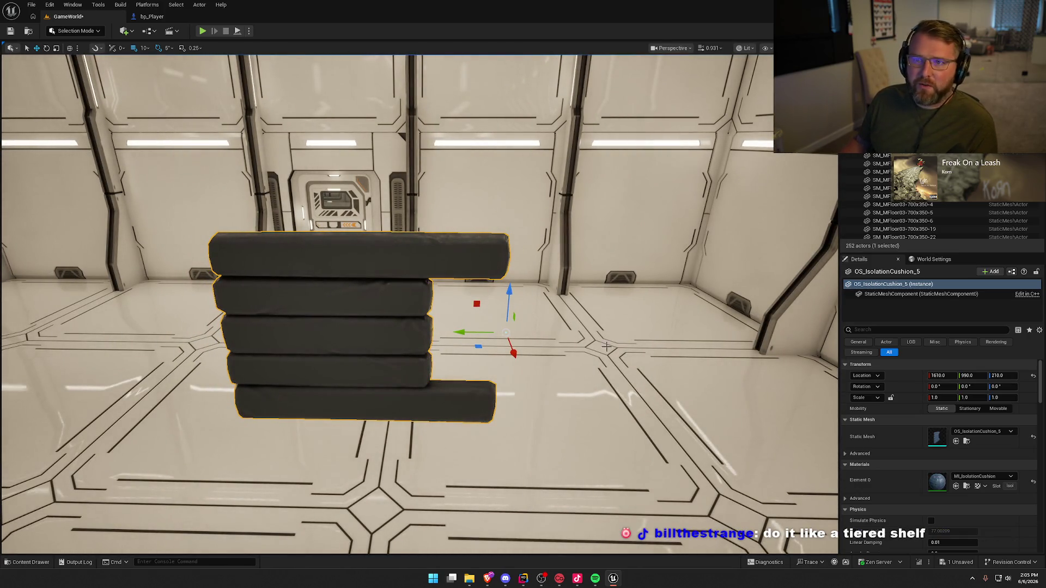
scroll(414, 306, "down", 5)
key("Delete")
key("ctrl+space")
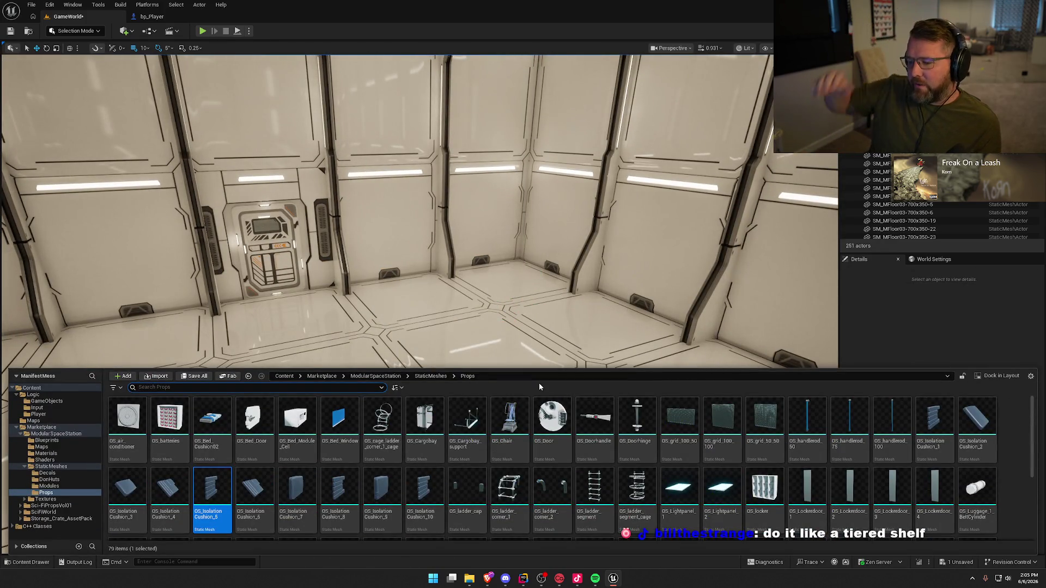
- Expand the Modules, Decals and StaticMeshes folders in the Content Drawer tree
scroll(726, 475, "down", 2)
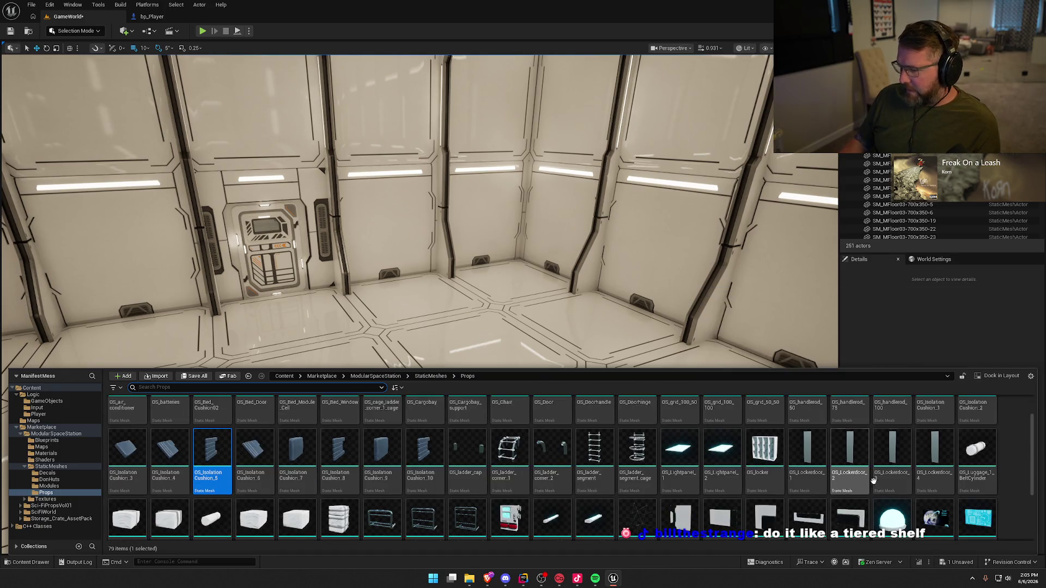
scroll(975, 471, "down", 3)
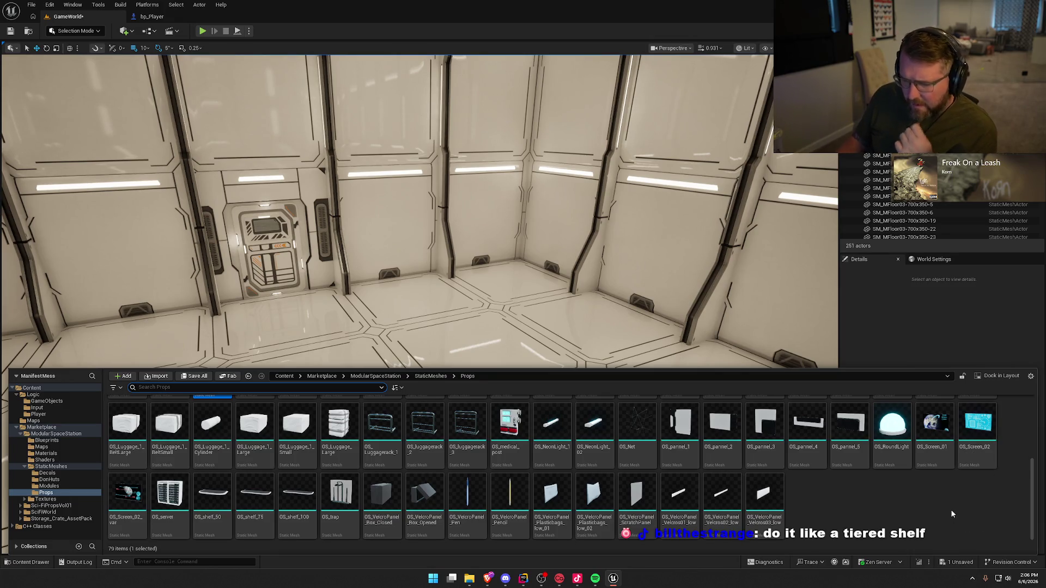
left_click(54, 487)
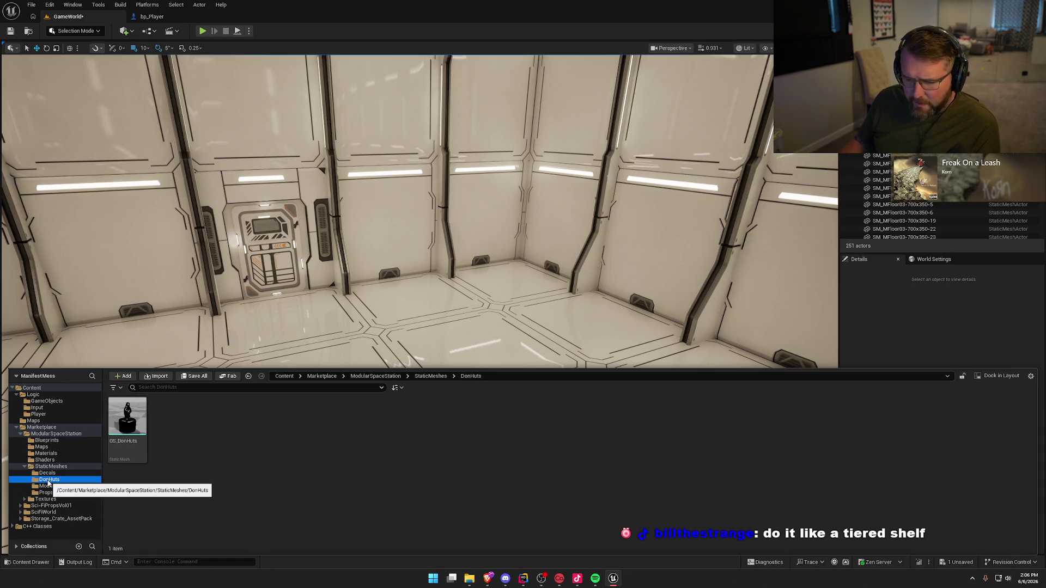
left_click(49, 474)
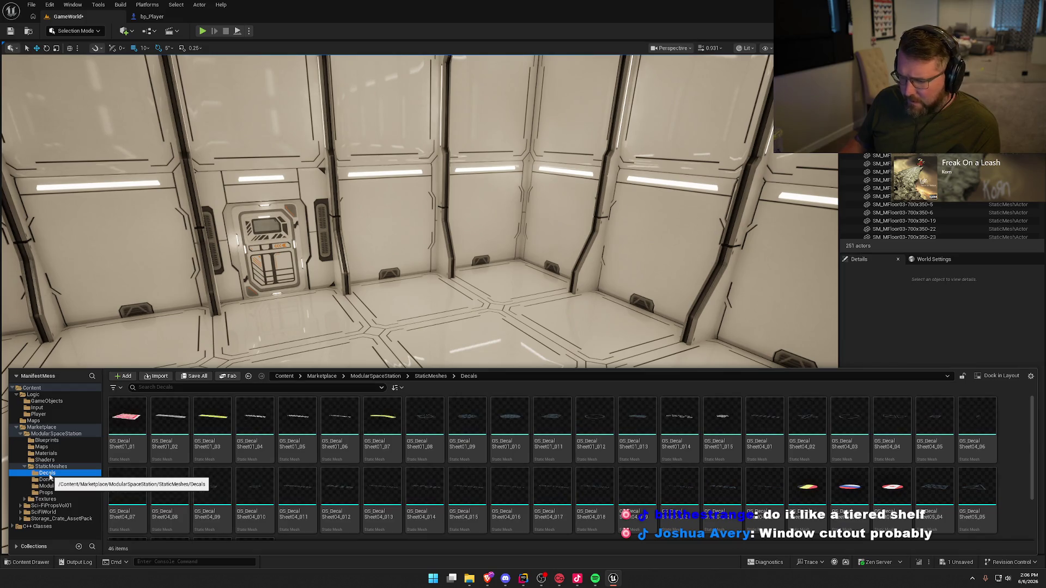
left_click(25, 467)
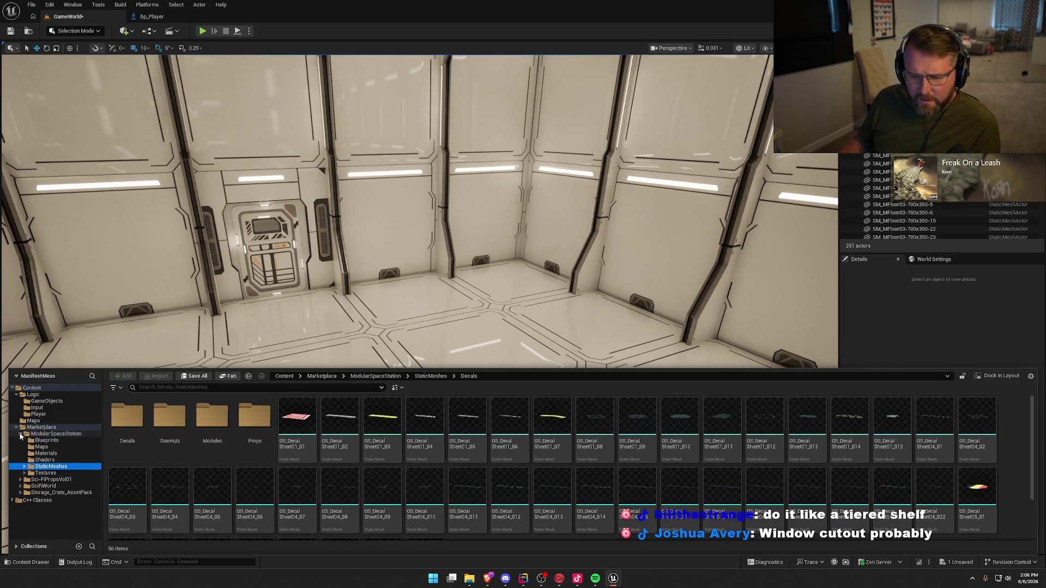
- Open Sci-FiPropsVol01 > StaticMesh and drop SM_Wire02_LineStyle01 onto the room floor
left_click(22, 434)
left_click(54, 440)
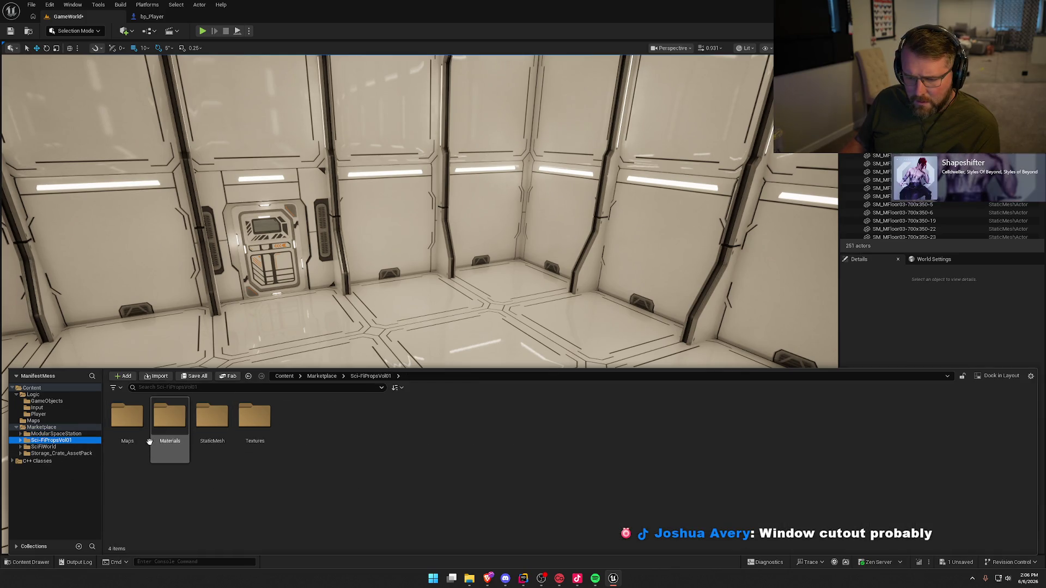
double_click(212, 417)
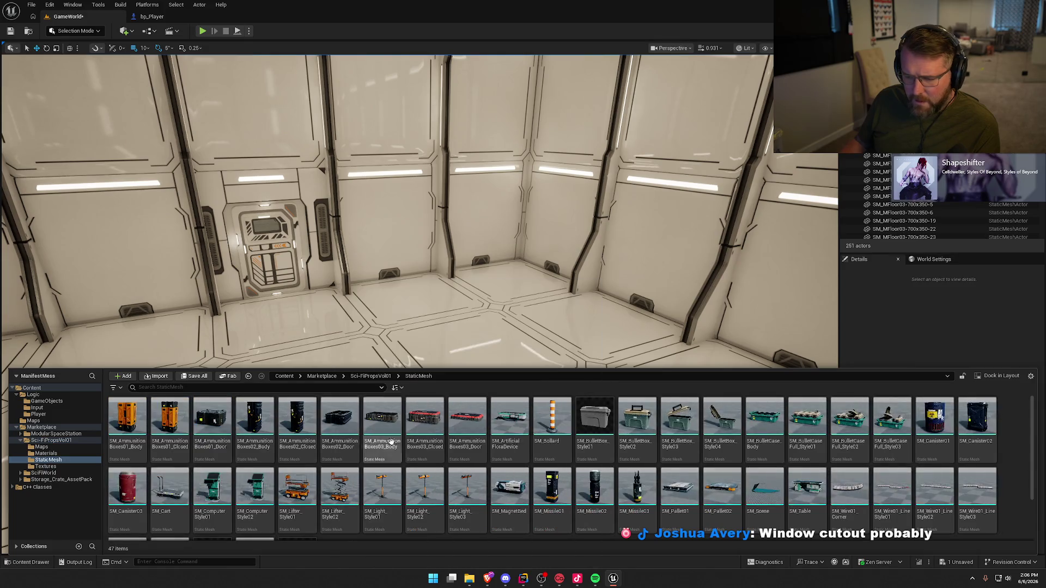
scroll(899, 462, "down", 2)
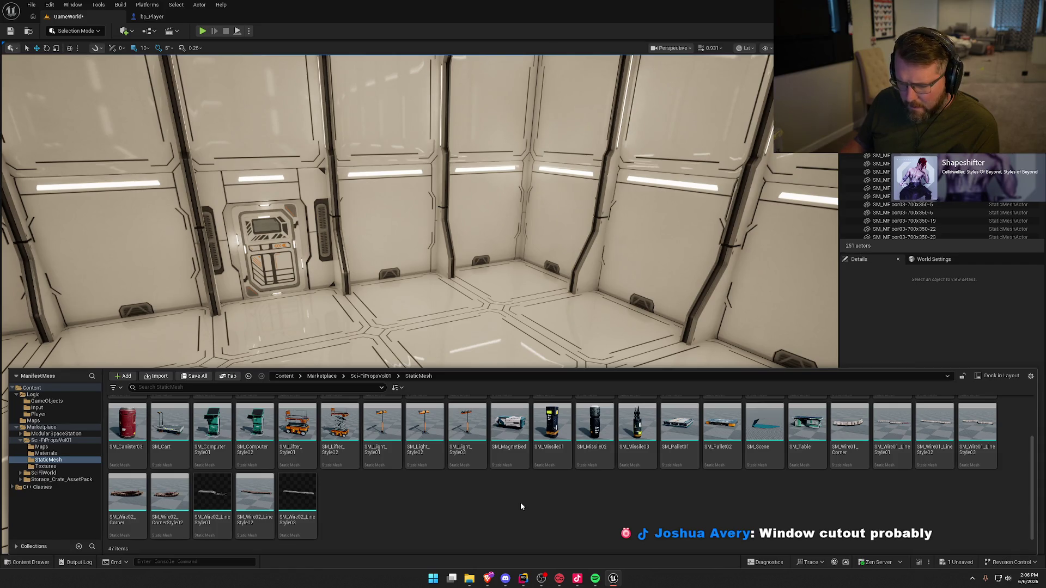
mouse_move(215, 497)
left_mouse_down()
mouse_move(374, 348)
mouse_move(395, 390)
left_mouse_up()
- Frame the first cable, look around the room, then lay SM_Wire02_LineStyle03 on the floor
key("f")
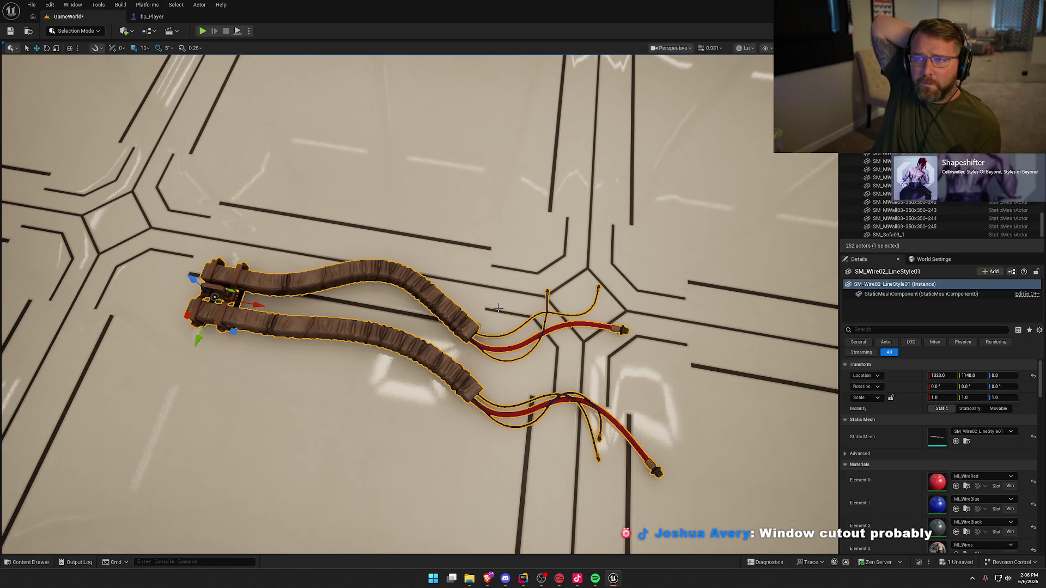
mouse_move(449, 363)
left_mouse_down()
mouse_move(443, 261)
mouse_move(439, 327)
mouse_move(365, 360)
mouse_move(415, 327)
mouse_move(413, 303)
mouse_move(413, 313)
left_mouse_up()
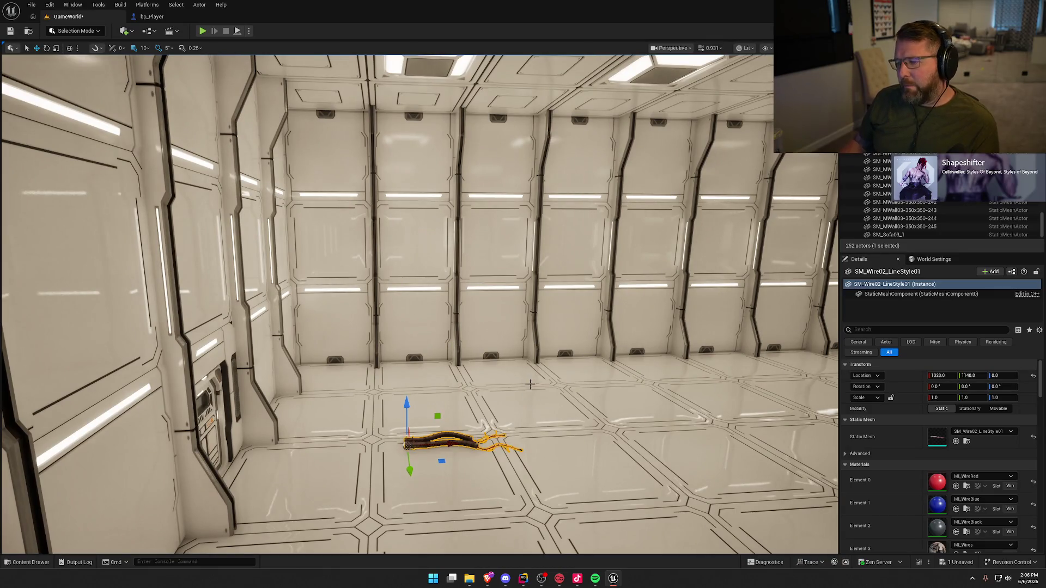
mouse_move(529, 384)
left_mouse_down()
mouse_move(520, 359)
mouse_move(521, 384)
left_mouse_up()
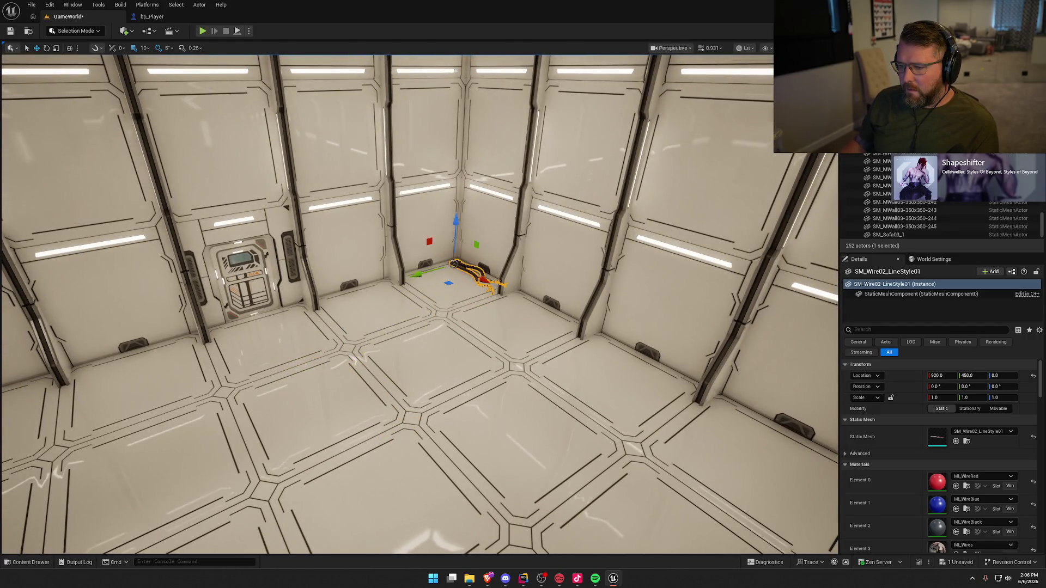
left_click_drag(521, 384, 514, 376)
key("ctrl+space")
mouse_move(281, 502)
left_mouse_down()
mouse_move(337, 360)
mouse_move(304, 369)
mouse_move(303, 359)
mouse_move(234, 351)
left_mouse_up()
- Lay the SM_Wire02_CornerStyle02 and SM_Wire02_Corner cables on the floor
key("ctrl+space")
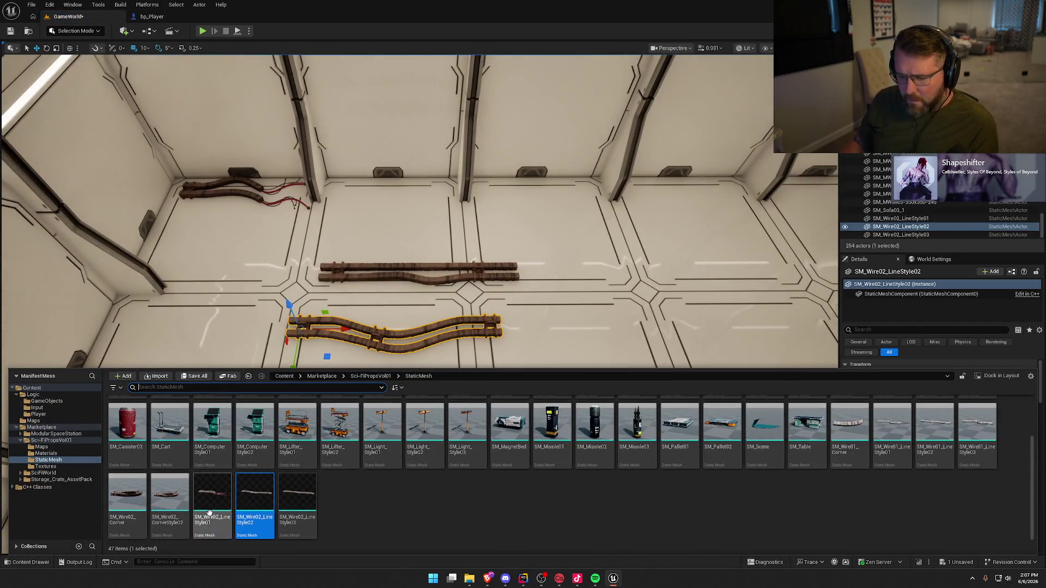
left_click_drag(170, 493, 564, 321)
key("ctrl+space")
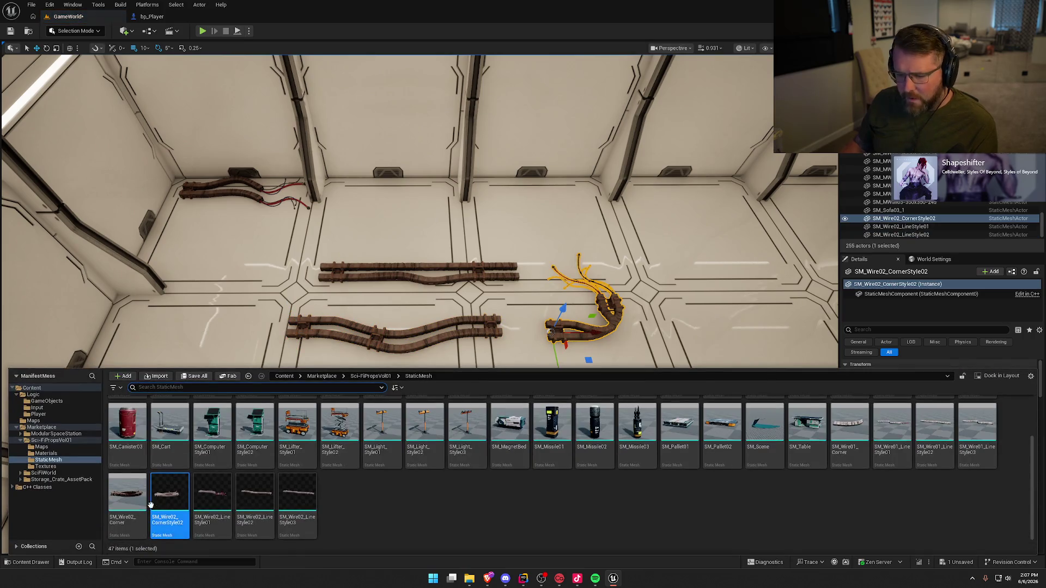
mouse_move(518, 386)
left_mouse_down()
mouse_move(490, 319)
mouse_move(504, 384)
left_mouse_up()
key("f")
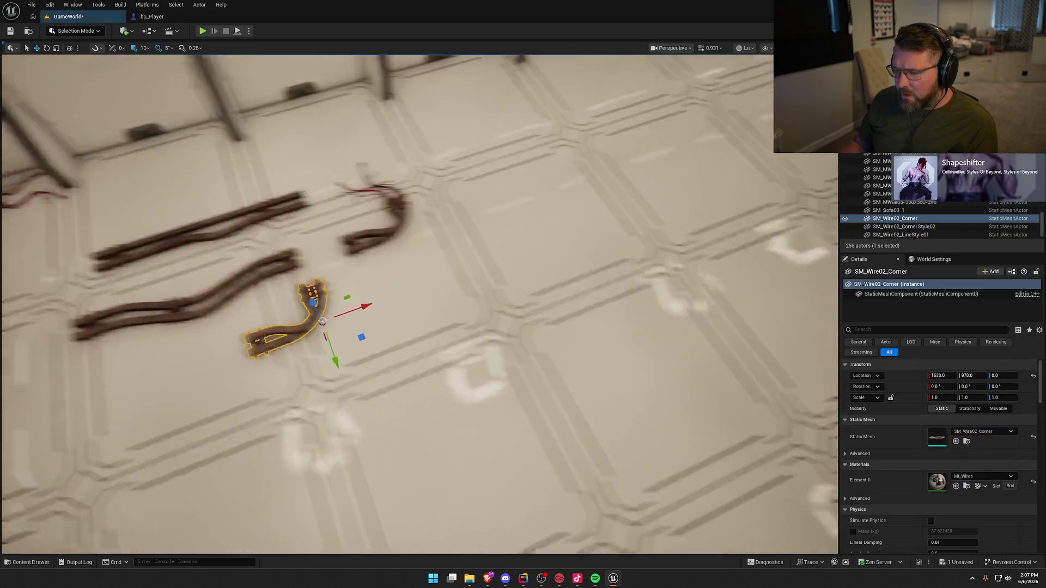
- Add SM_Wire01_Corner plus two wavy and one straight wire cable beside the others
key("ctrl+space")
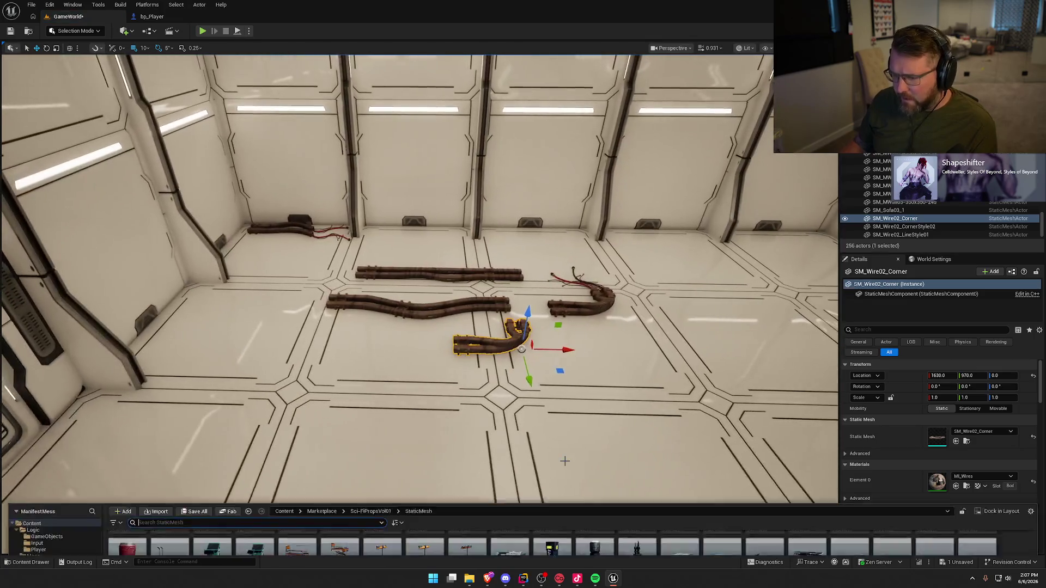
mouse_move(858, 456)
left_mouse_down()
mouse_move(349, 359)
mouse_move(366, 392)
left_mouse_up()
key("ctrl+space")
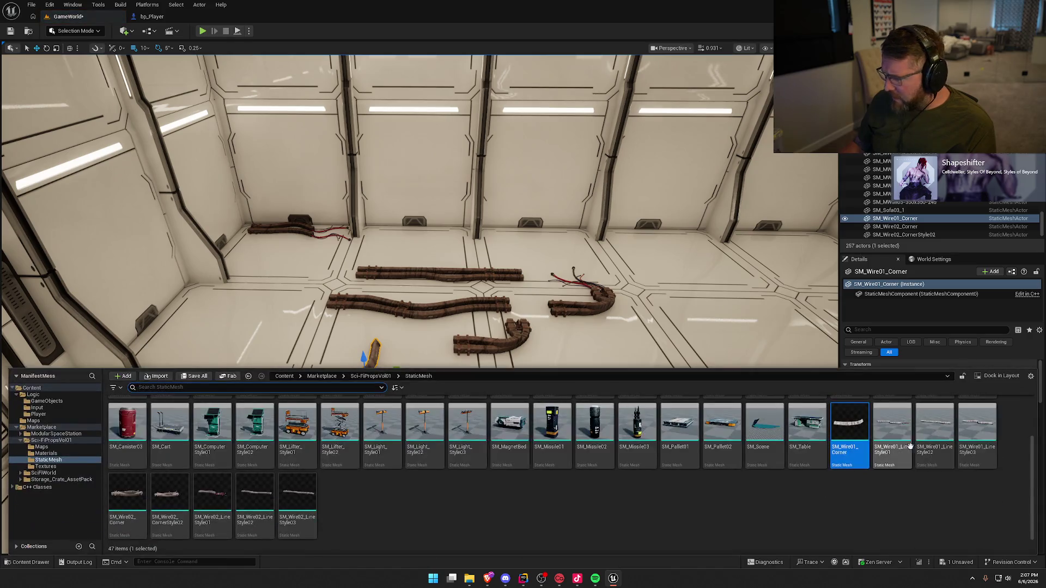
mouse_move(849, 435)
left_mouse_down()
mouse_move(299, 388)
mouse_move(351, 433)
mouse_move(420, 394)
left_mouse_up()
key("ctrl+space")
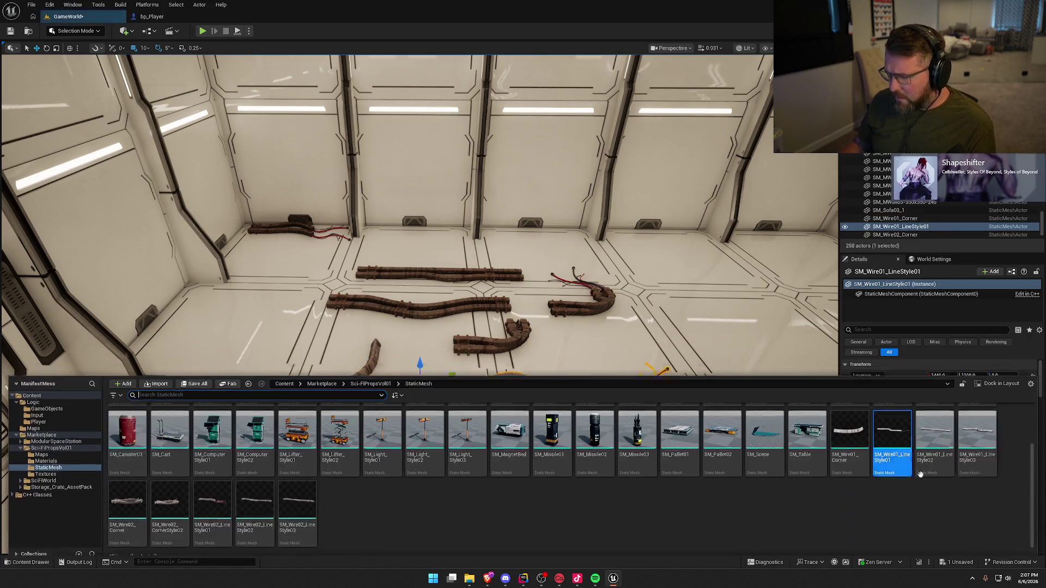
mouse_move(891, 441)
left_mouse_down()
mouse_move(490, 425)
mouse_move(339, 439)
left_mouse_up()
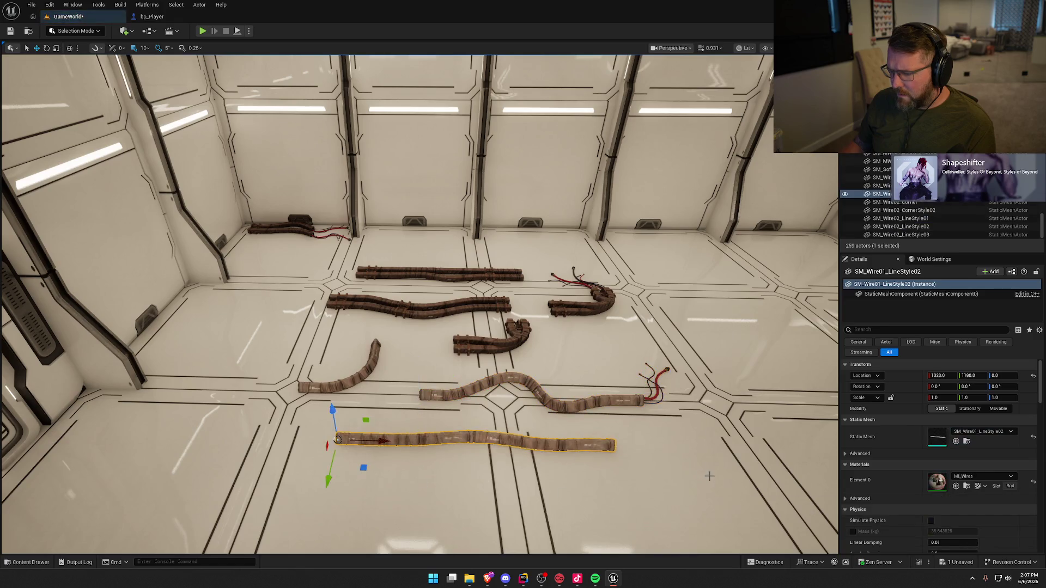
key("ctrl+space")
mouse_move(978, 435)
left_mouse_down()
mouse_move(703, 338)
mouse_move(564, 341)
left_mouse_up()
key("Right")
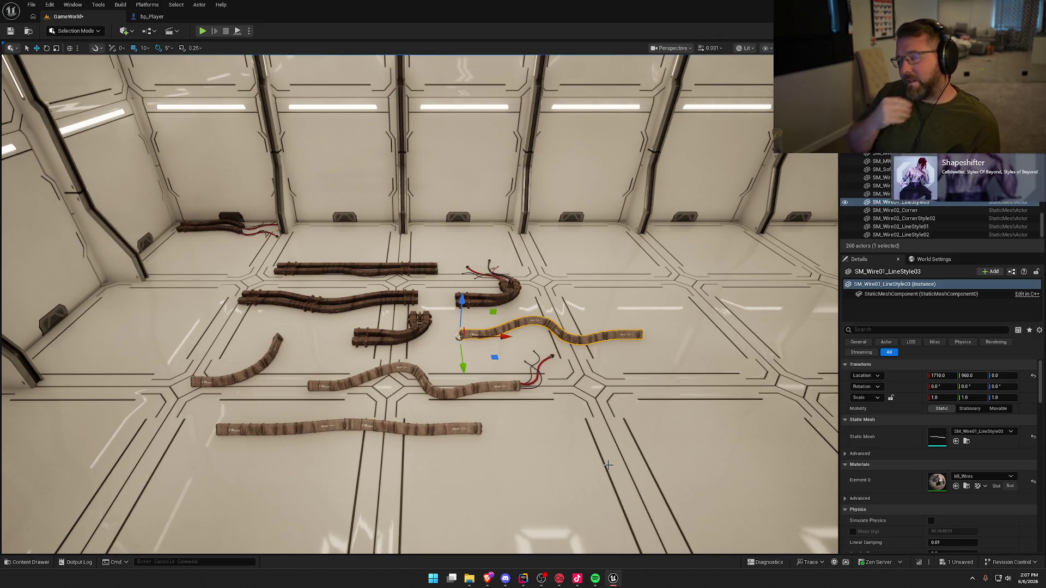
- Drop in the SM_Pallet01 prop as a test and delete it
key("ctrl+space")
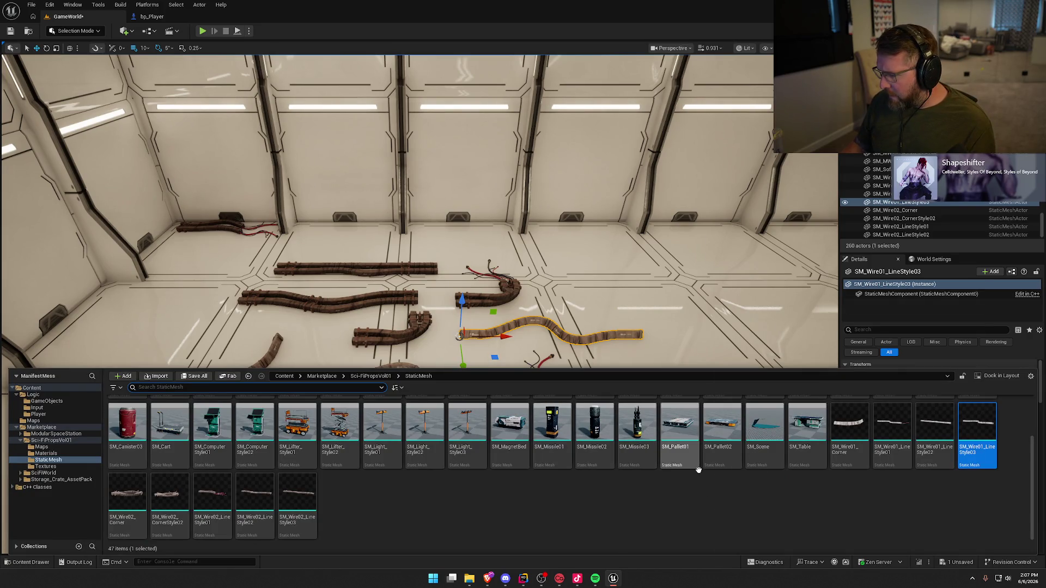
mouse_move(679, 428)
left_mouse_down()
mouse_move(647, 349)
mouse_move(589, 283)
mouse_move(586, 305)
left_mouse_up()
key("Delete")
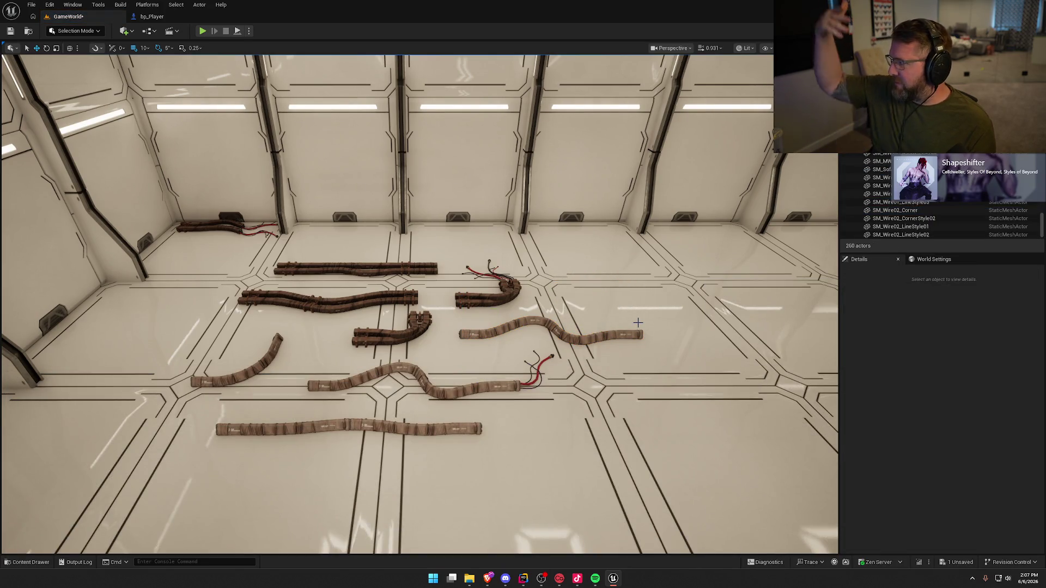
key("ctrl+space")
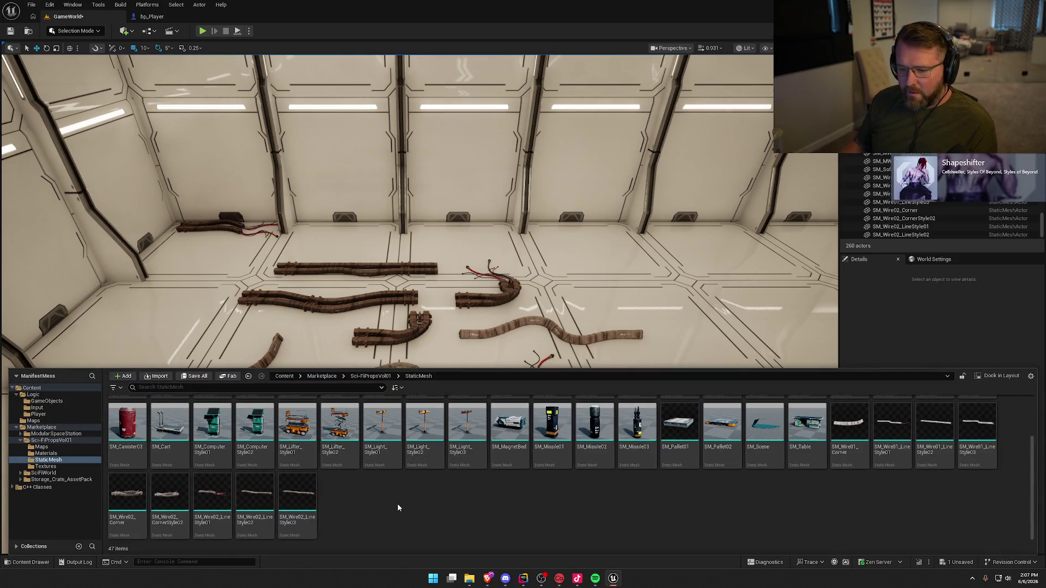
- Drop a computer prop into the room as a test and delete it
scroll(397, 503, "up", 1)
mouse_move(212, 491)
left_mouse_down()
mouse_move(461, 303)
mouse_move(558, 302)
left_mouse_up()
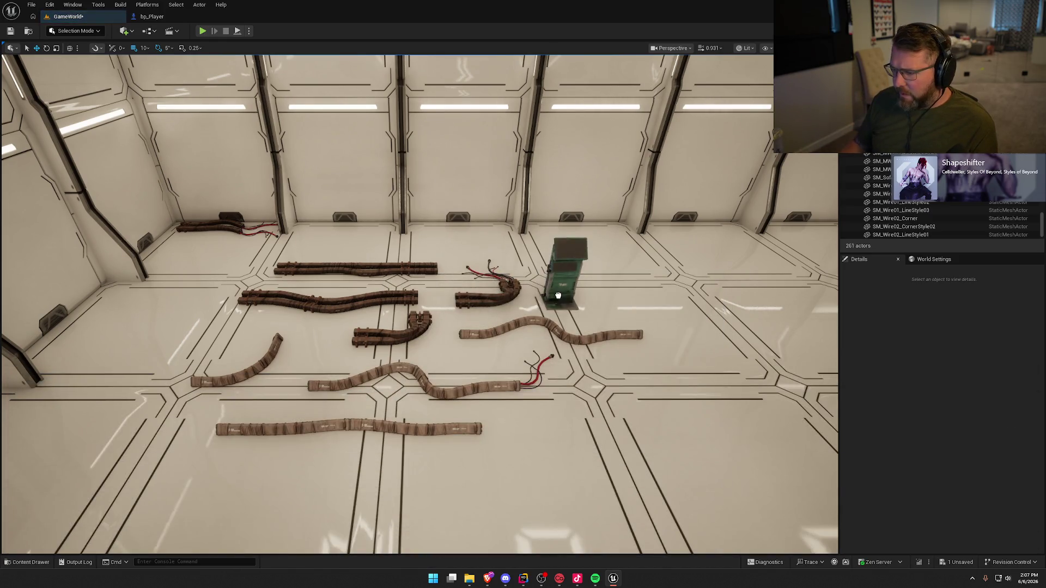
key("Delete")
key("ctrl+space")
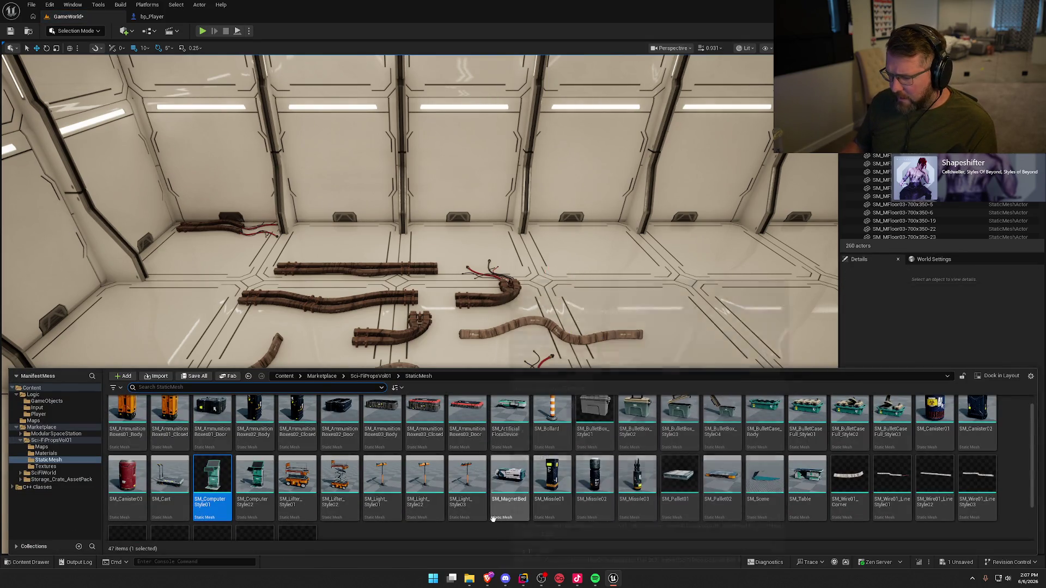
- Navigate Storage_Crate_AssetPack > CratePack > Props > Storage_Shelf in the Content Drawer
scroll(494, 505, "up", 1)
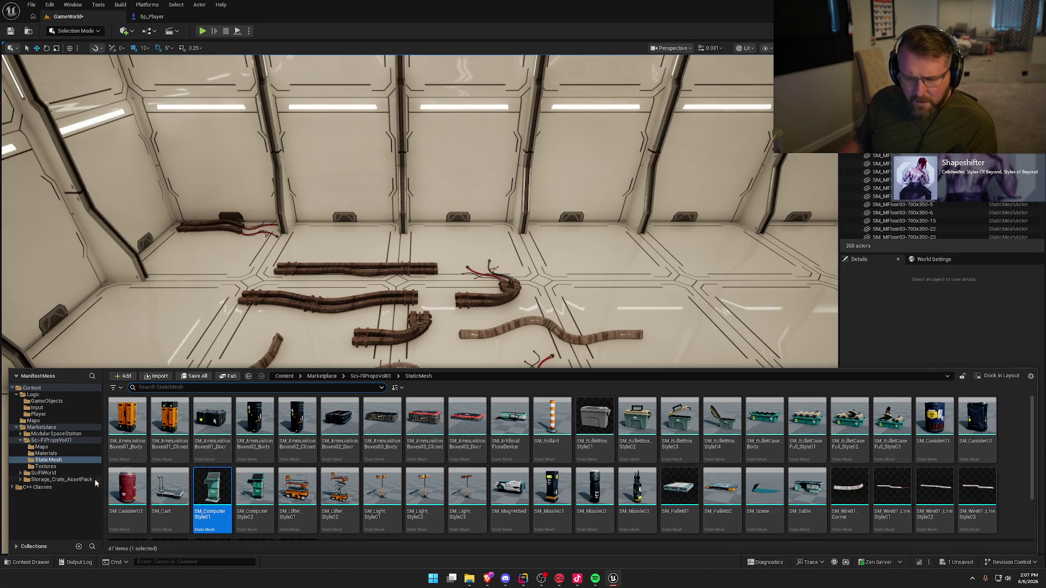
left_click(44, 473)
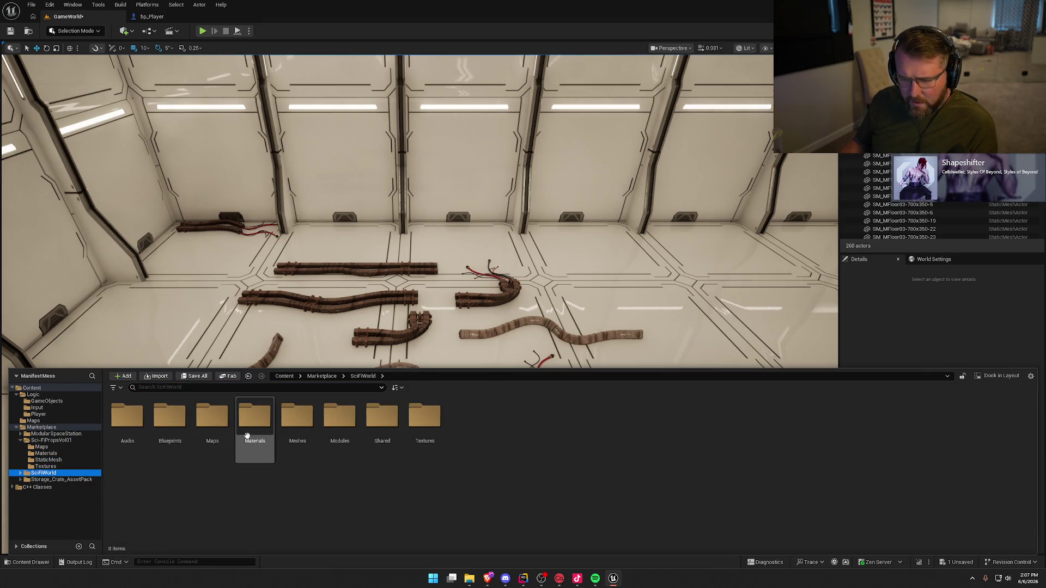
double_click(301, 423)
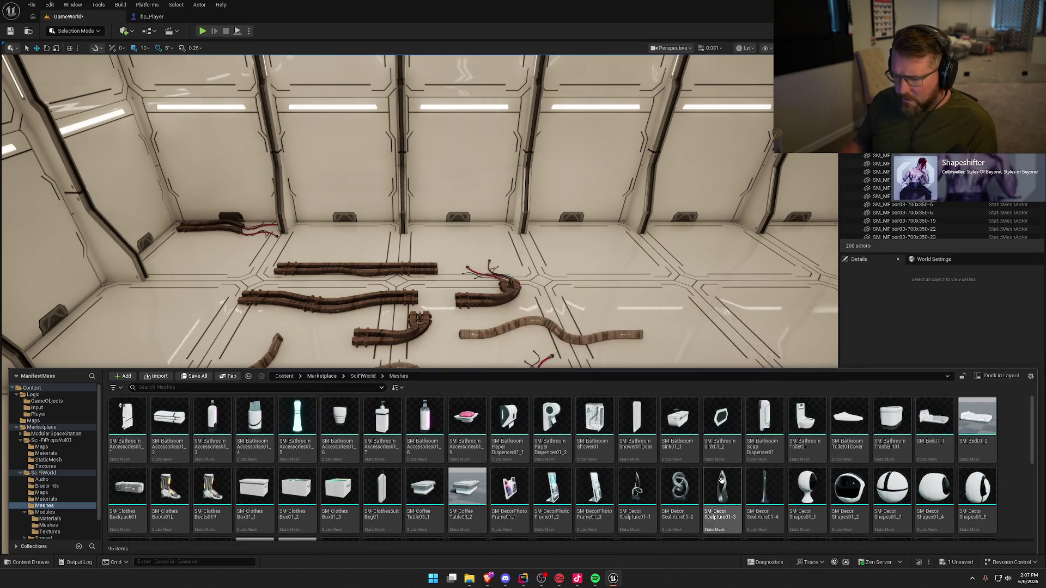
scroll(54, 490, "down", 2)
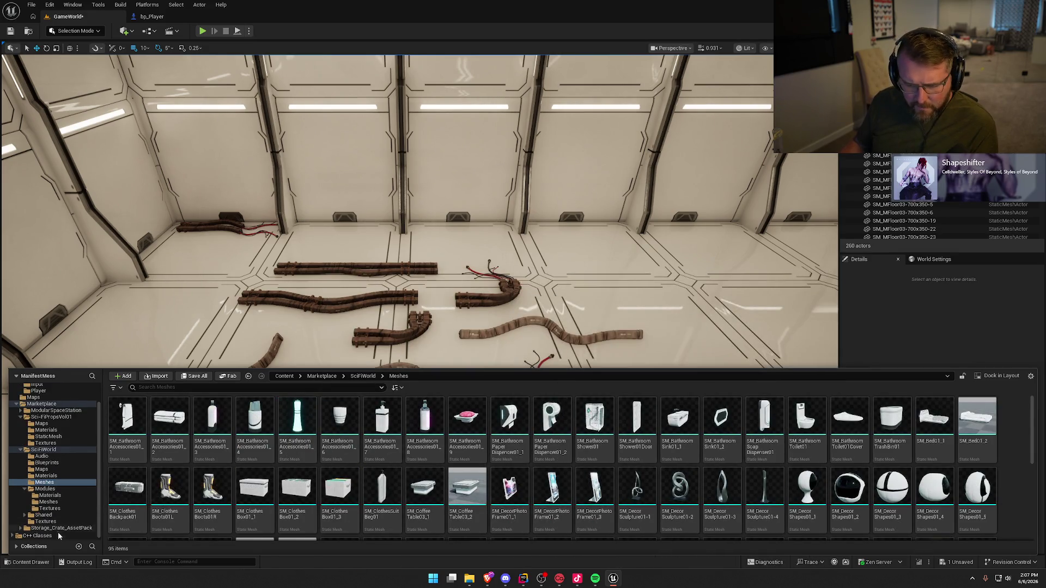
left_click(59, 528)
left_click(128, 418)
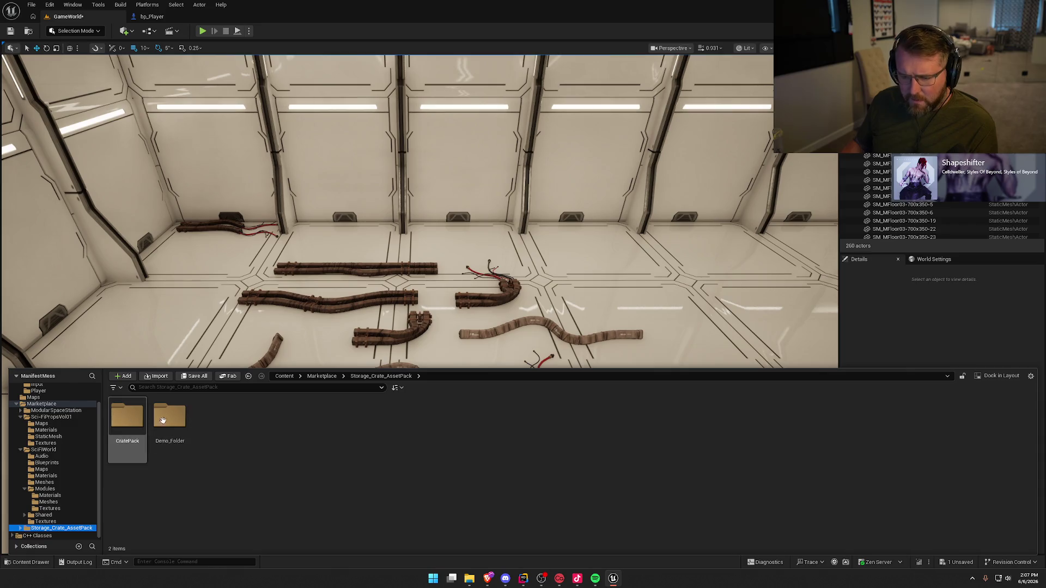
double_click(127, 417)
double_click(217, 421)
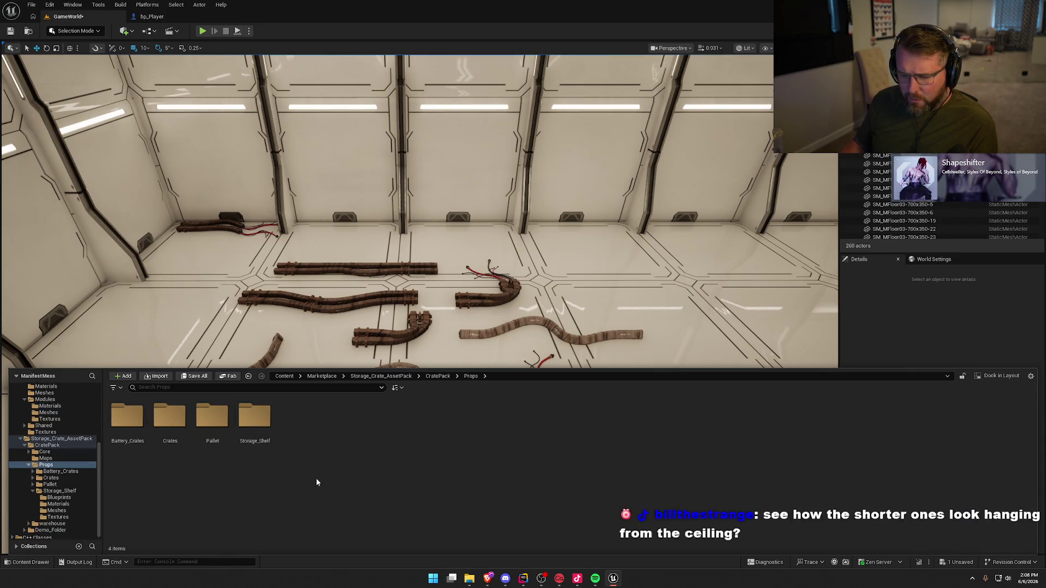
double_click(255, 417)
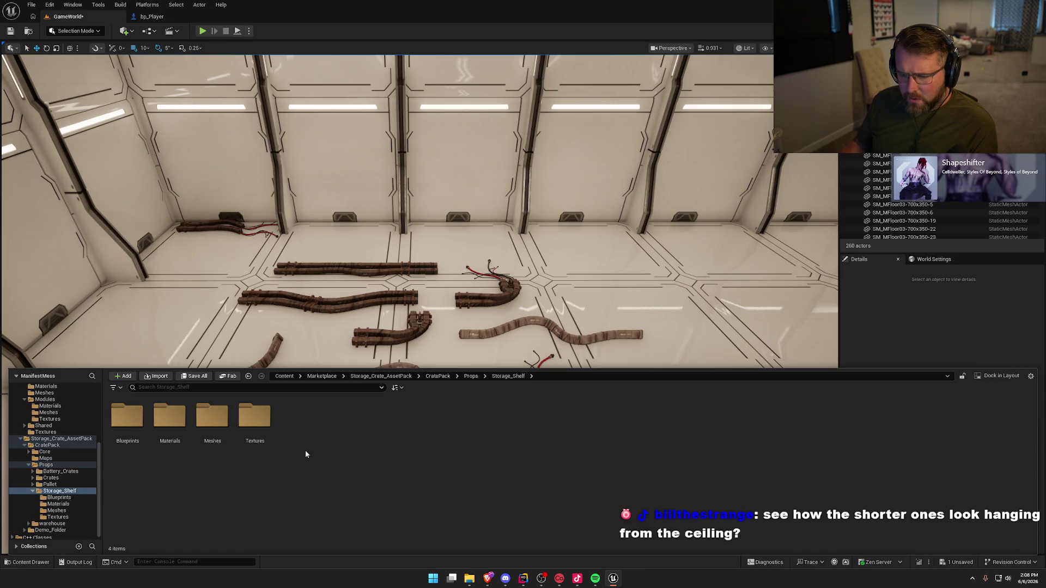
- Open Storage_Shelf > Meshes and drop SM_Shelf_Cage_Gate_L into the room beside the cables
left_click(208, 422)
double_click(209, 421)
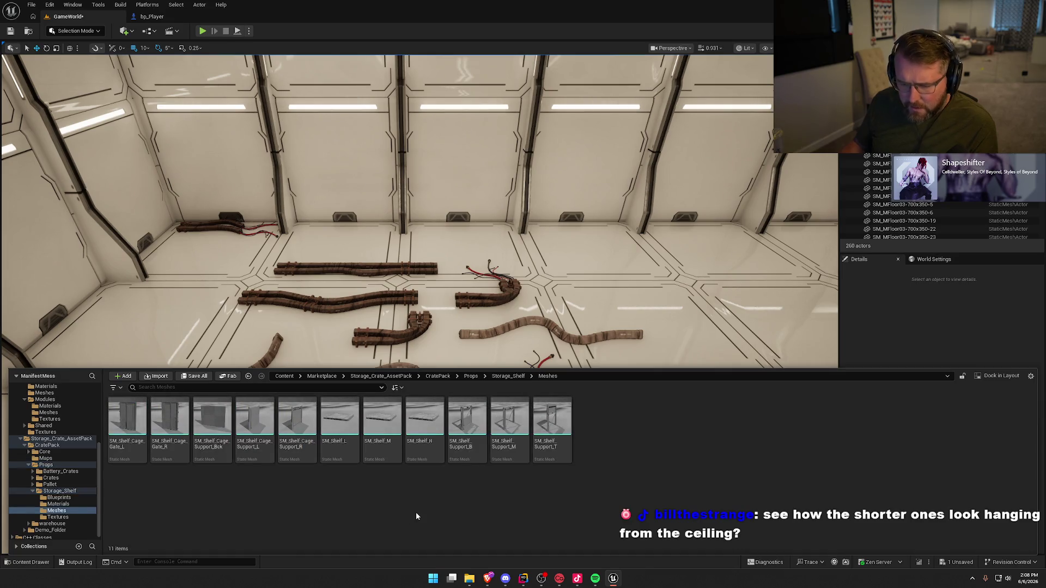
mouse_move(146, 430)
left_mouse_down()
mouse_move(294, 311)
mouse_move(553, 297)
left_mouse_up()
- Nudge the cage gate into place on the floor and fly around the room to check it
key("f")
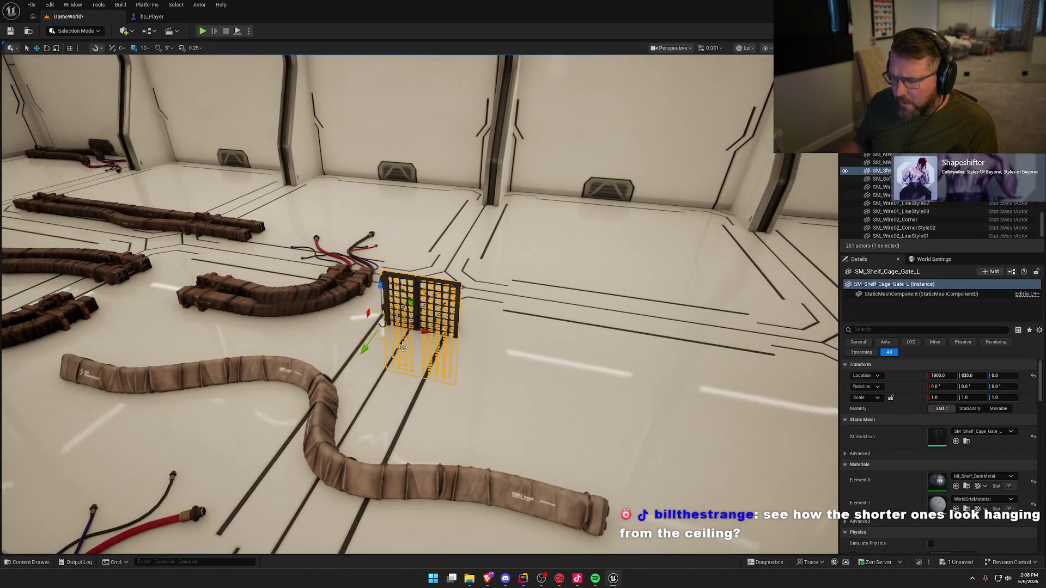
left_click_drag(394, 330, 486, 315)
left_click_drag(467, 267, 468, 215)
left_click_drag(570, 344, 523, 283)
left_click_drag(695, 371, 695, 371)
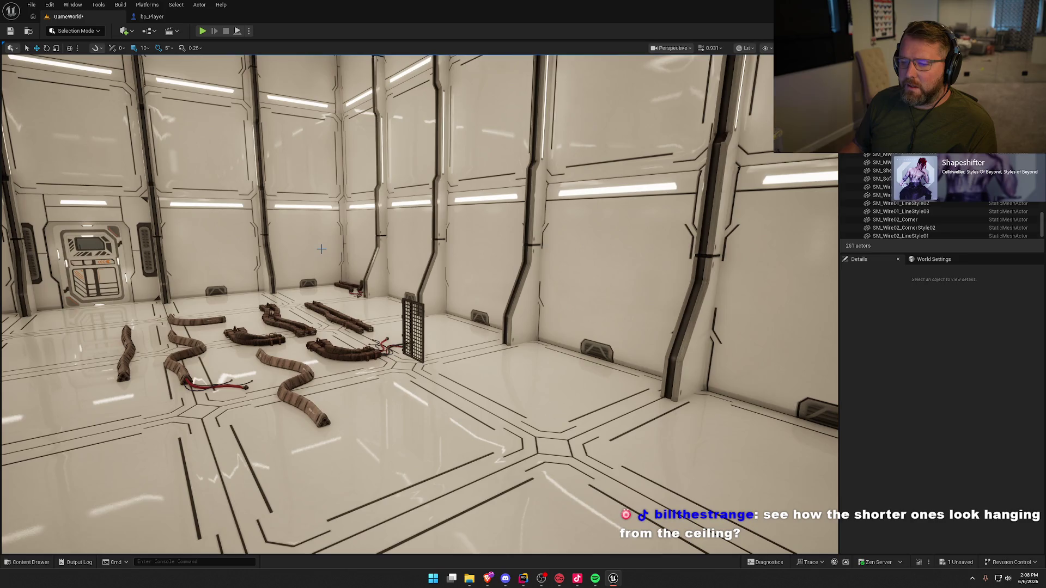
left_click_drag(321, 249, 321, 249)
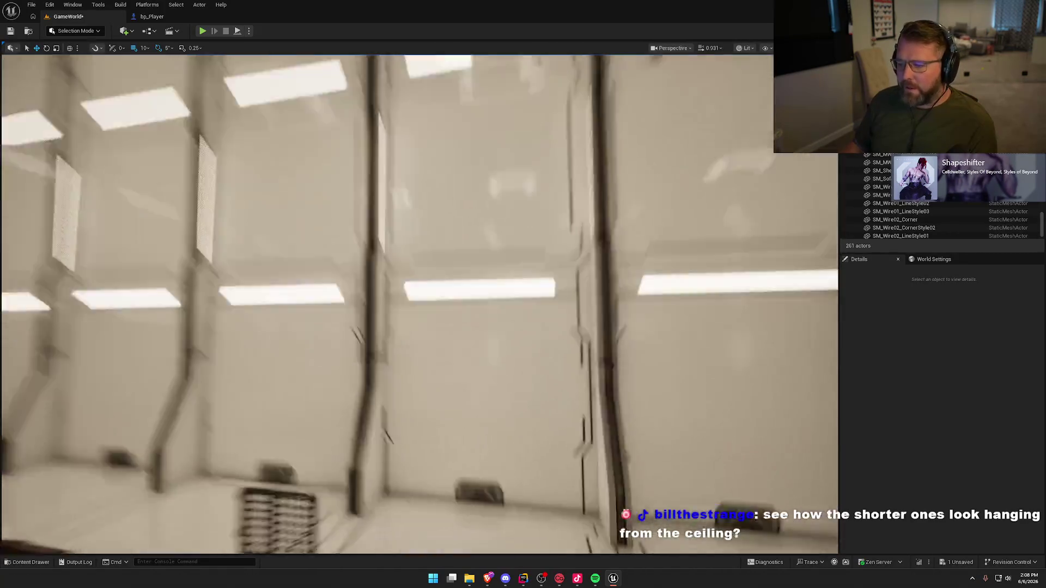
left_click_drag(383, 296, 383, 295)
key("ctrl+space")
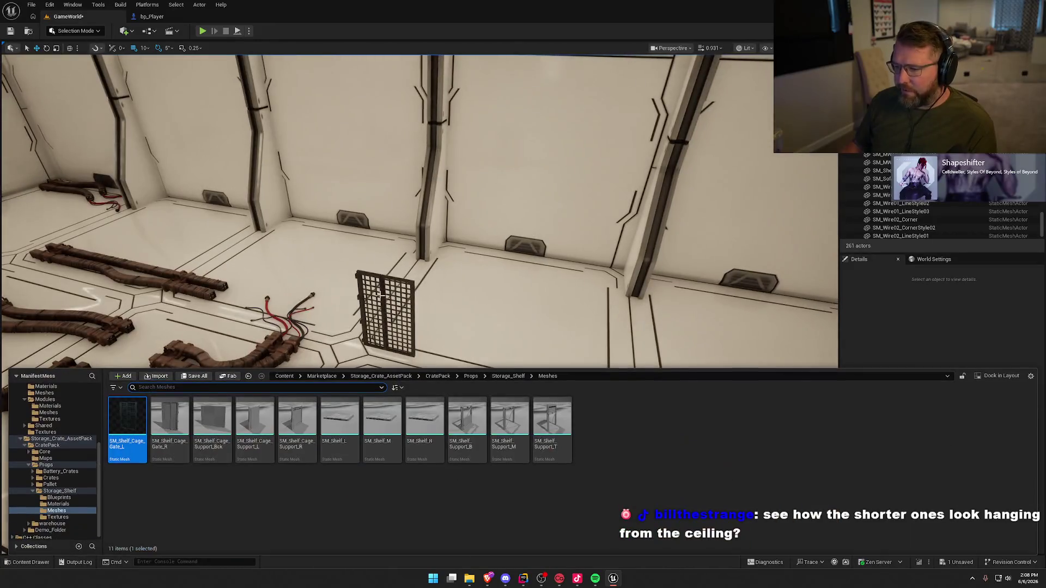
- Place SM_Shelf_Cage_Support_L and SM_Shelf_Cage_Support_R next to the cage gate
left_click_drag(256, 428, 473, 316)
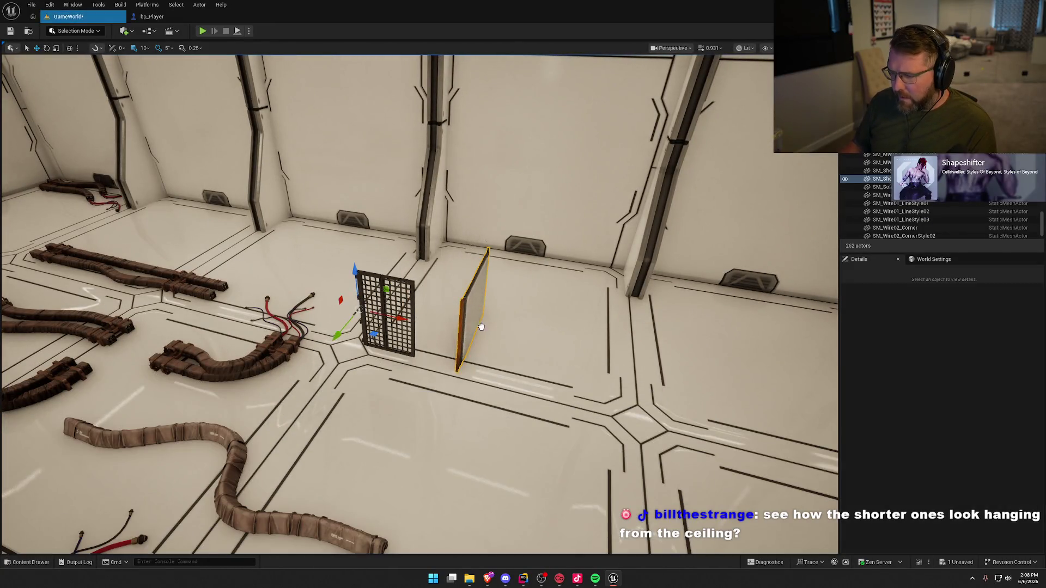
left_click_drag(474, 262, 461, 277)
key("ctrl+b")
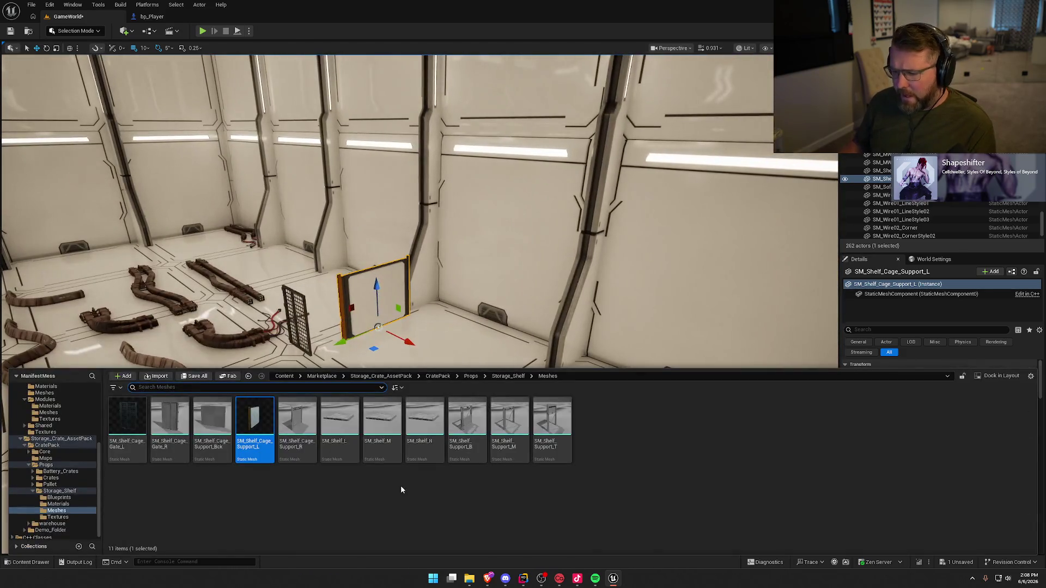
mouse_move(302, 422)
left_mouse_down()
mouse_move(392, 316)
mouse_move(427, 351)
mouse_move(440, 191)
left_mouse_up()
left_click_drag(538, 386, 537, 376)
- Add the SM_Shelf_Cage_Support_Bck back panel and the SM_Shelf_L shelf floor piece to the cage
key("ctrl+b")
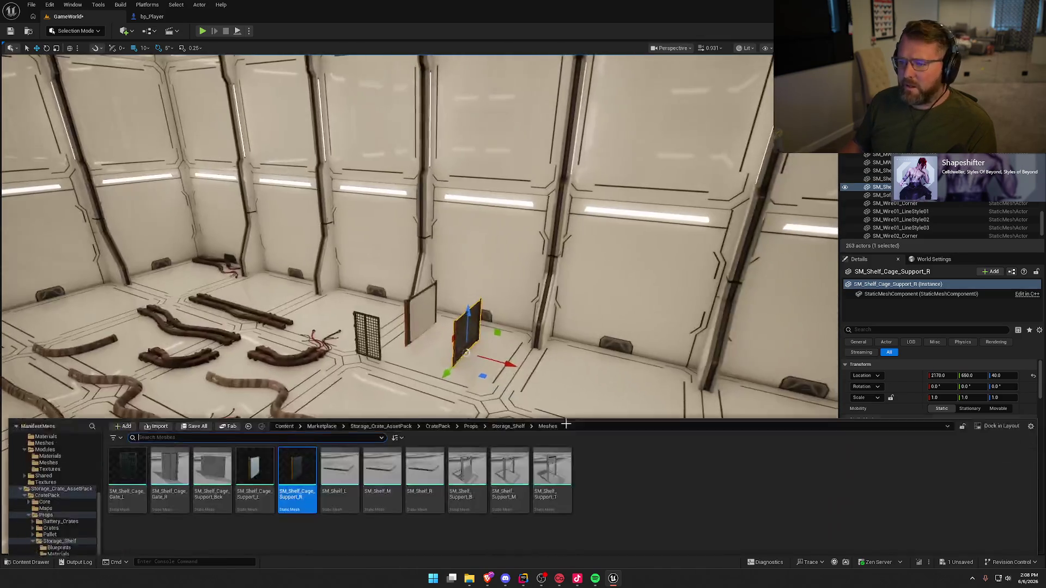
mouse_move(213, 425)
left_mouse_down()
mouse_move(430, 335)
mouse_move(459, 339)
mouse_move(463, 327)
mouse_move(480, 327)
mouse_move(474, 360)
left_mouse_up()
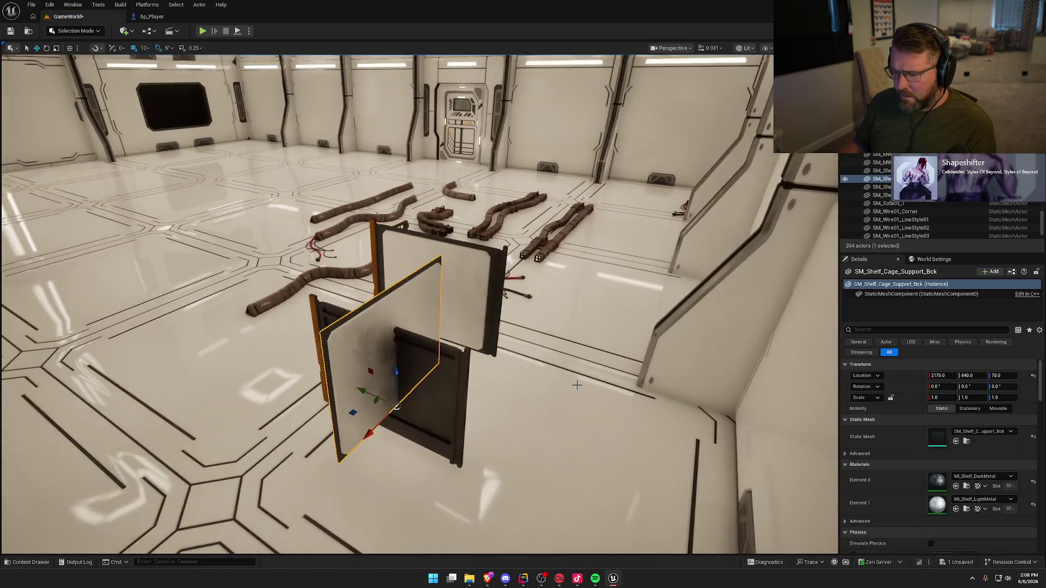
left_click_drag(349, 410, 392, 398)
key("ctrl+space")
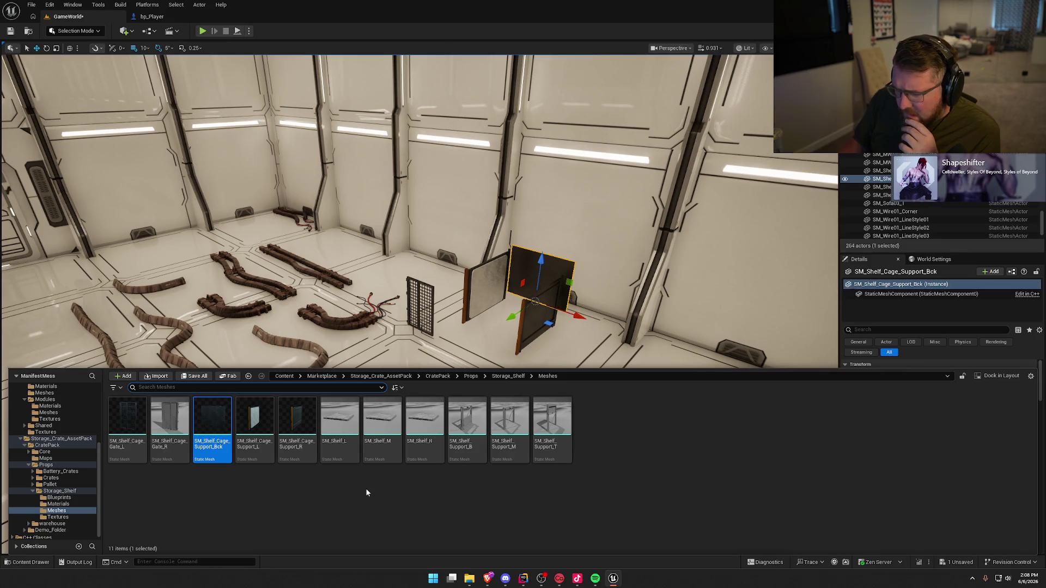
mouse_move(339, 417)
left_mouse_down()
mouse_move(463, 338)
mouse_move(480, 296)
left_mouse_up()
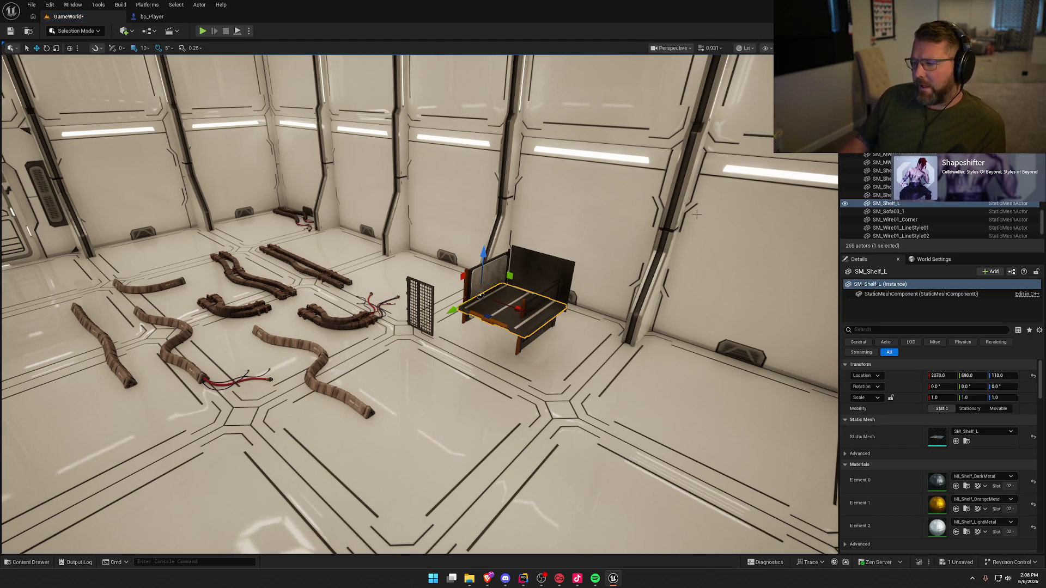
- Place the SM_Shelf_Support_B, _T and _M shelf support frames near the cage
left_click_drag(636, 258, 614, 286)
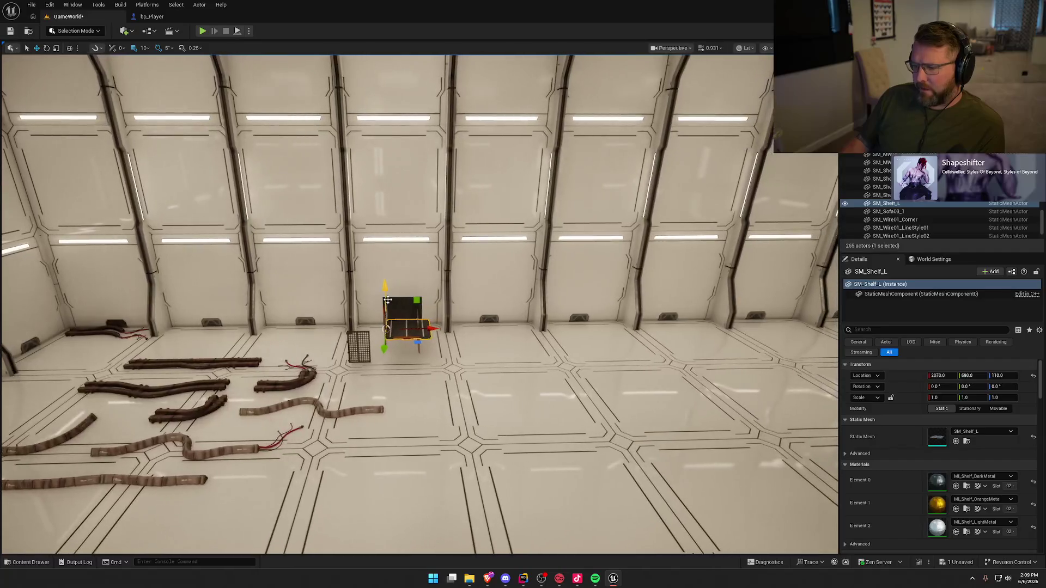
mouse_move(476, 472)
left_mouse_down()
mouse_move(566, 466)
mouse_move(479, 468)
left_mouse_up()
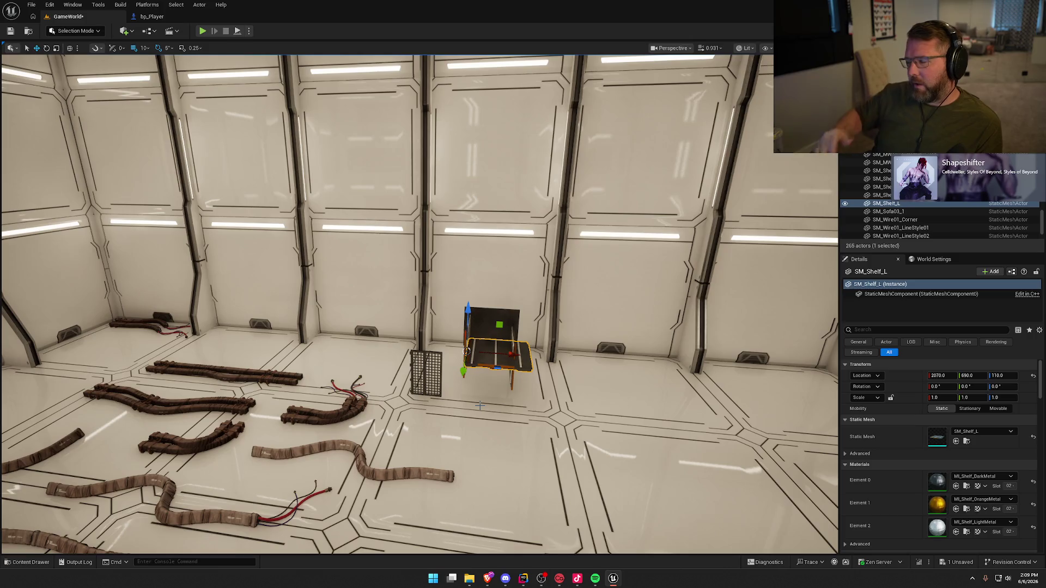
scroll(534, 388, "down", 3)
key("ctrl+b")
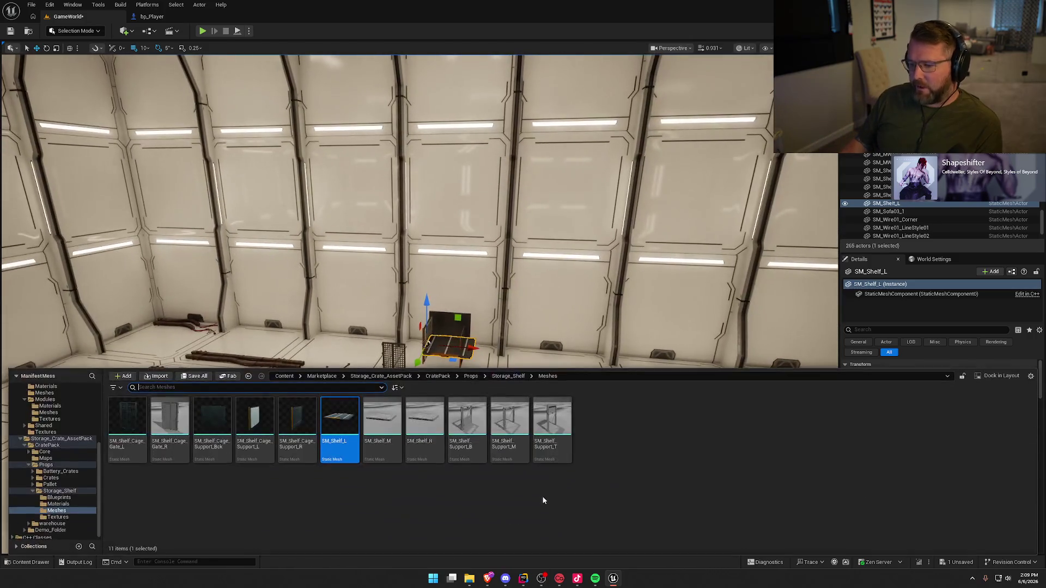
mouse_move(467, 420)
left_mouse_down()
mouse_move(501, 381)
mouse_move(502, 397)
left_mouse_up()
key("f")
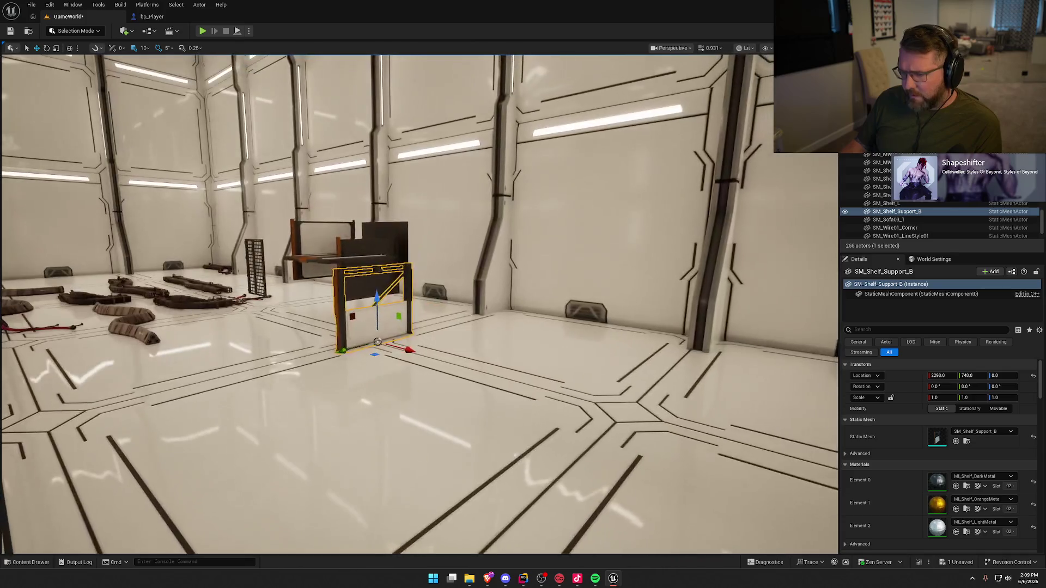
key("ctrl+space")
mouse_move(553, 488)
left_mouse_down()
mouse_move(554, 424)
mouse_move(509, 318)
mouse_move(466, 352)
left_mouse_up()
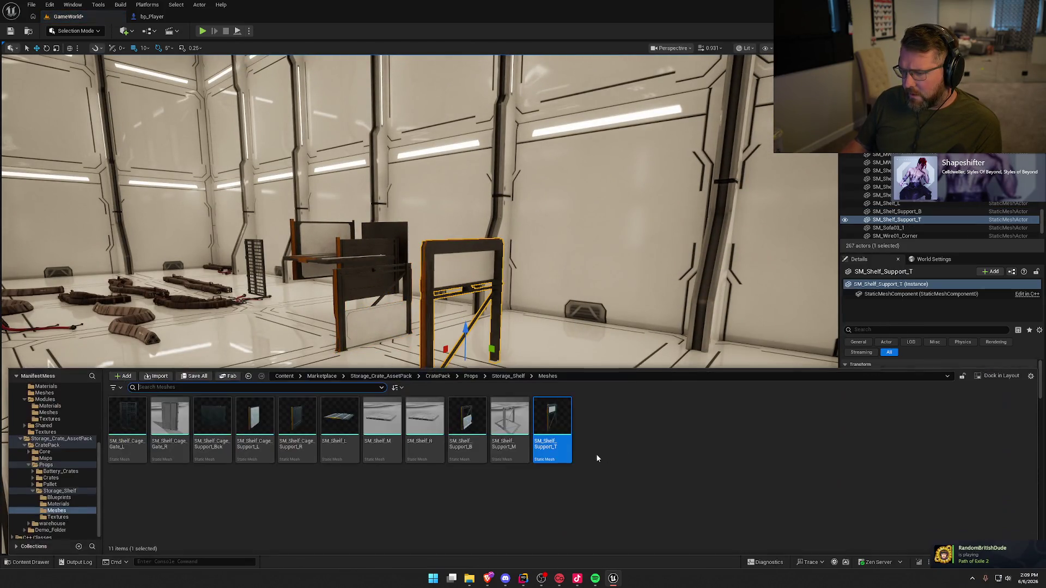
key("ctrl+space")
mouse_move(508, 429)
left_mouse_down()
mouse_move(469, 359)
mouse_move(547, 351)
left_mouse_up()
- Add SM_Shelf_M, SM_Shelf_R and a raised SM_Shelf_Cage_Gate_R to the storage cage
key("ctrl+space")
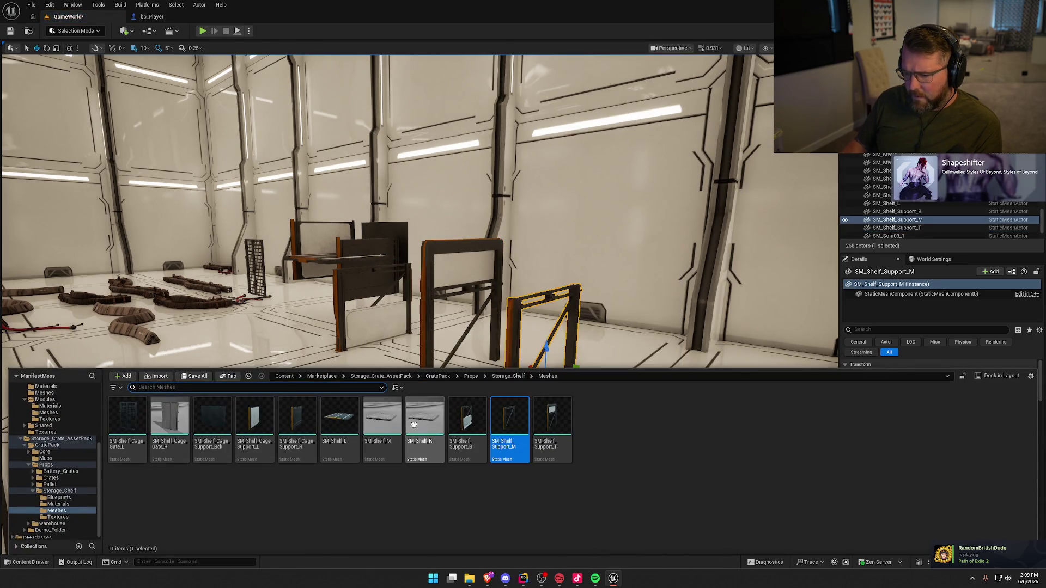
mouse_move(382, 425)
left_mouse_down()
mouse_move(287, 362)
mouse_move(218, 365)
left_mouse_up()
key("ctrl+space")
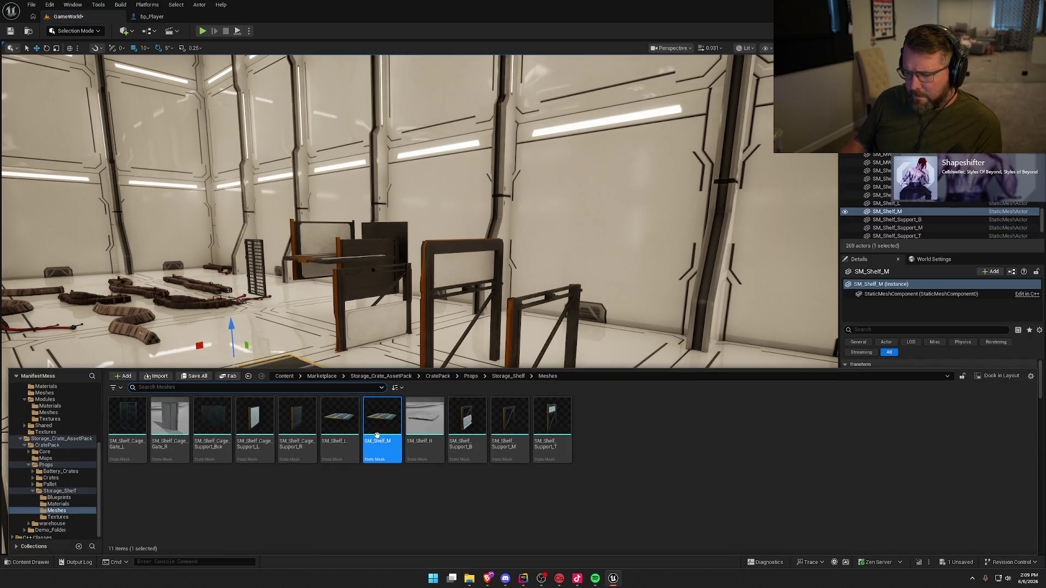
left_click(426, 409)
mouse_move(426, 408)
left_mouse_down()
mouse_move(397, 479)
mouse_move(398, 458)
left_mouse_up()
key("f")
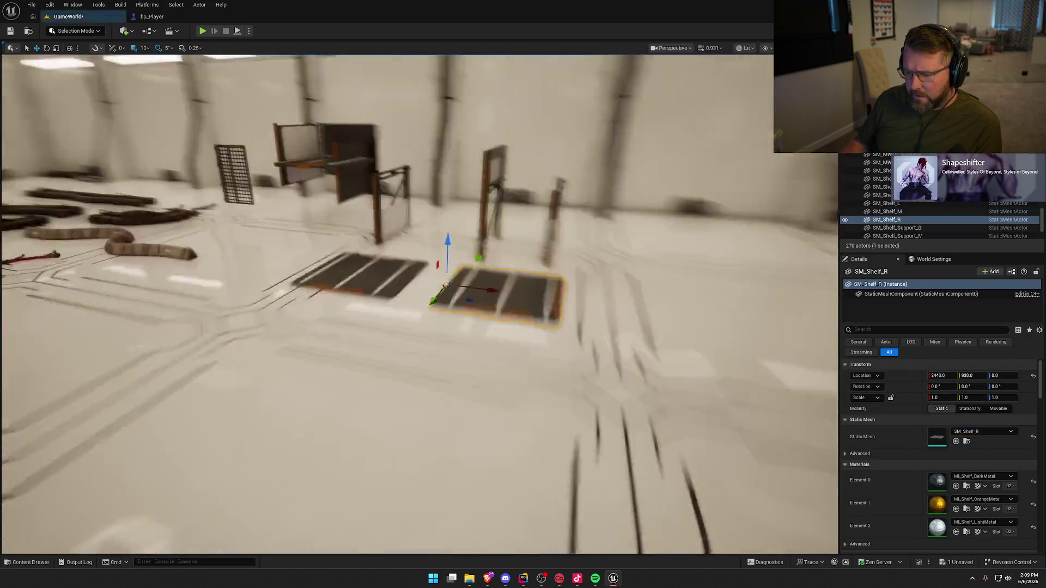
key("ctrl+space")
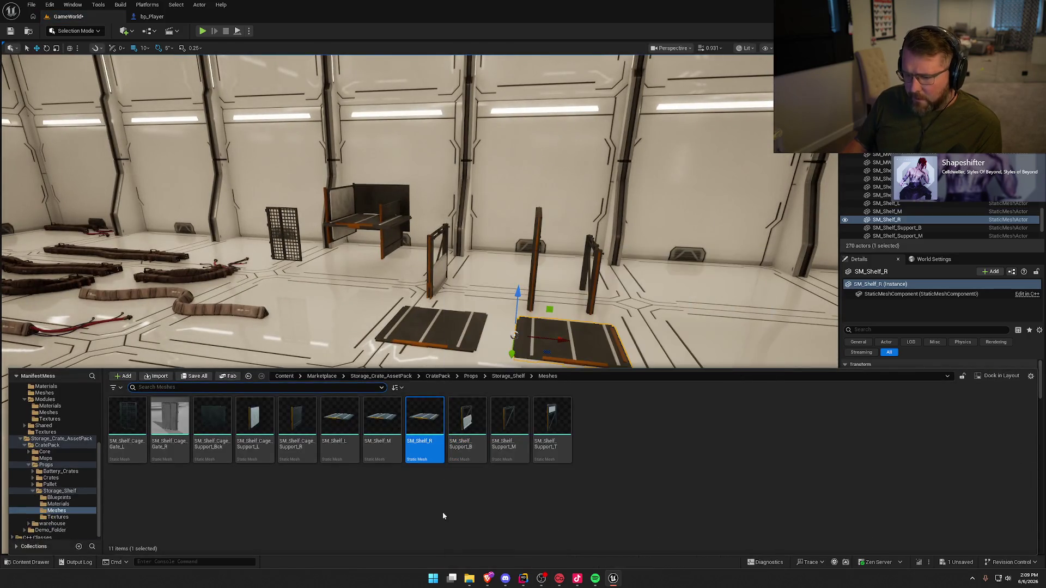
mouse_move(169, 420)
left_mouse_down()
mouse_move(175, 403)
mouse_move(351, 318)
mouse_move(363, 223)
left_mouse_up()
key("Escape")
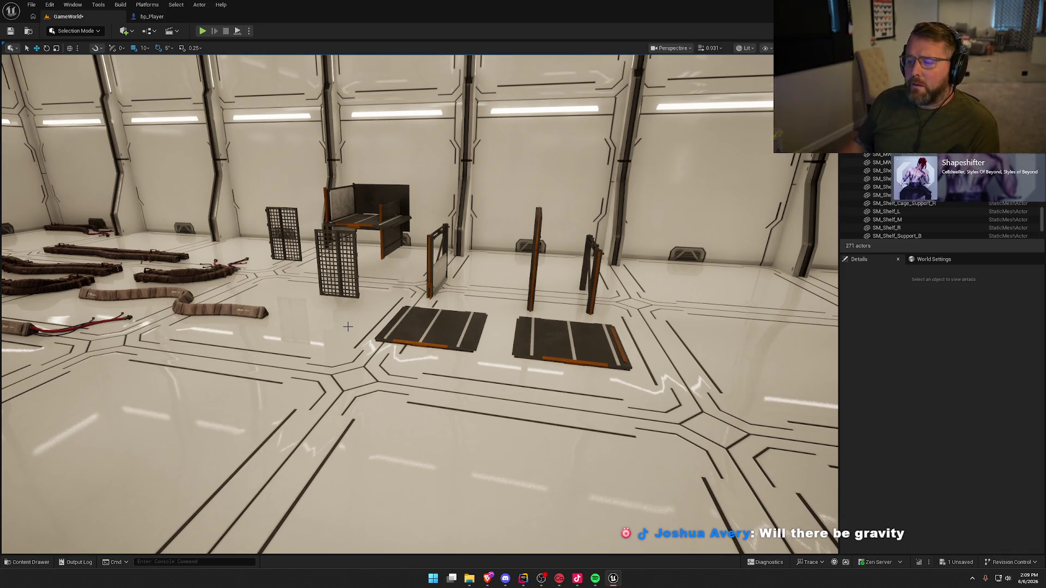
- Start Play In Editor (Alt+P) and walk forward up to the far wall panels
key("alt+p")
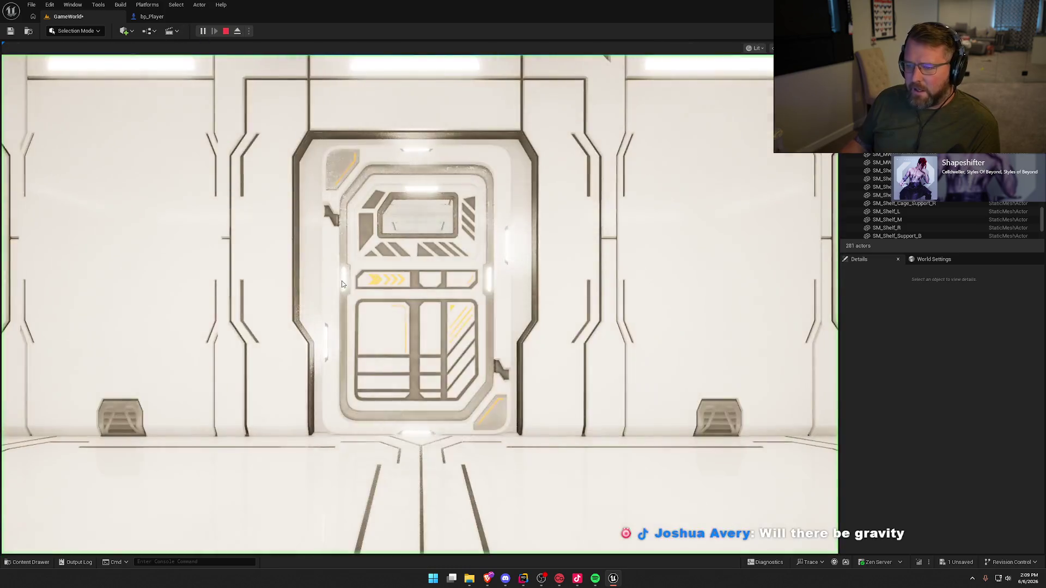
left_click(342, 284)
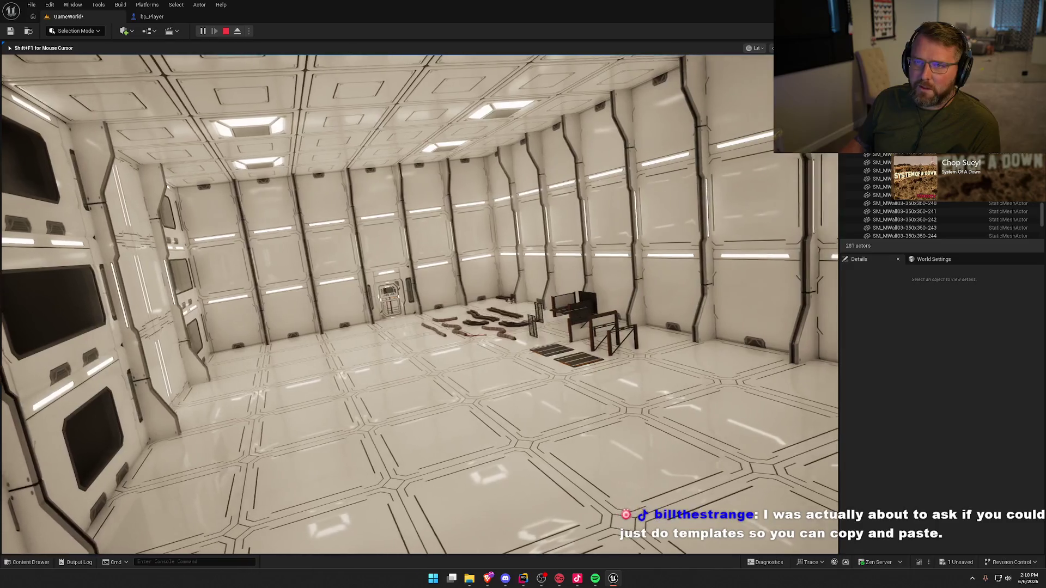
mouse_move(523, 294)
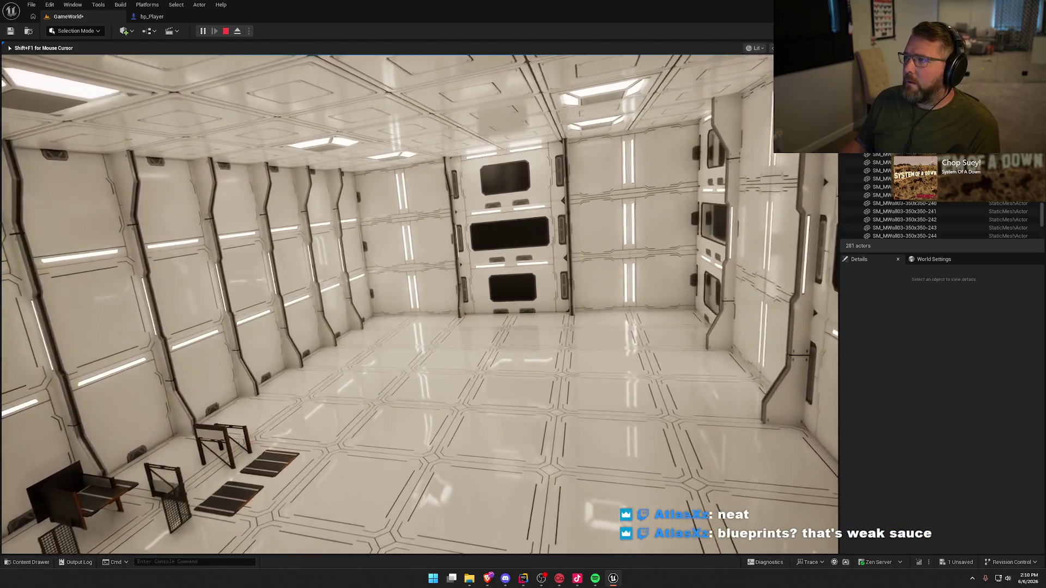
key("w")
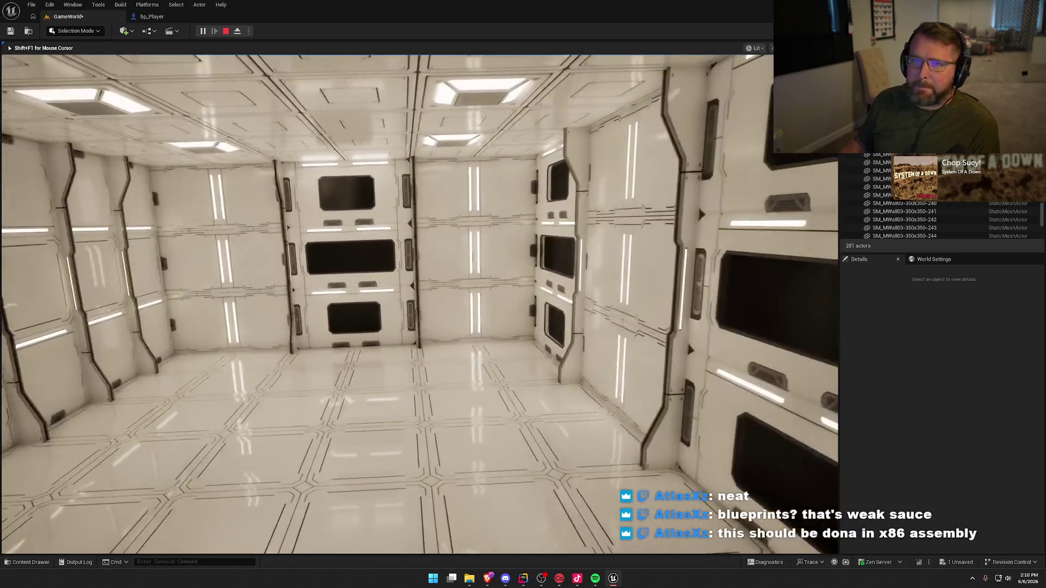
key("w")
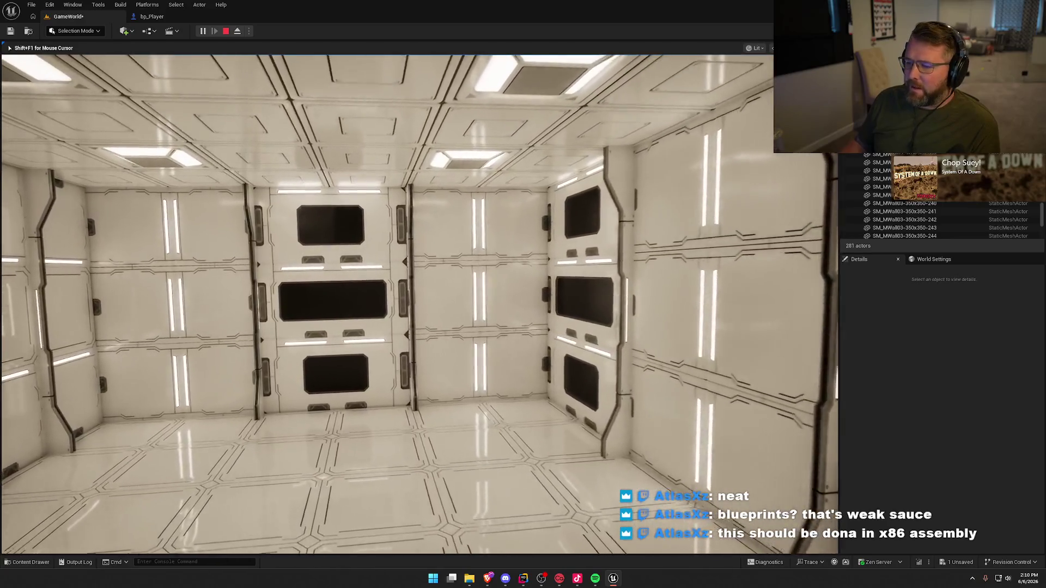
key("w")
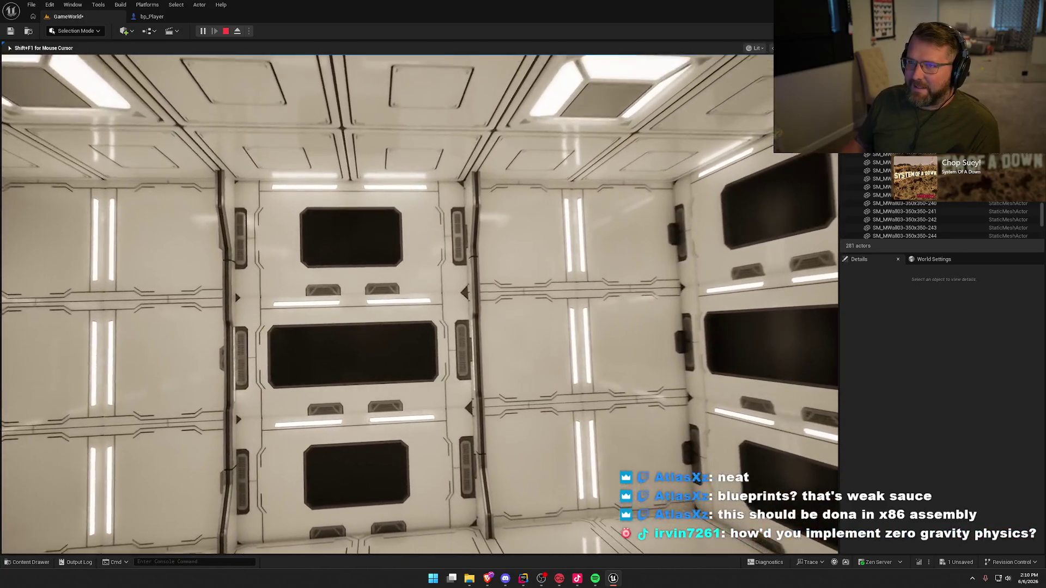
key("s")
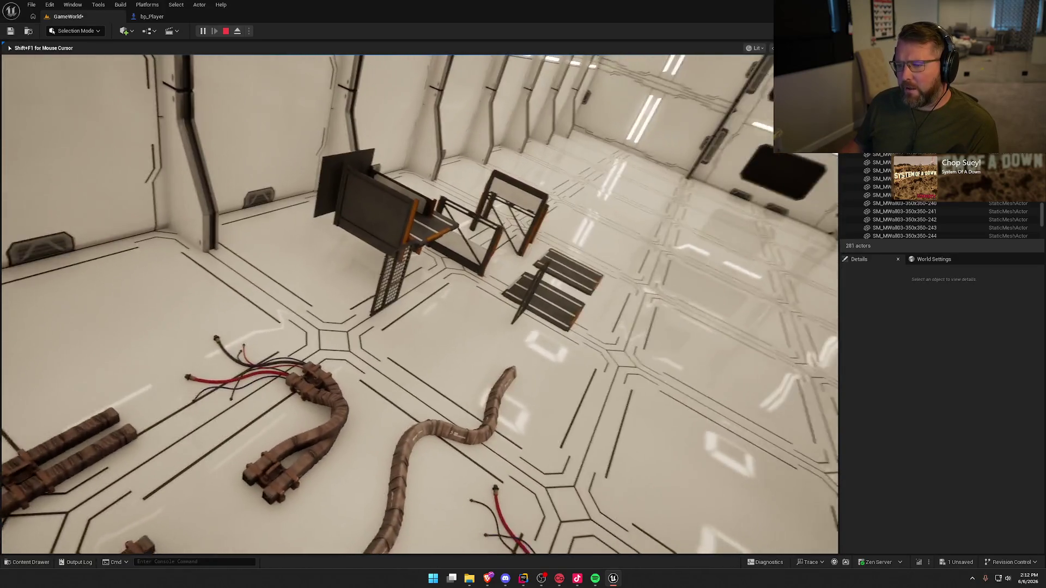
- Walk past the right wall toward the floor logs, then end the play session
key("a")
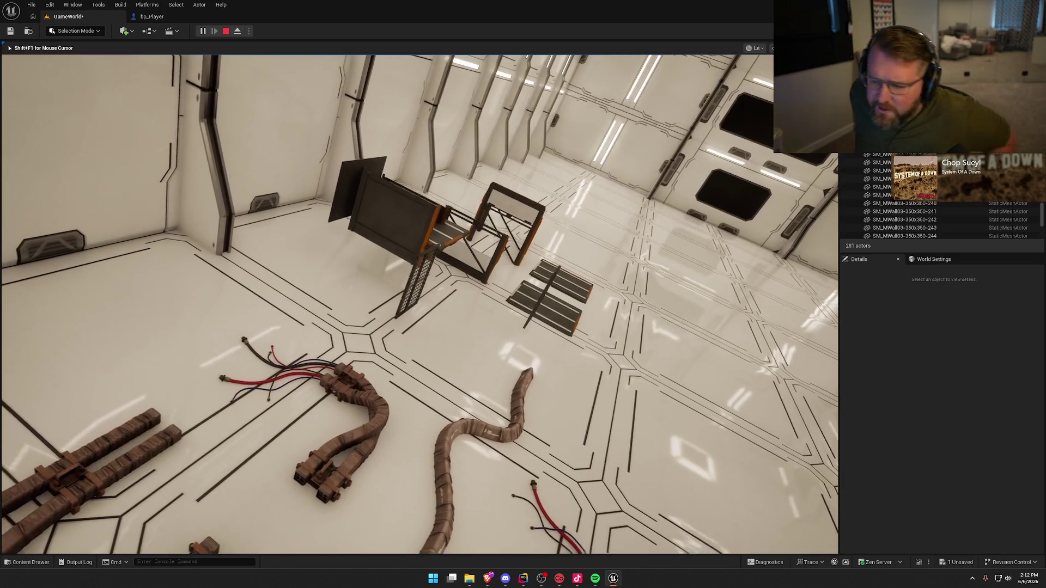
key("d")
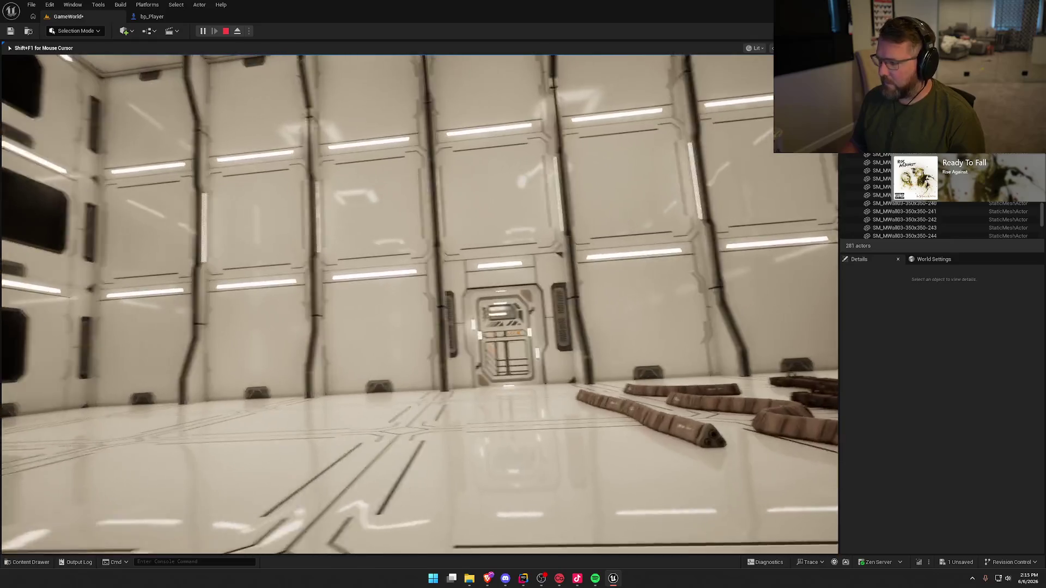
key("w")
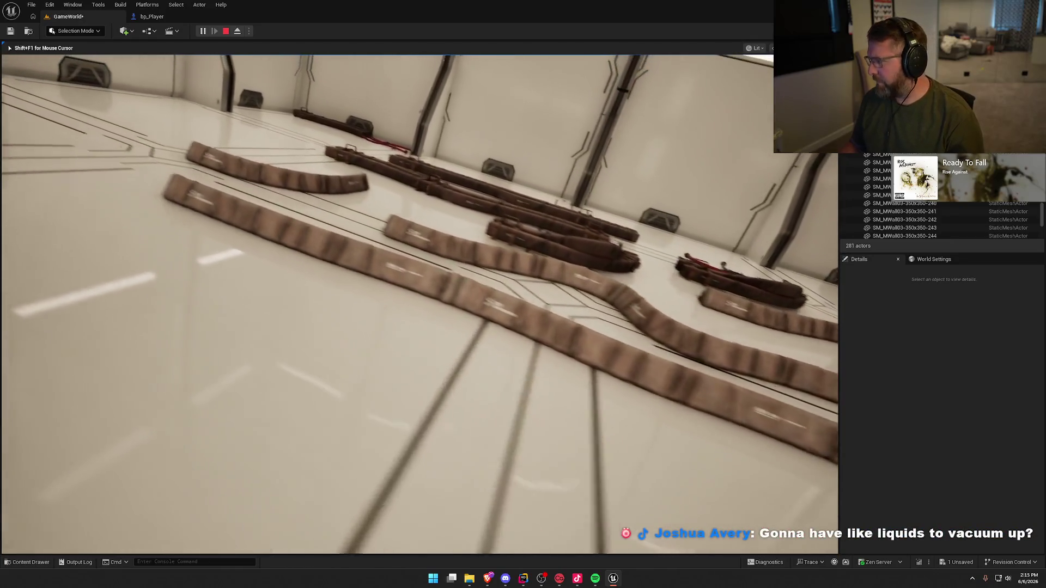
key("Escape")
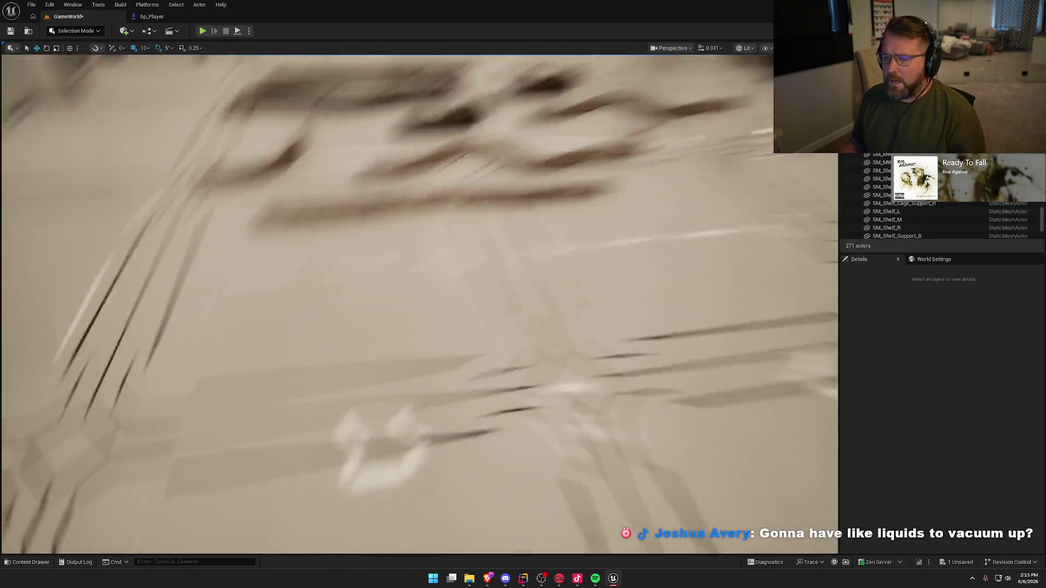
scroll(455, 304, "up", 3)
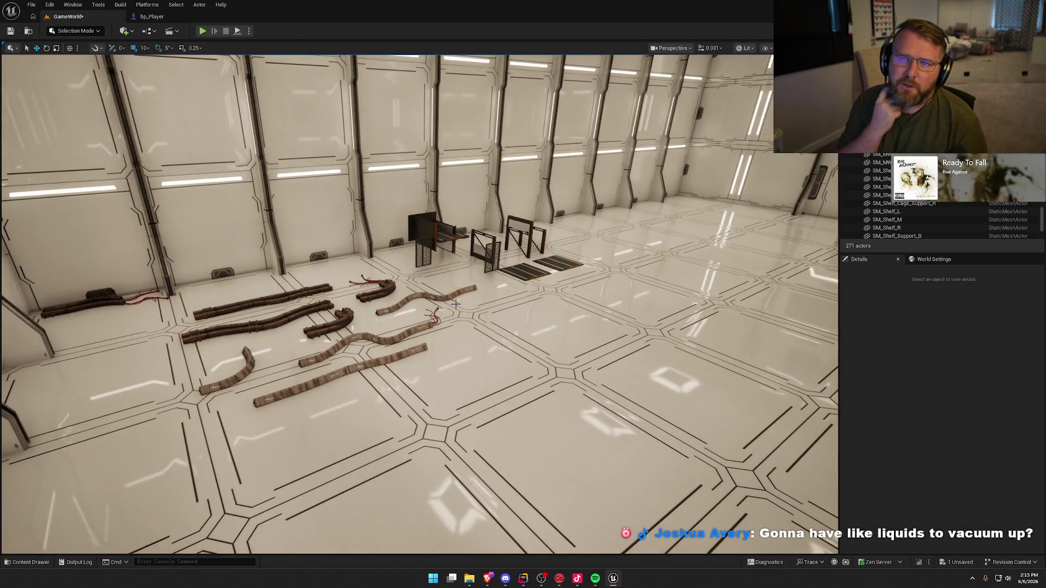
mouse_move(456, 304)
left_mouse_down()
mouse_move(534, 283)
mouse_move(436, 288)
left_mouse_up()
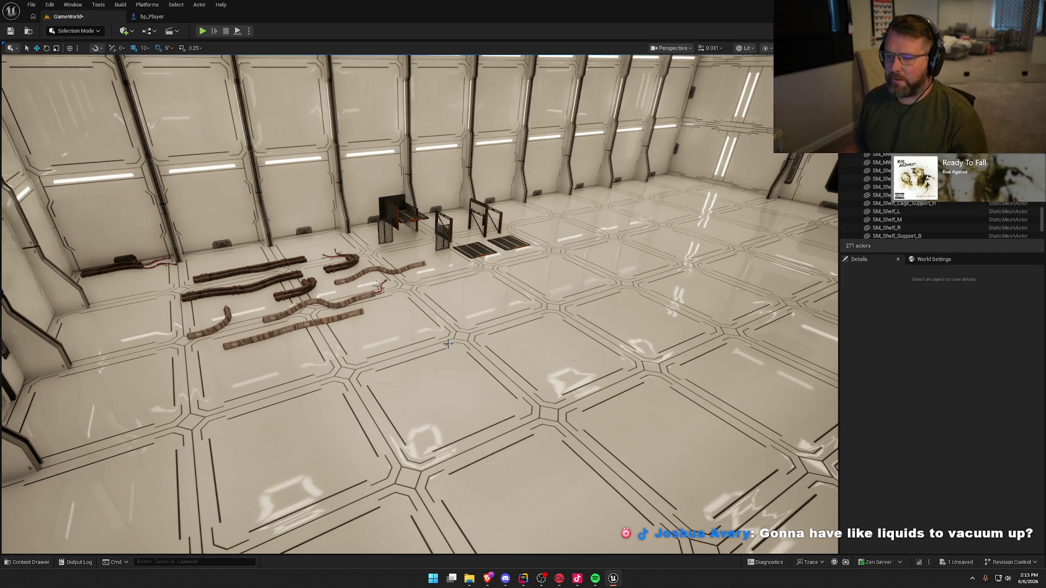
mouse_move(424, 378)
left_mouse_down()
mouse_move(424, 403)
mouse_move(457, 414)
mouse_move(458, 370)
mouse_move(430, 371)
mouse_move(469, 371)
mouse_move(457, 381)
mouse_move(399, 325)
left_mouse_up()
scroll(469, 331, "down", 15)
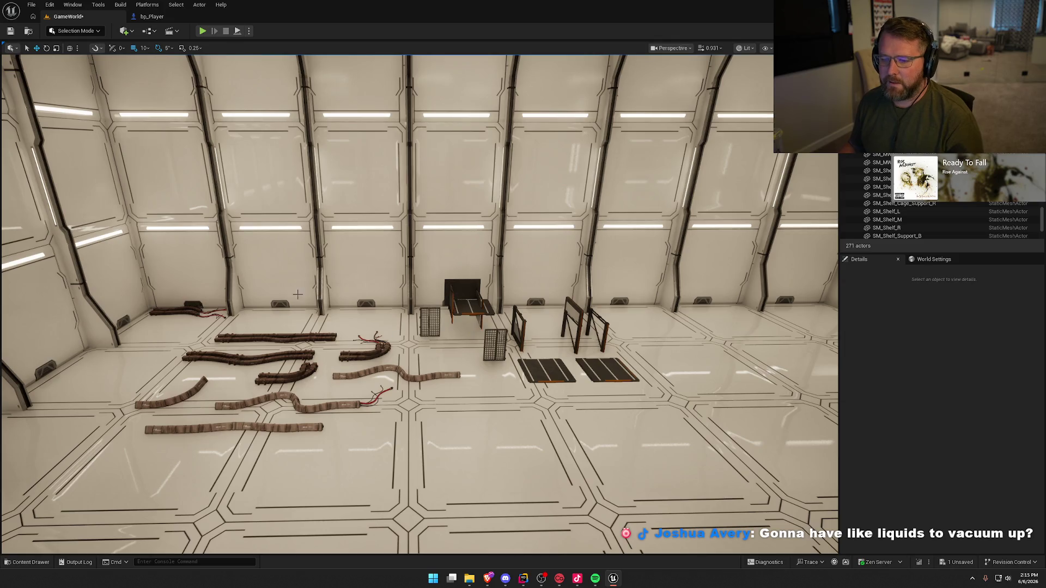
mouse_move(353, 329)
left_mouse_down()
mouse_move(326, 322)
mouse_move(333, 311)
left_mouse_up()
left_click(352, 325)
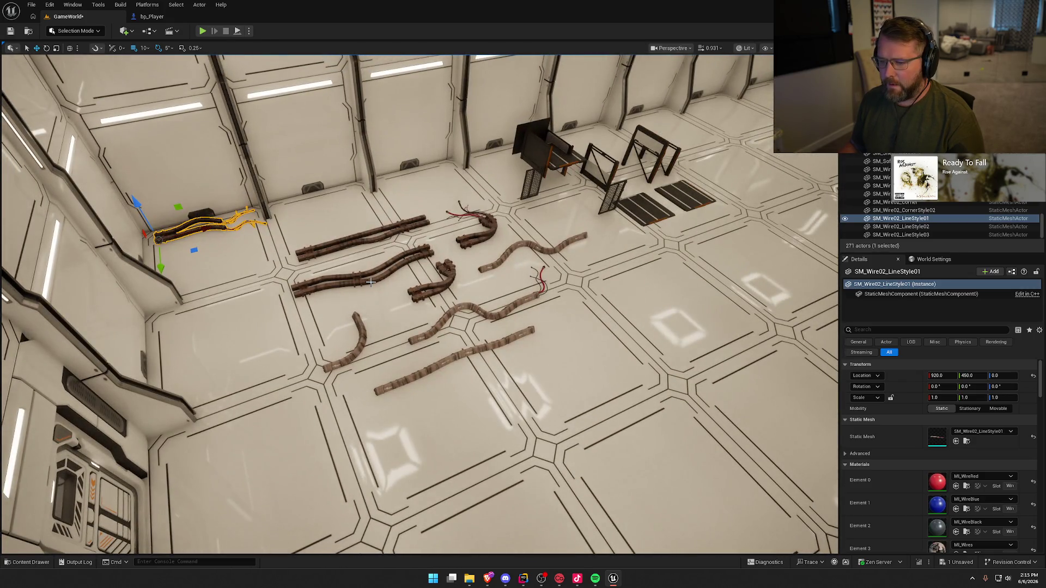
- Ctrl-select the remaining SM_Wire02 cables and delete all nine wires from the floor
left_click(371, 282, "ctrl")
left_click(376, 237, "ctrl")
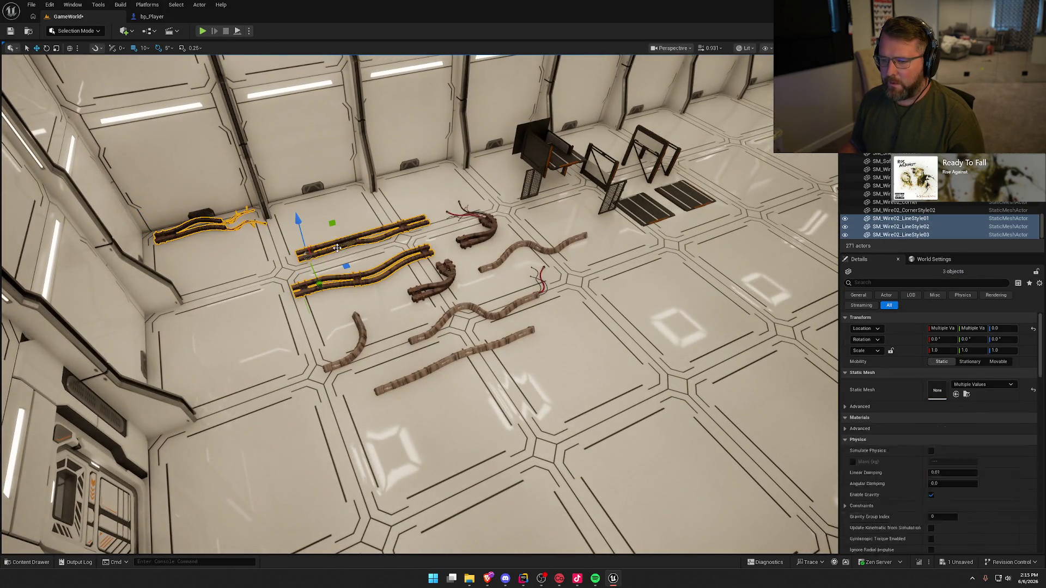
left_click(432, 286, "ctrl")
left_click(473, 234, "ctrl")
left_click(479, 271, "ctrl")
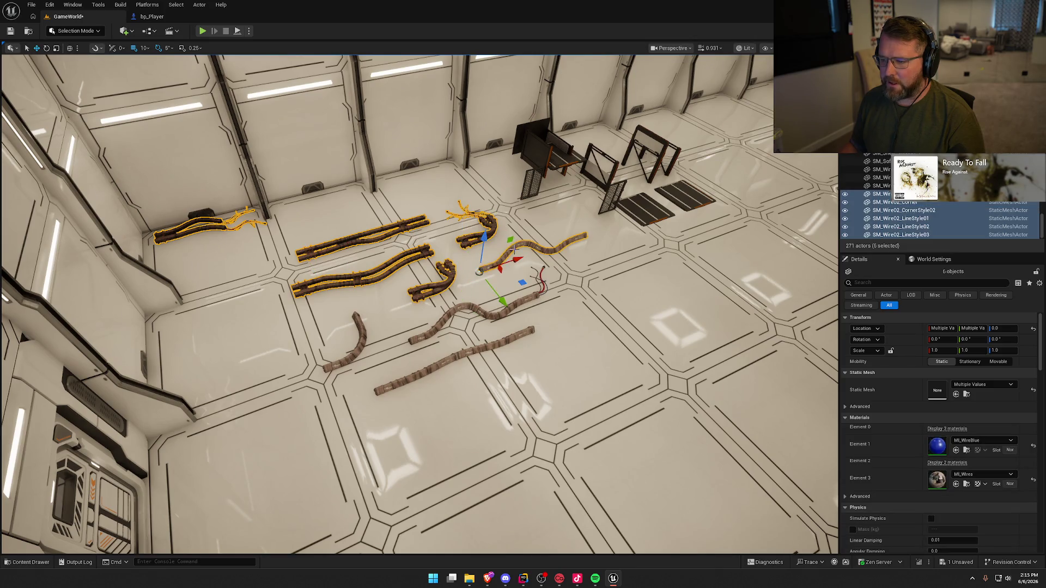
left_click(444, 321, "ctrl")
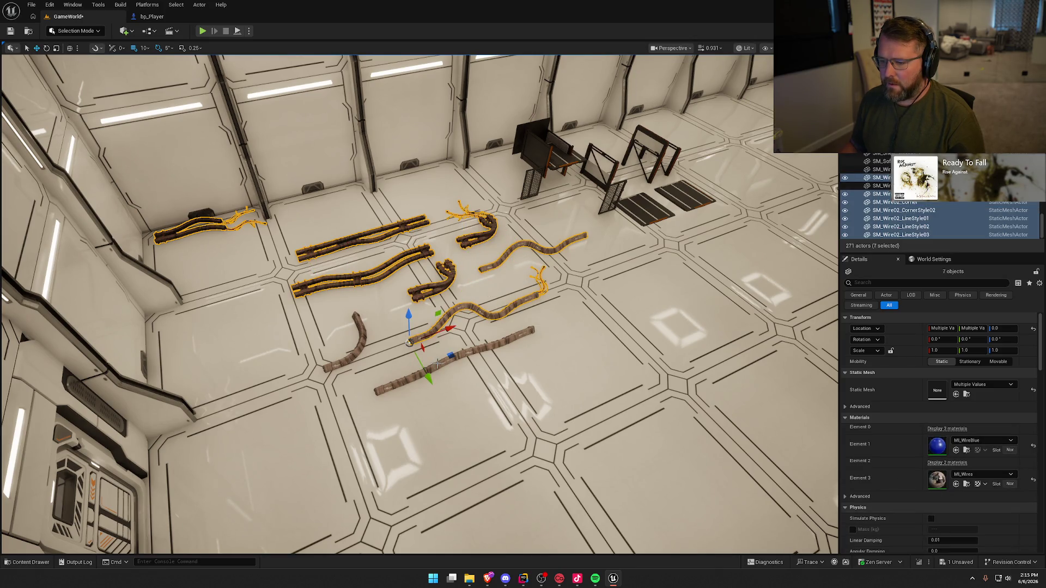
left_click(438, 362, "ctrl")
left_click(361, 344, "ctrl")
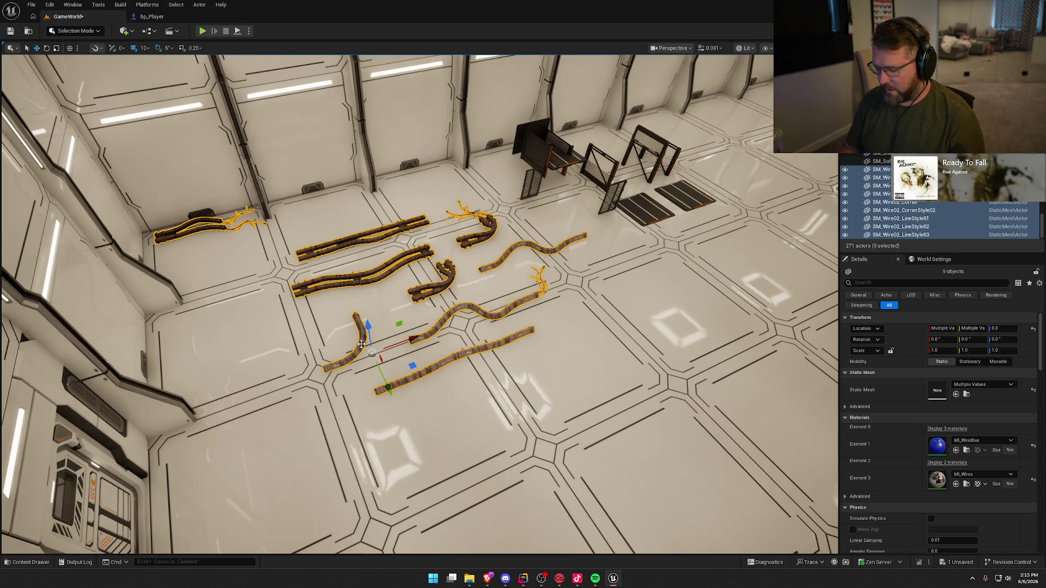
key("Delete")
key("s")
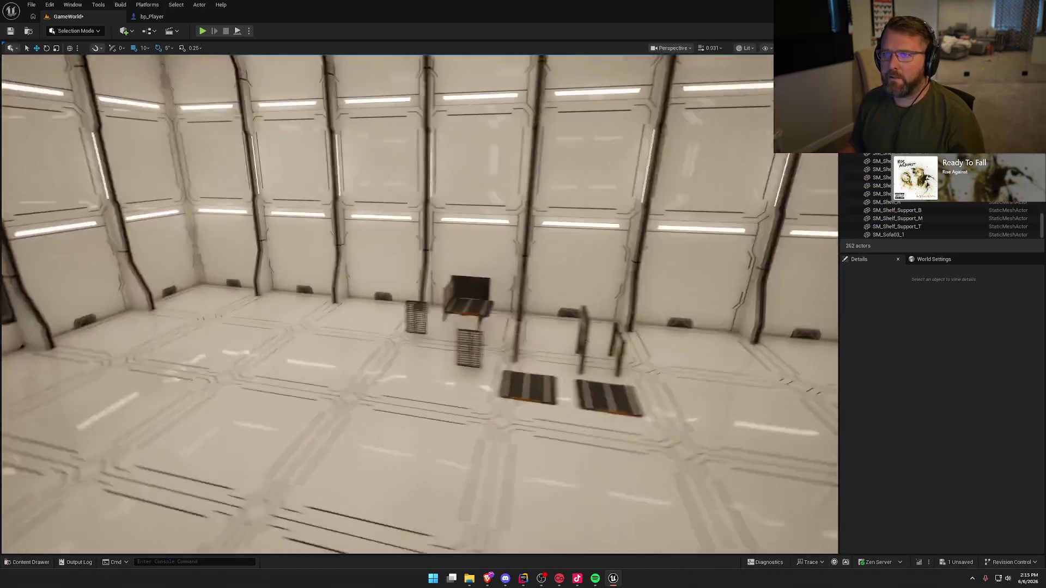
key("w")
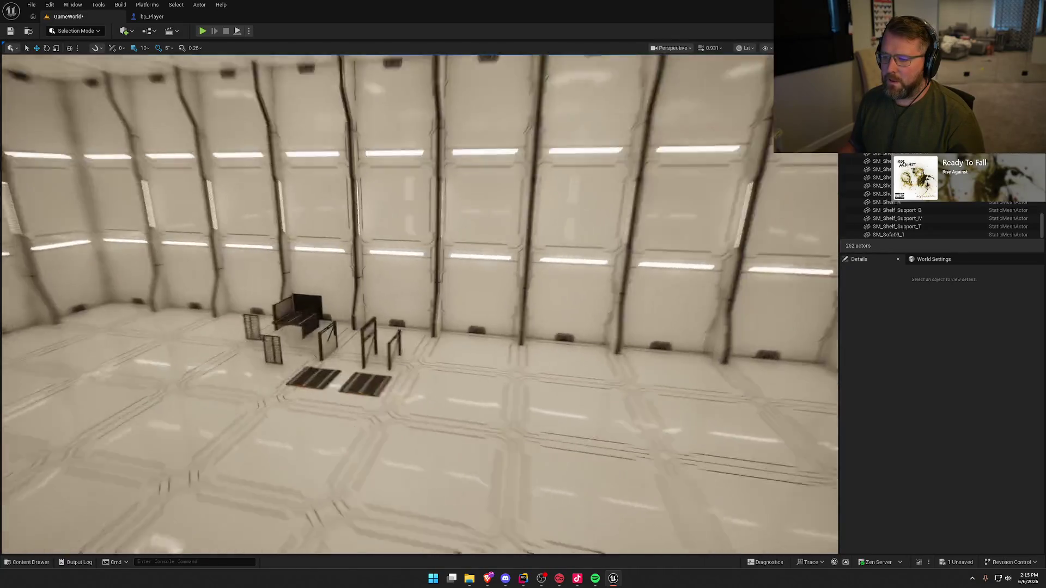
key("a")
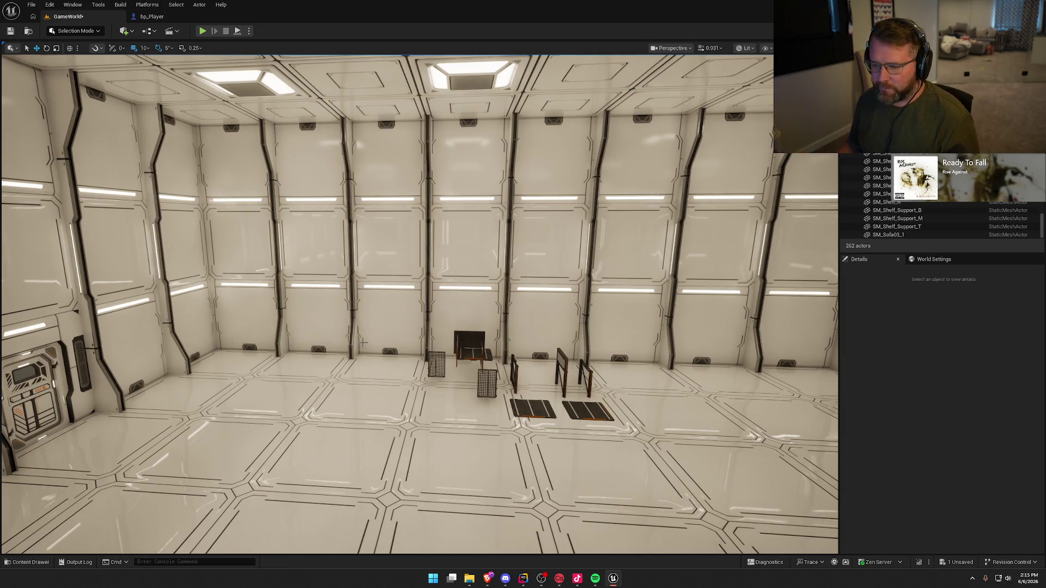
mouse_move(363, 342)
left_mouse_down()
mouse_move(490, 344)
mouse_move(364, 347)
left_mouse_up()
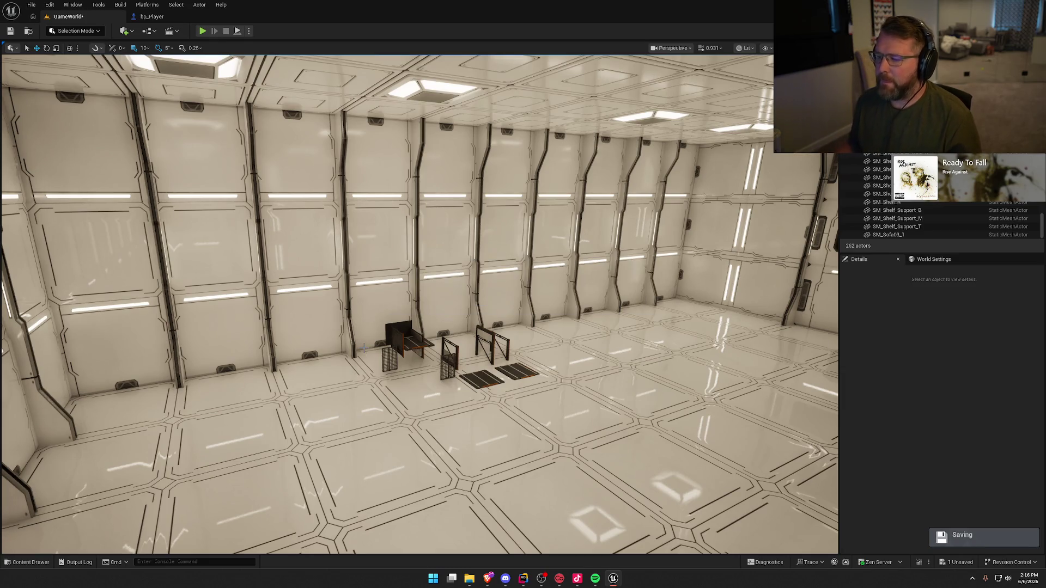
mouse_move(365, 348)
left_mouse_down()
mouse_move(414, 349)
mouse_move(493, 390)
left_mouse_up()
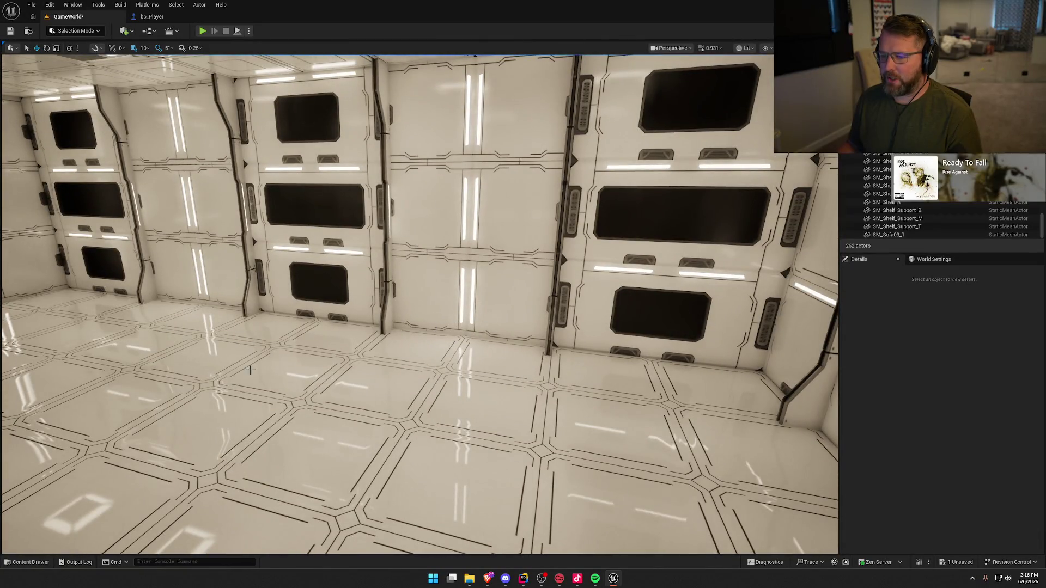
mouse_move(193, 130)
left_mouse_down()
mouse_move(164, 141)
mouse_move(218, 145)
left_mouse_up()
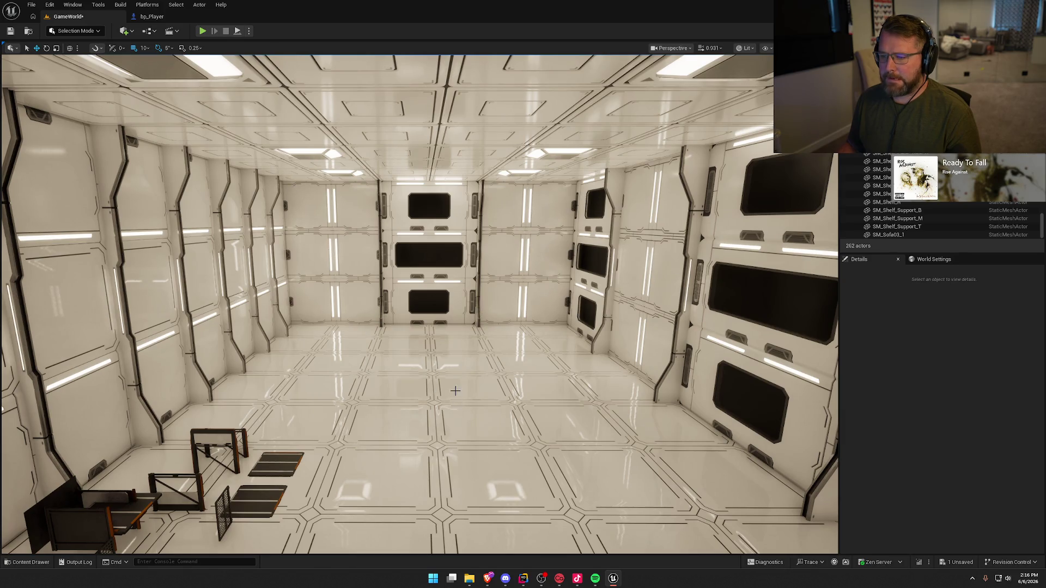
left_click_drag(455, 391, 459, 418)
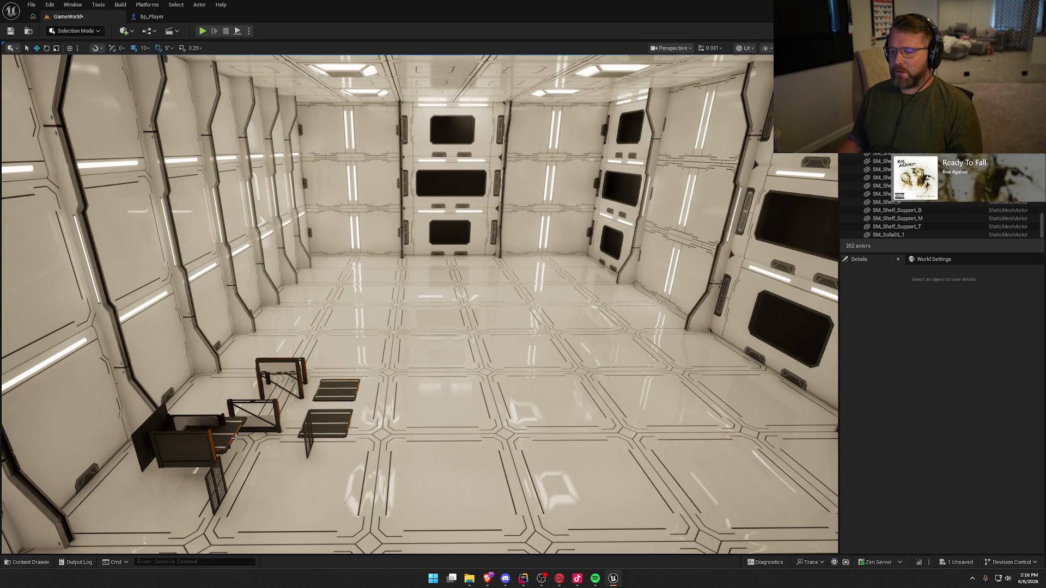
left_click_drag(489, 460, 489, 460)
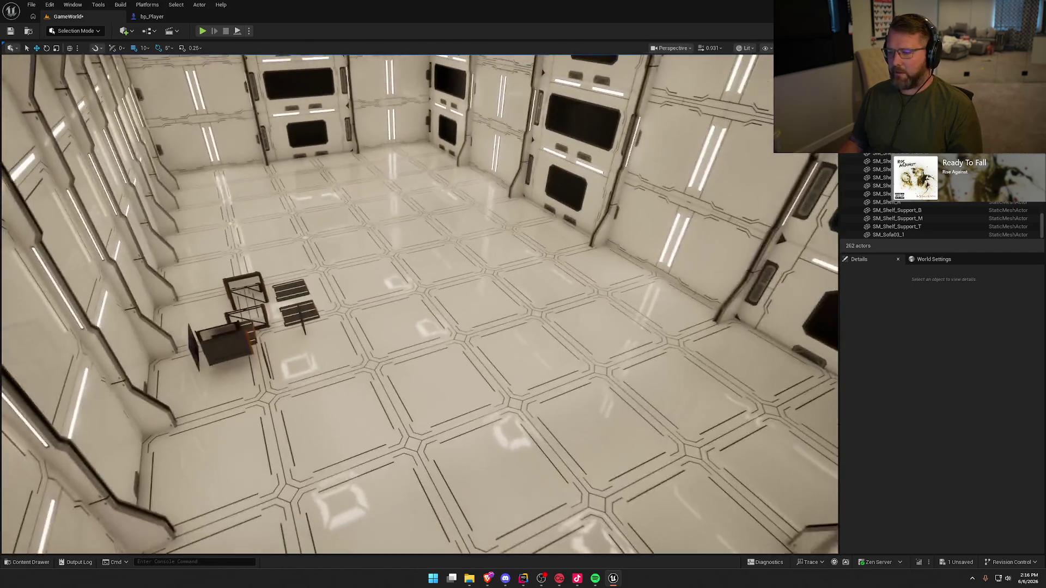
left_click_drag(378, 204, 378, 204)
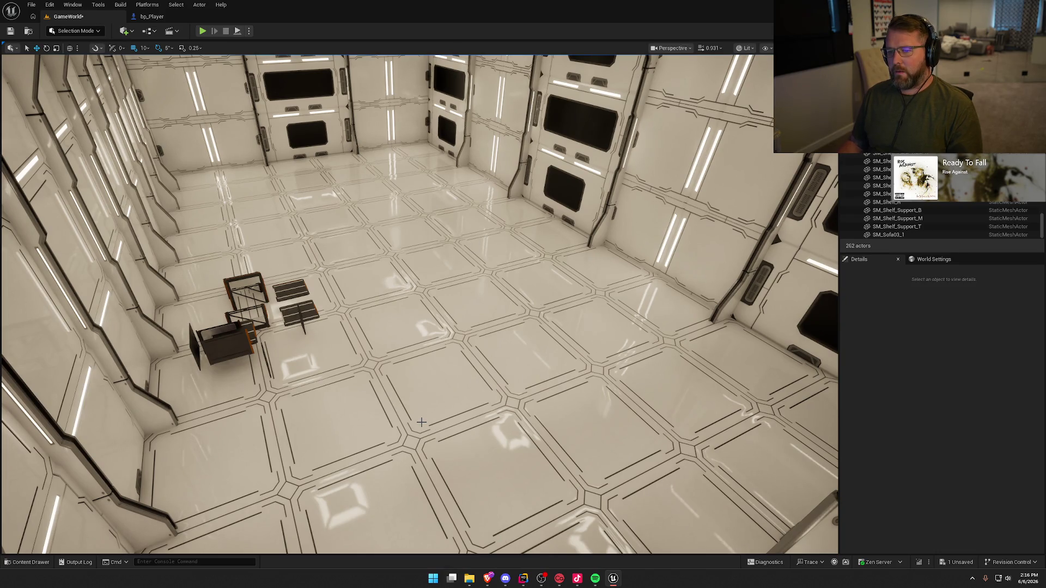
left_click_drag(179, 146, 240, 265)
mouse_move(674, 238)
left_mouse_down()
mouse_move(741, 235)
mouse_move(790, 251)
mouse_move(700, 230)
left_mouse_up()
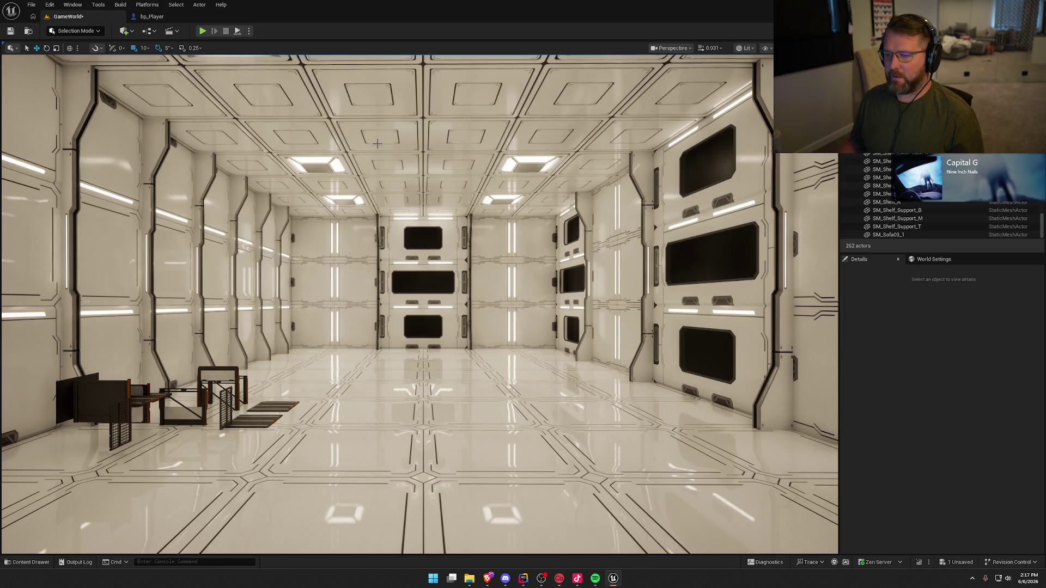
left_click_drag(377, 143, 321, 170)
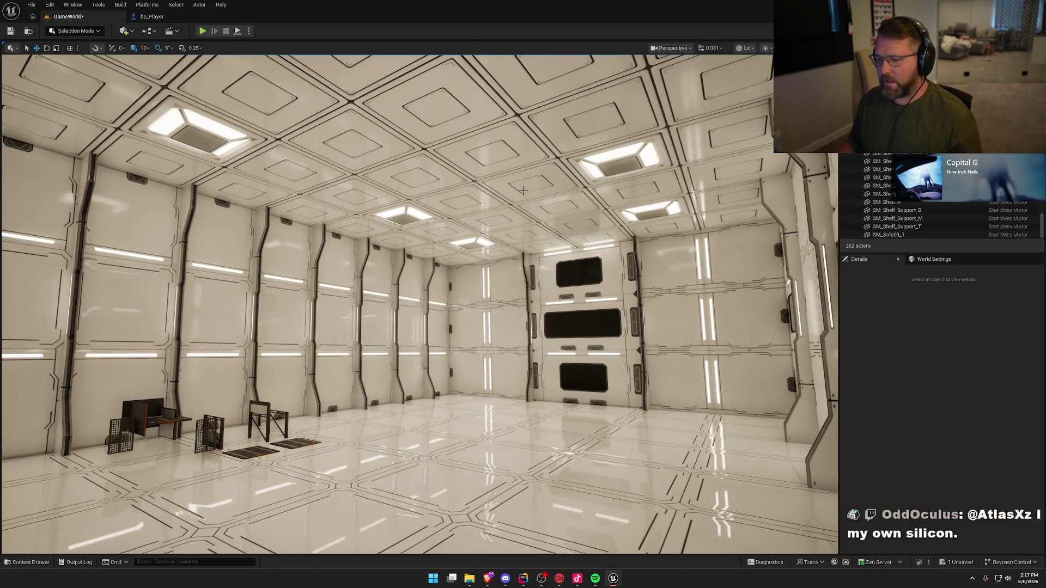
left_click_drag(556, 371, 557, 370)
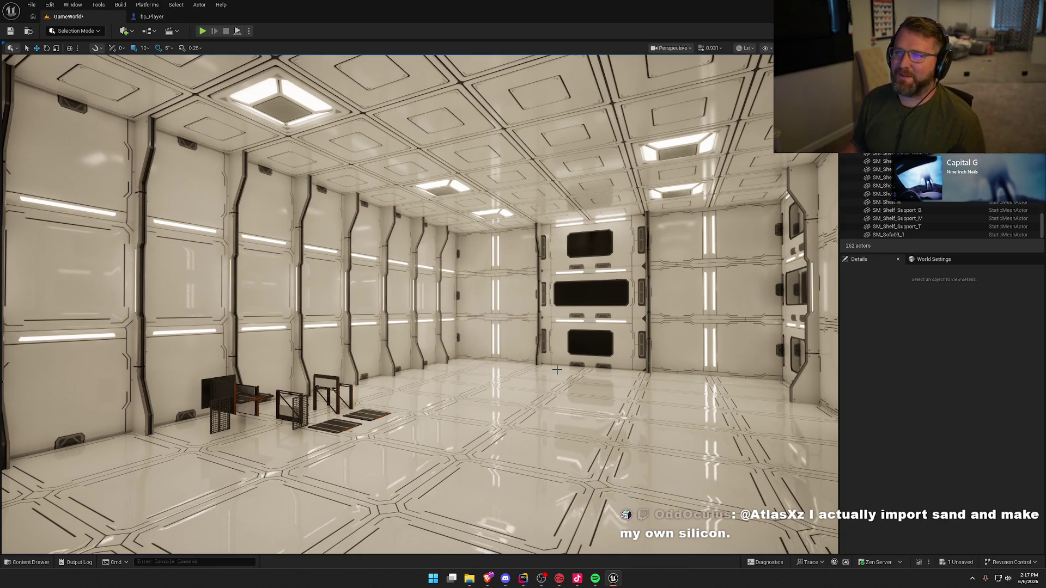
left_click(879, 505)
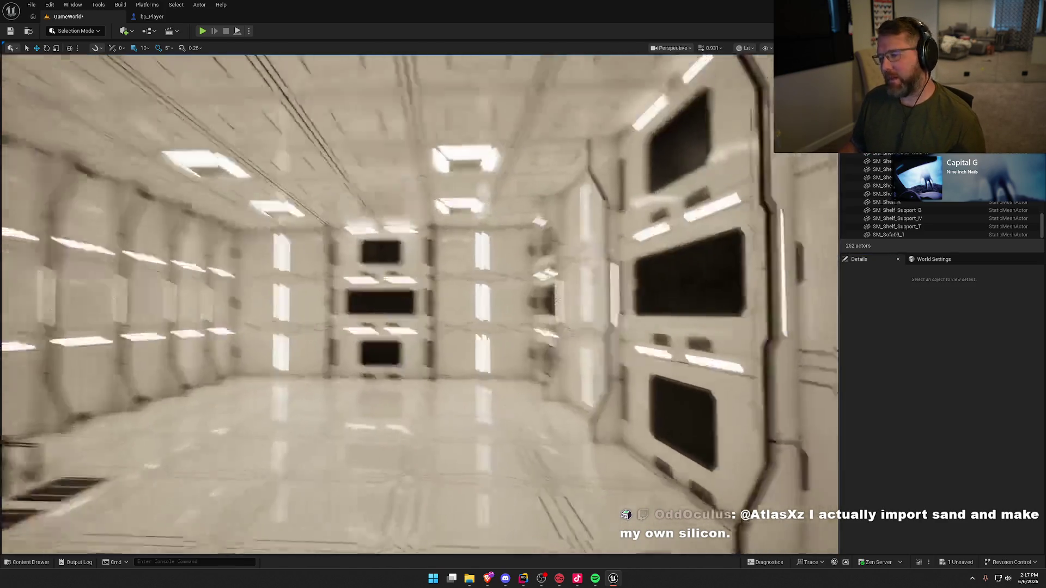
key("w")
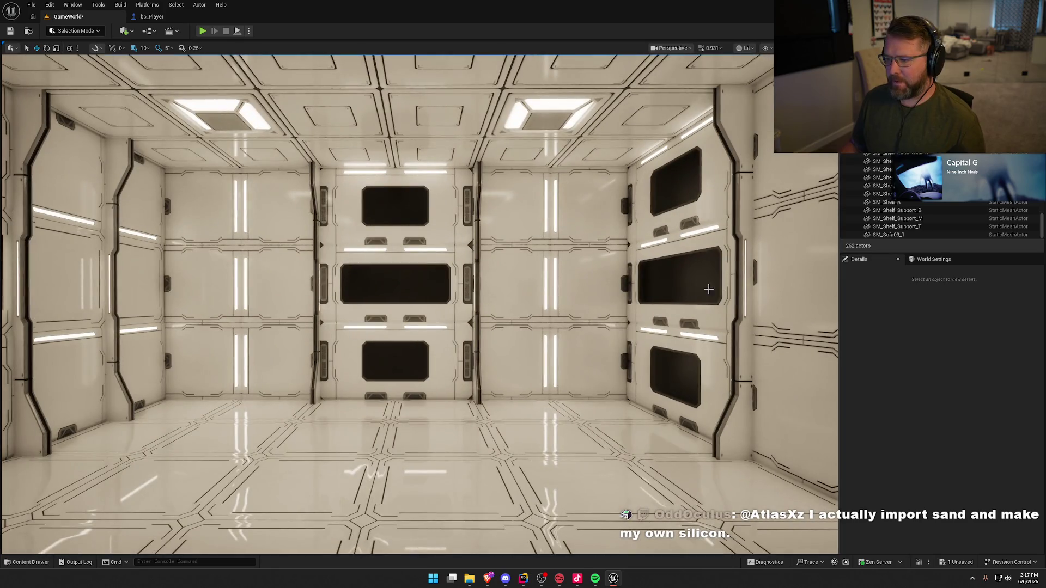
left_click_drag(604, 508, 605, 508)
left_click_drag(550, 415, 550, 415)
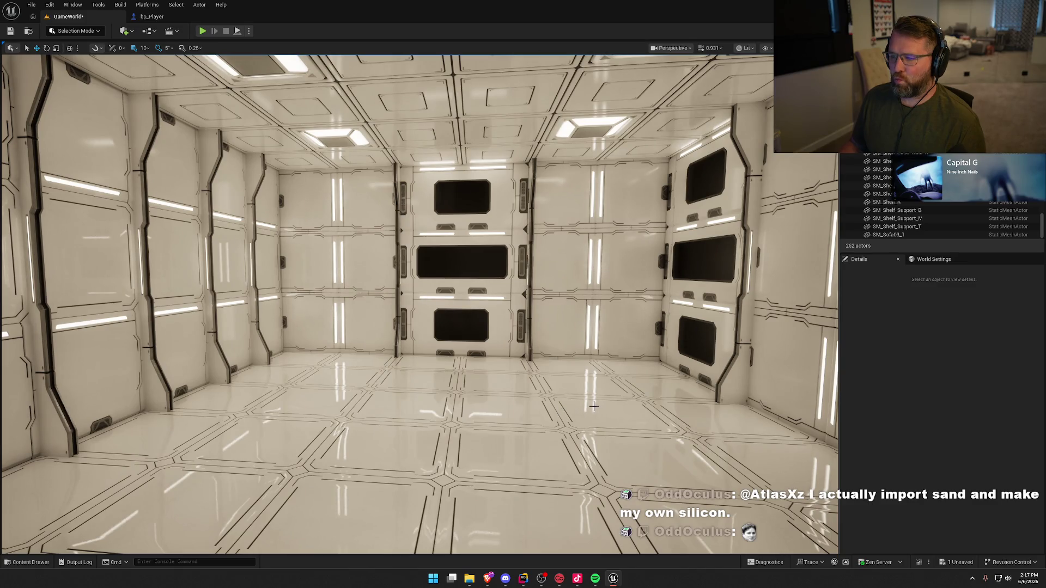
left_click_drag(608, 397, 608, 397)
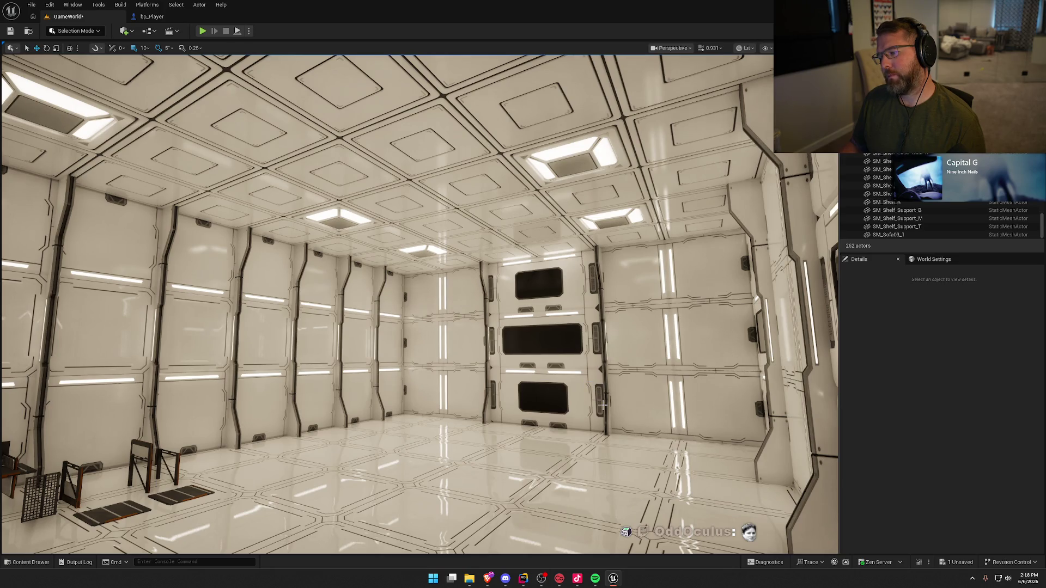
left_click_drag(603, 405, 612, 403)
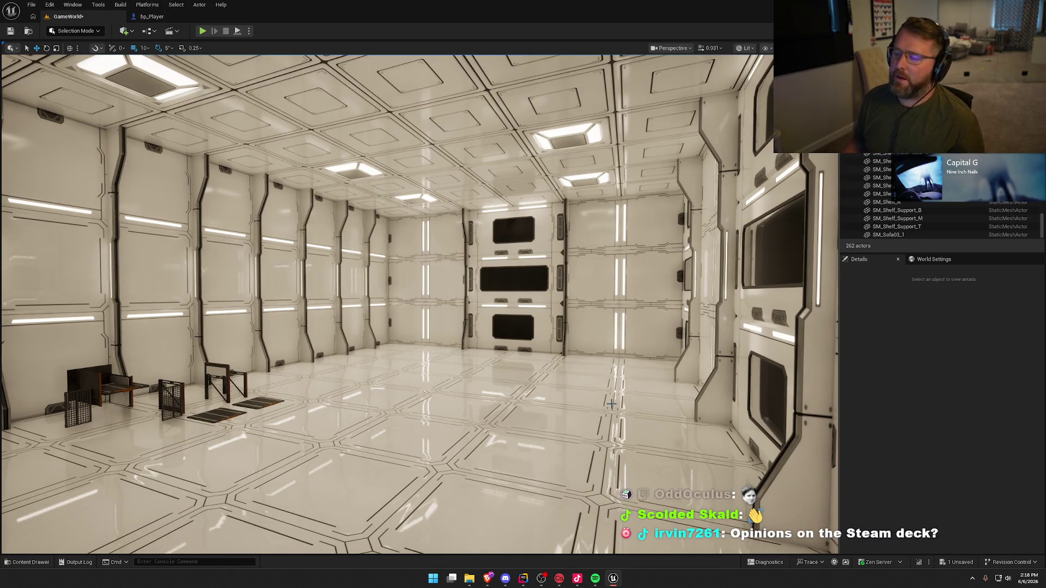
left_click_drag(554, 420, 585, 404)
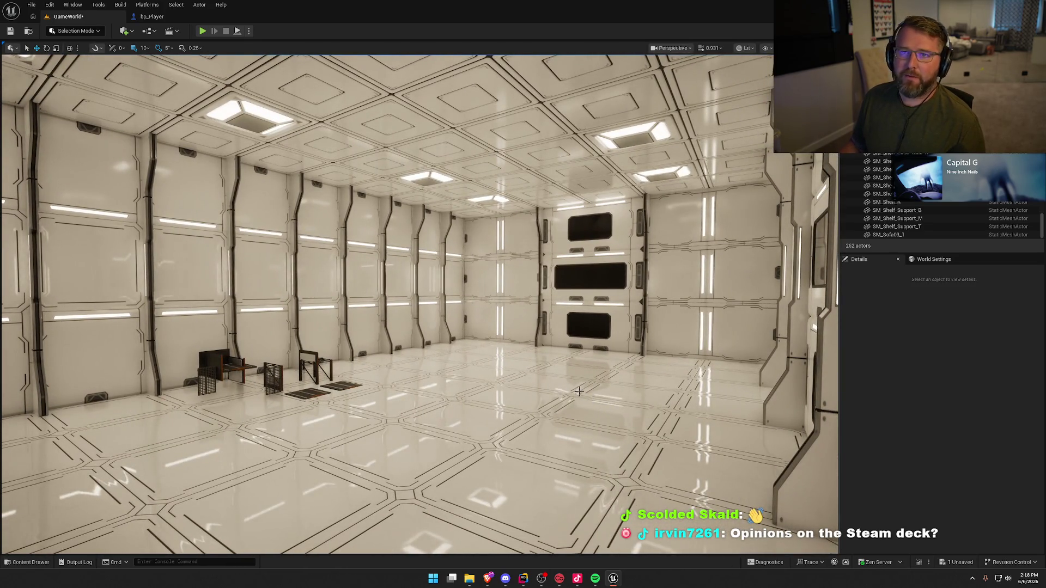
left_click_drag(481, 269, 483, 274)
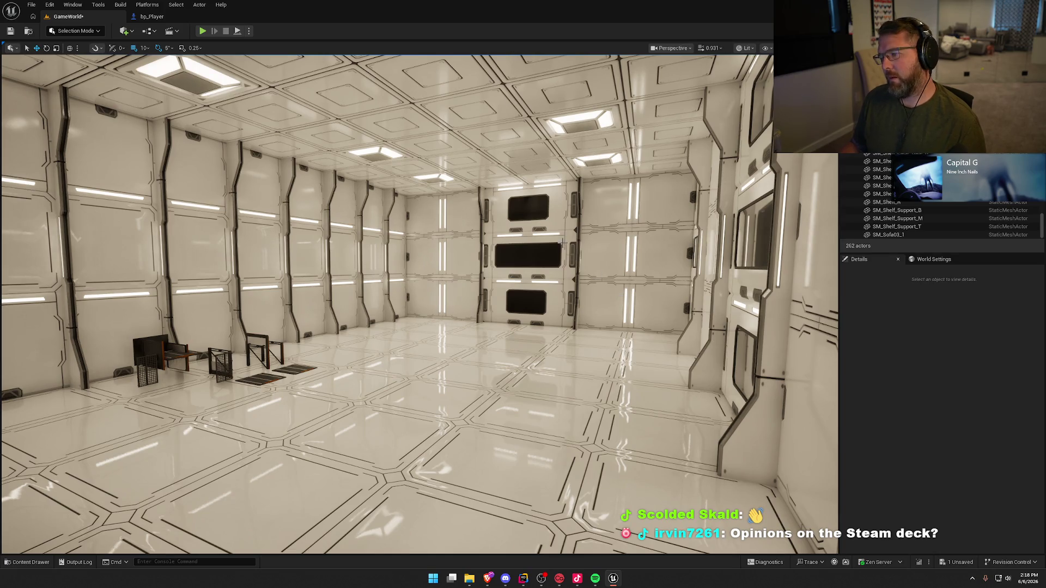
left_click_drag(482, 271, 481, 271)
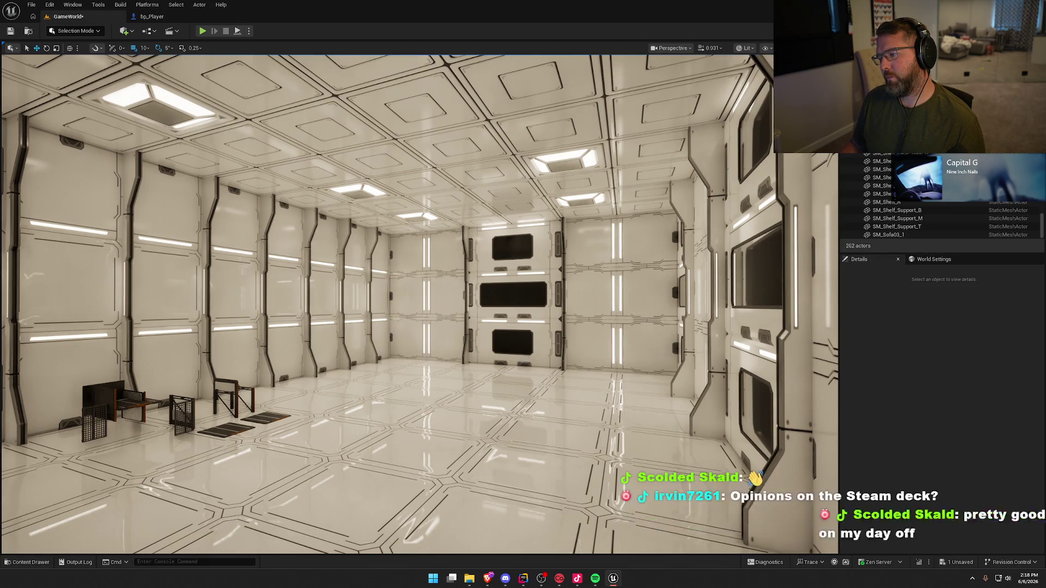
left_click_drag(523, 362, 523, 363)
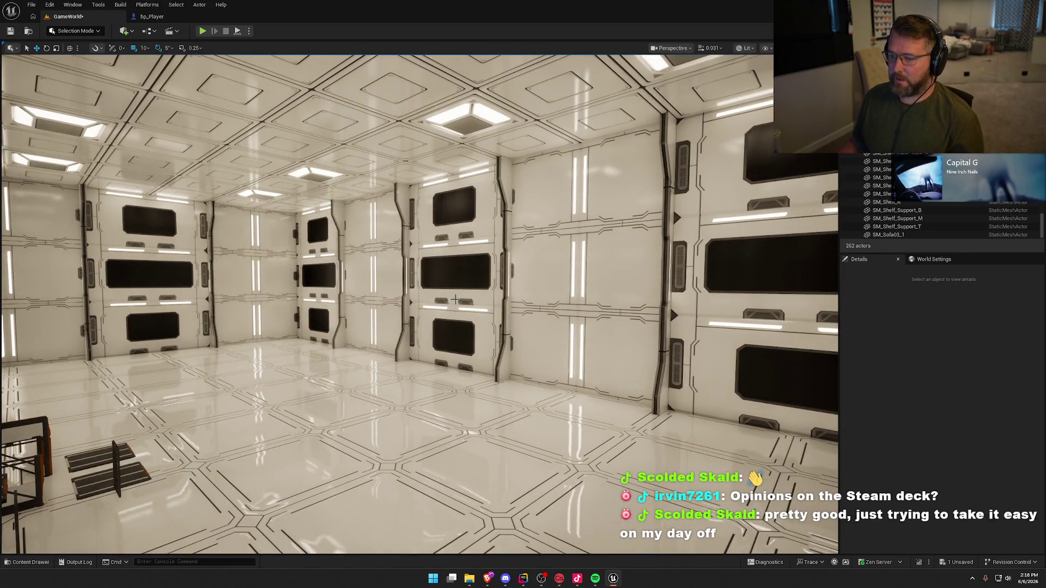
left_click_drag(442, 343, 578, 302)
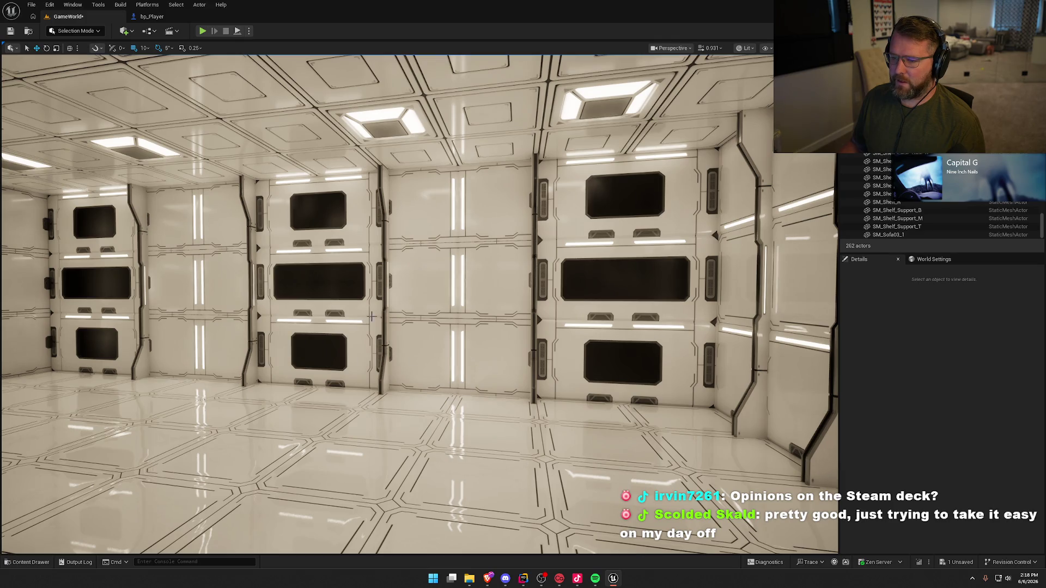
left_click_drag(463, 321, 274, 285)
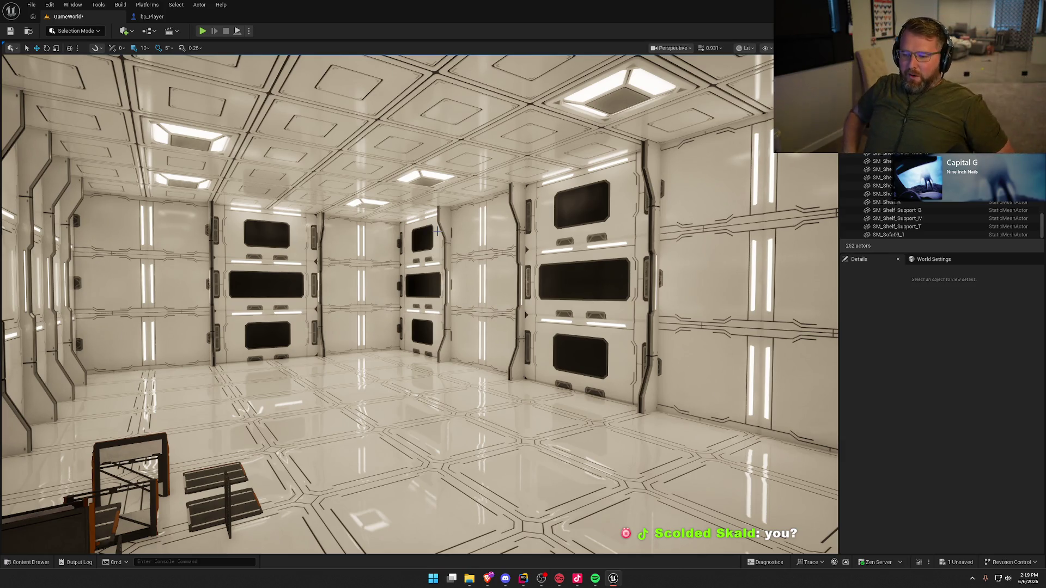
mouse_move(434, 362)
left_mouse_down()
mouse_move(463, 370)
mouse_move(442, 358)
left_mouse_up()
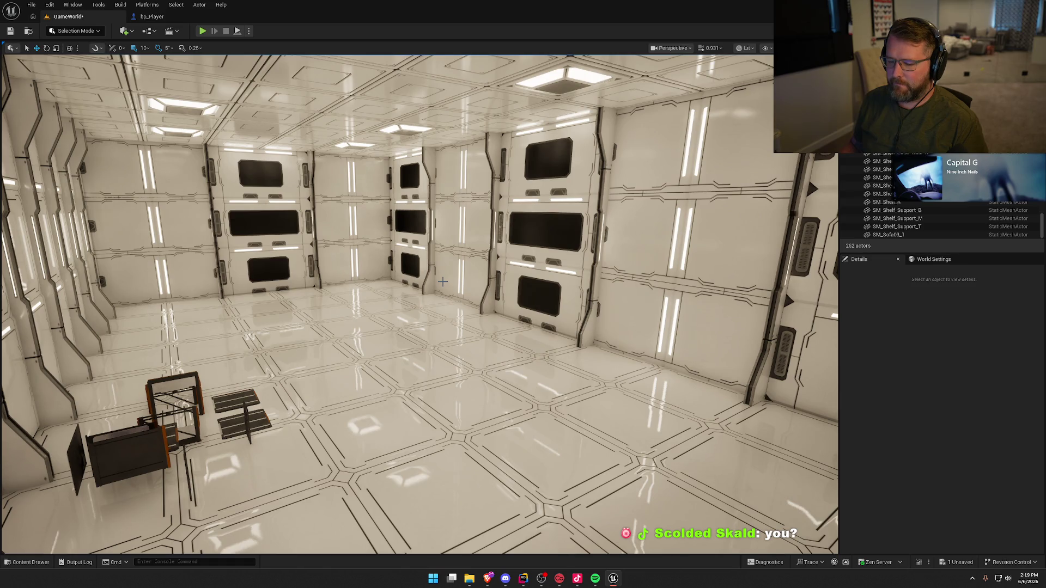
mouse_move(442, 281)
left_mouse_down()
mouse_move(327, 261)
mouse_move(327, 240)
mouse_move(544, 294)
left_mouse_up()
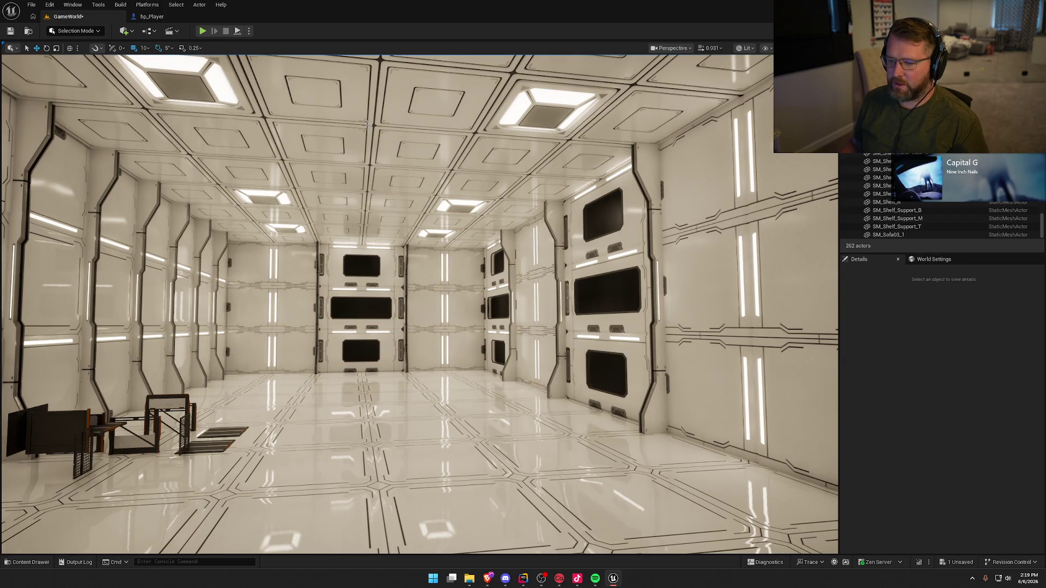
mouse_move(353, 333)
left_mouse_down()
mouse_move(352, 370)
mouse_move(251, 376)
left_mouse_up()
mouse_move(383, 342)
left_mouse_down()
mouse_move(338, 343)
mouse_move(384, 341)
mouse_move(376, 305)
mouse_move(338, 305)
left_mouse_up()
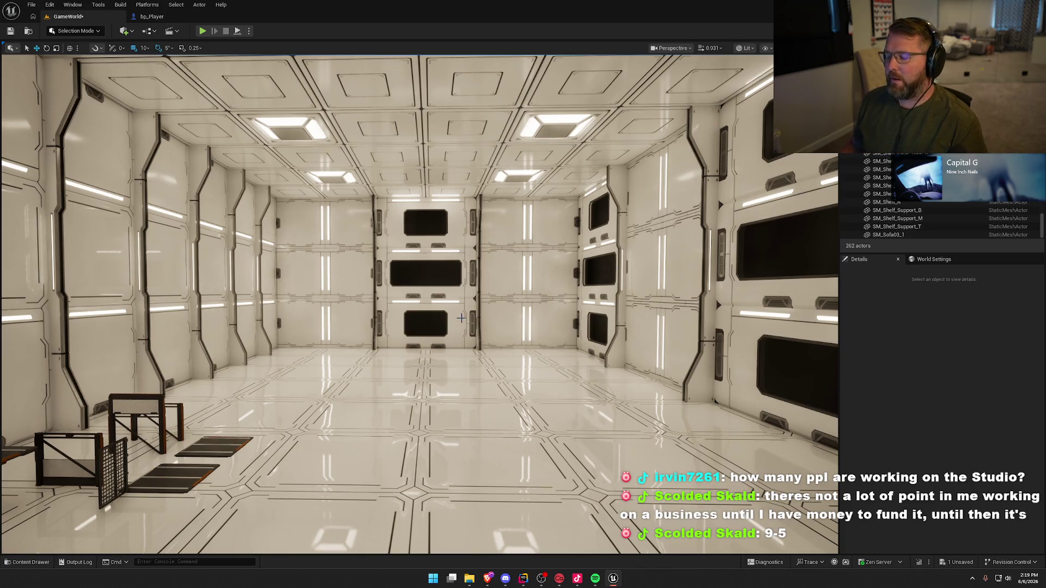
scroll(489, 364, "down", 3)
scroll(480, 376, "up", 4)
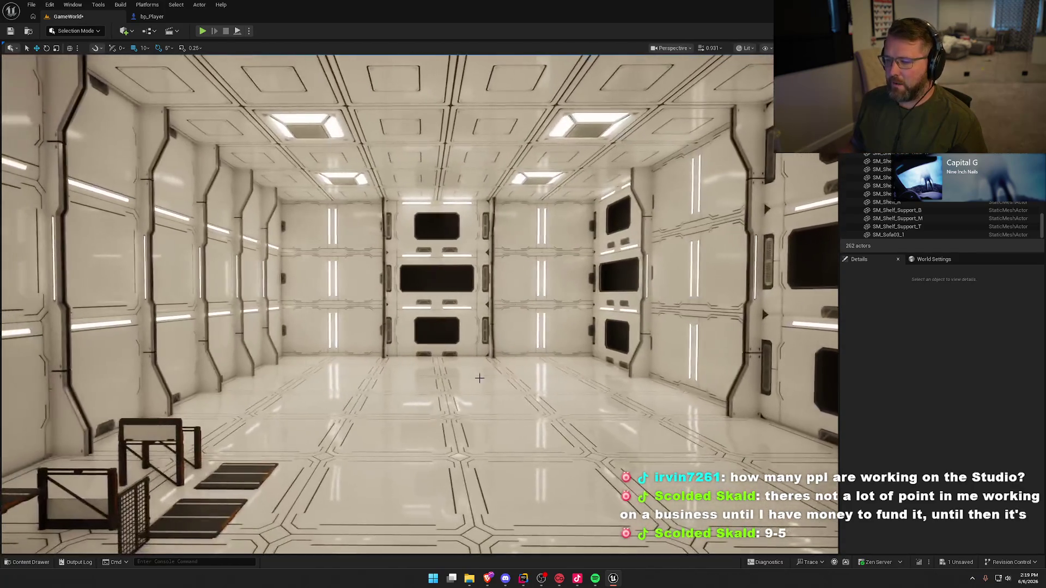
mouse_move(478, 378)
left_mouse_down()
mouse_move(478, 393)
mouse_move(457, 389)
mouse_move(479, 377)
left_mouse_up()
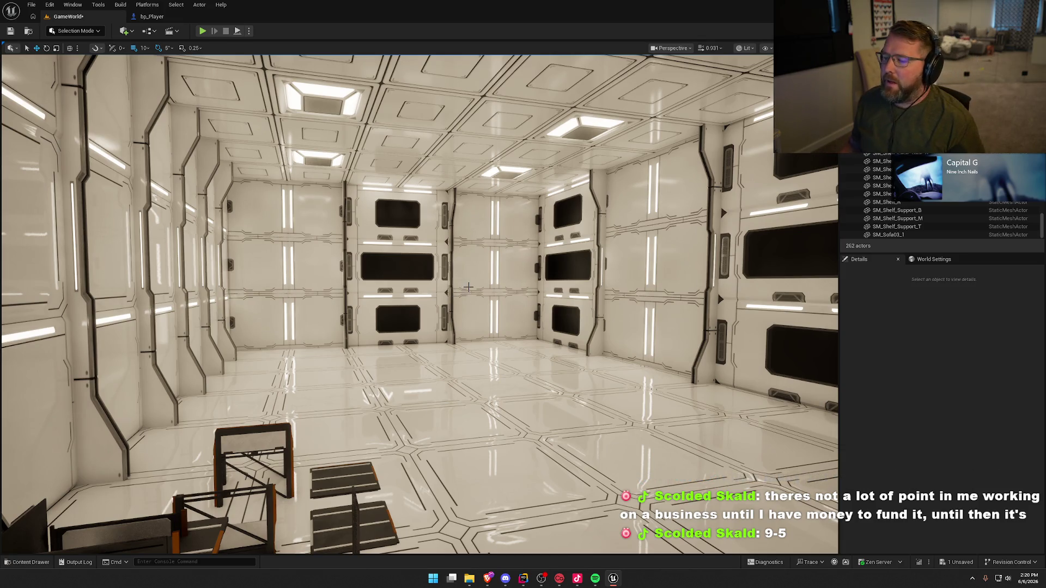
mouse_move(455, 296)
left_mouse_down()
mouse_move(449, 272)
mouse_move(406, 273)
mouse_move(452, 272)
mouse_move(436, 272)
mouse_move(473, 345)
left_mouse_up()
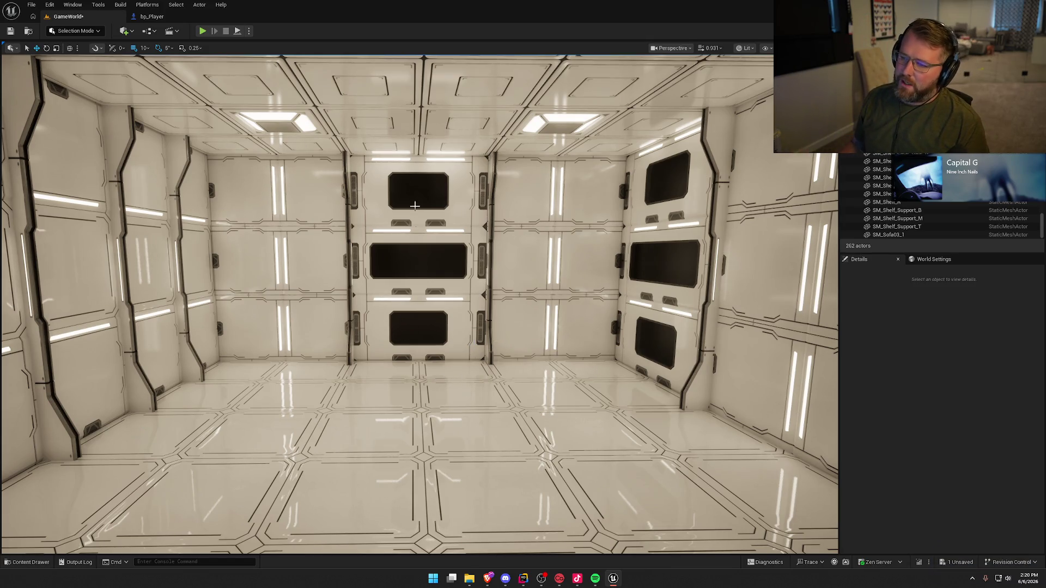
key("s")
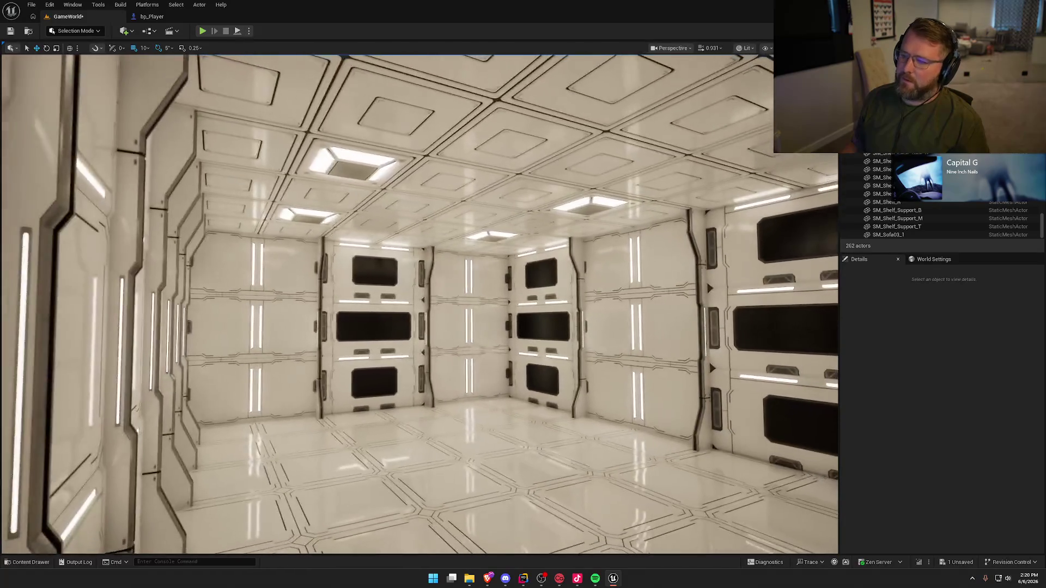
key("w")
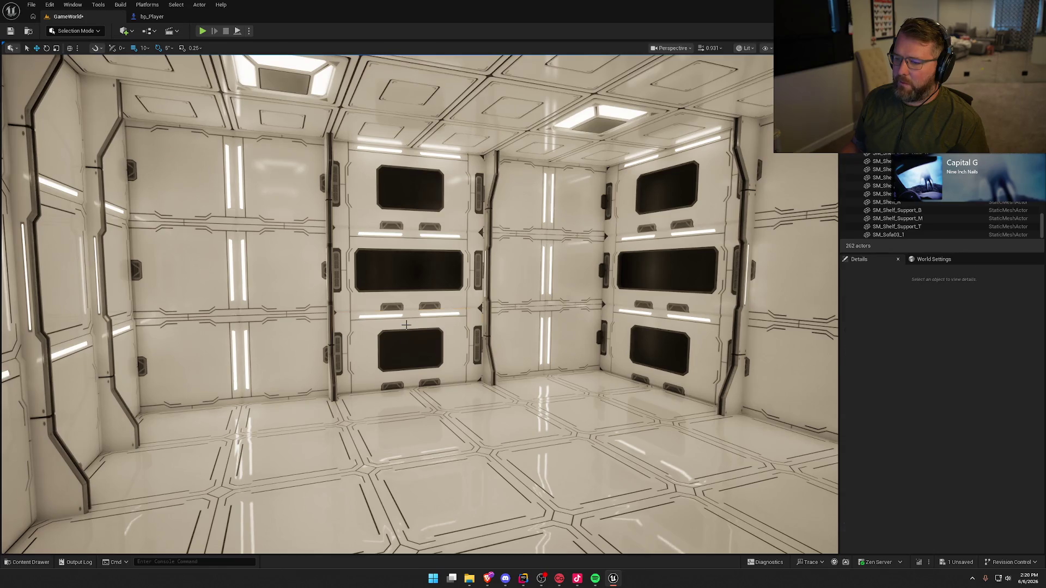
- Select and frame the three stacked centre back-wall panels, then bring up the Content Drawer
left_click(405, 325)
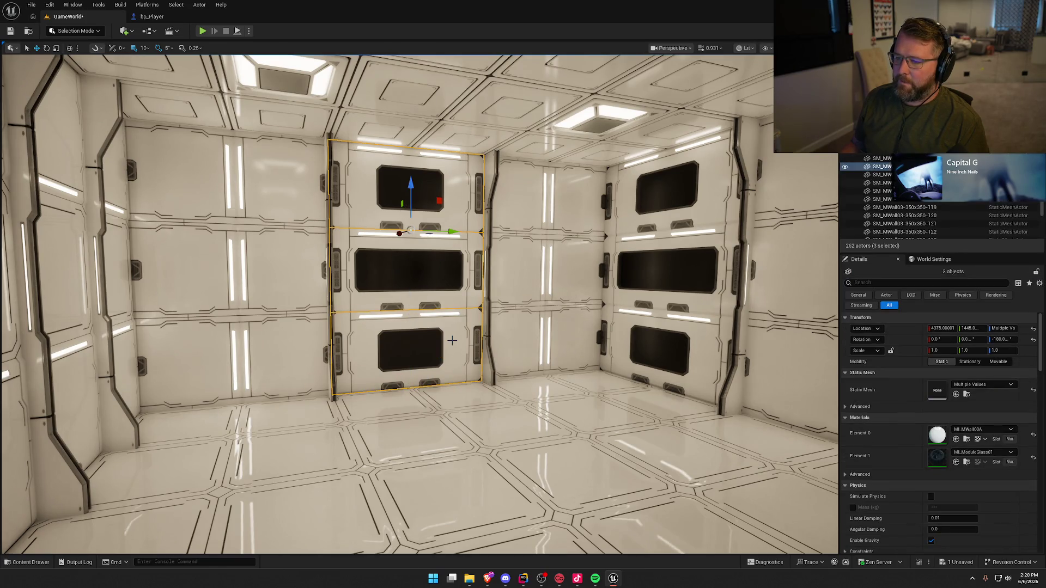
key("s")
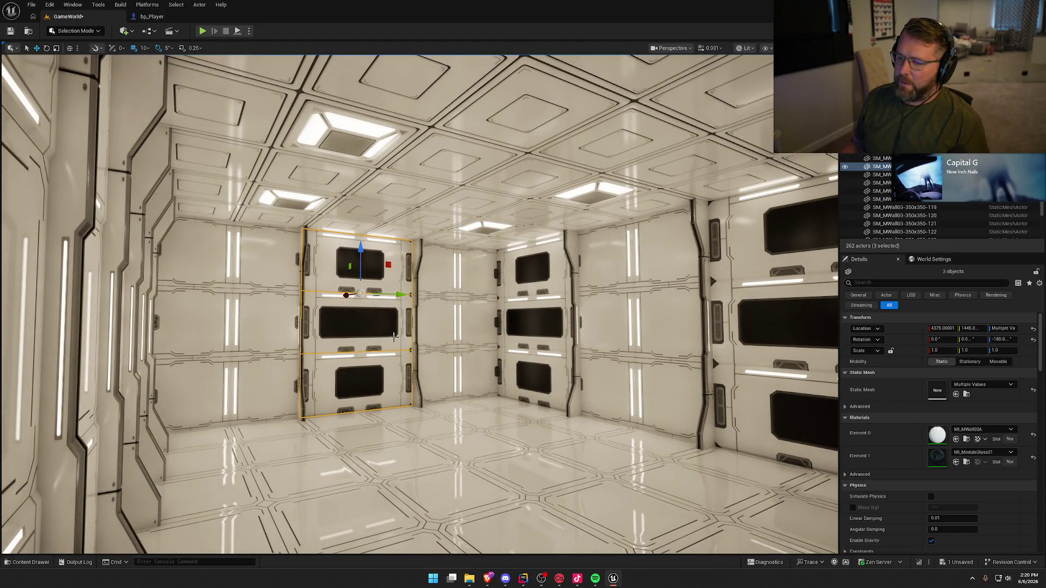
left_click_drag(394, 335, 436, 305)
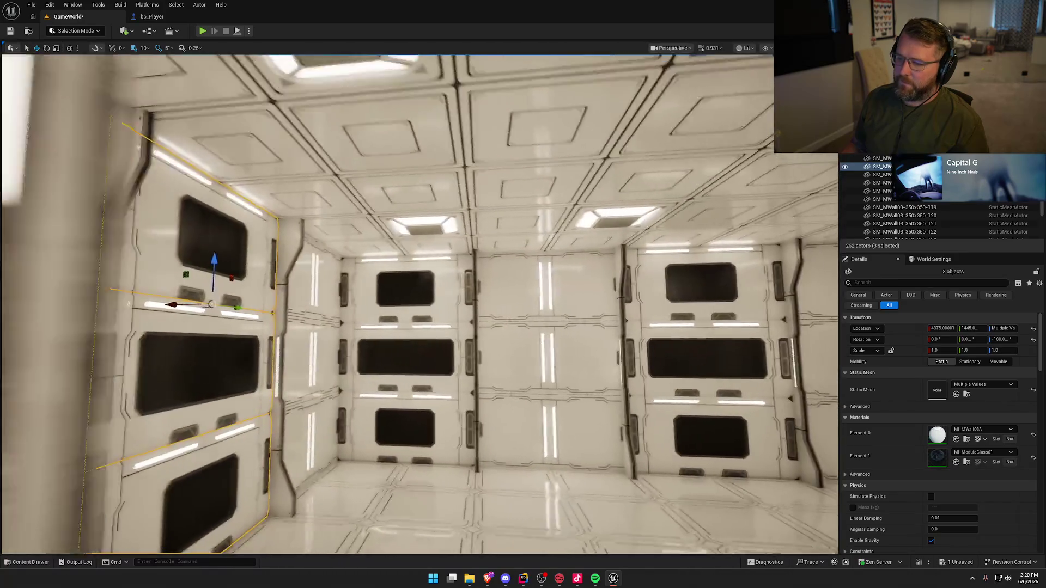
key("f")
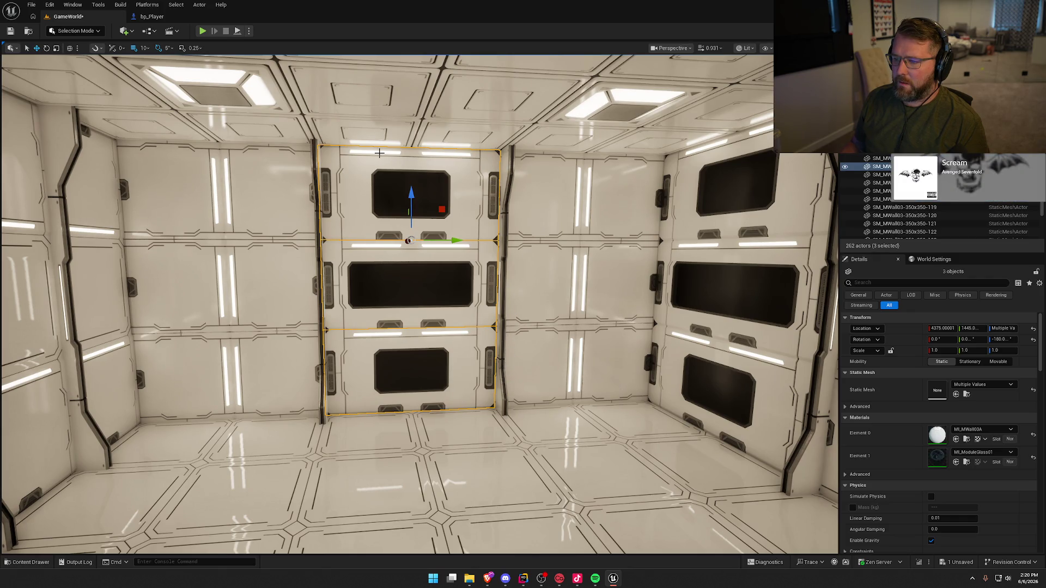
left_click_drag(466, 365, 681, 370)
key("f")
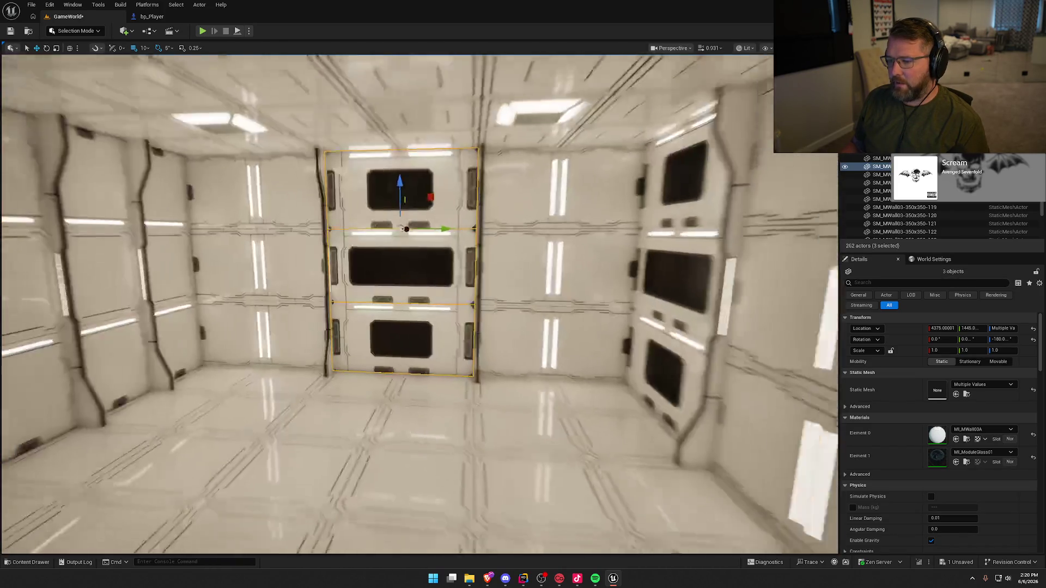
key("ctrl+space")
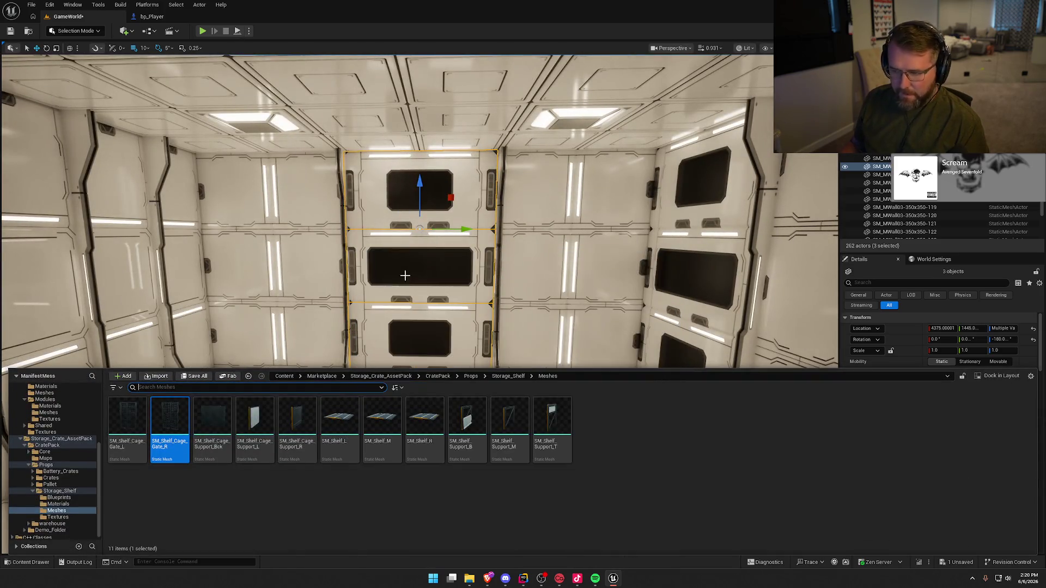
- Place an SM_MDoor01-150x250 door in the room and scale it up to about 4.21
left_click(443, 195)
key("ctrl+space")
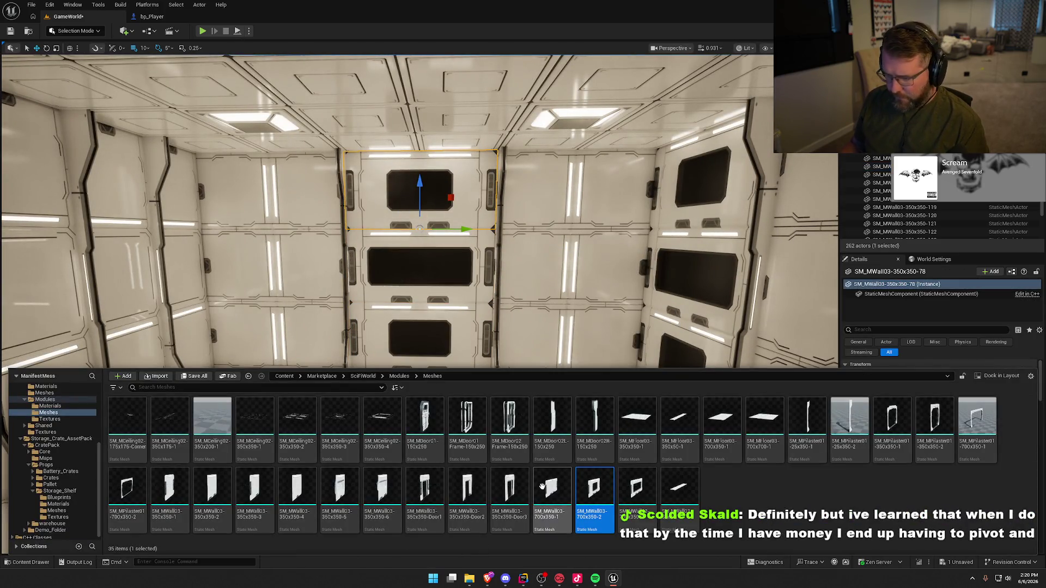
mouse_move(423, 425)
left_mouse_down()
mouse_move(431, 348)
mouse_move(411, 354)
mouse_move(404, 376)
mouse_move(455, 361)
left_mouse_up()
scroll(403, 385, "up", 3)
key("ctrl+z")
key("e")
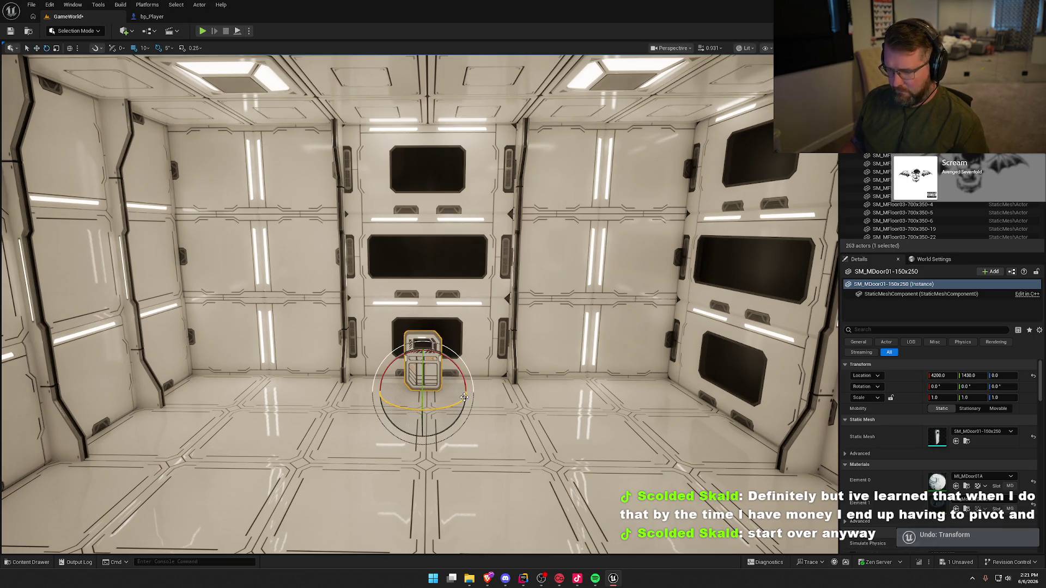
key("ctrl+space")
key("ctrl+space")
key("r")
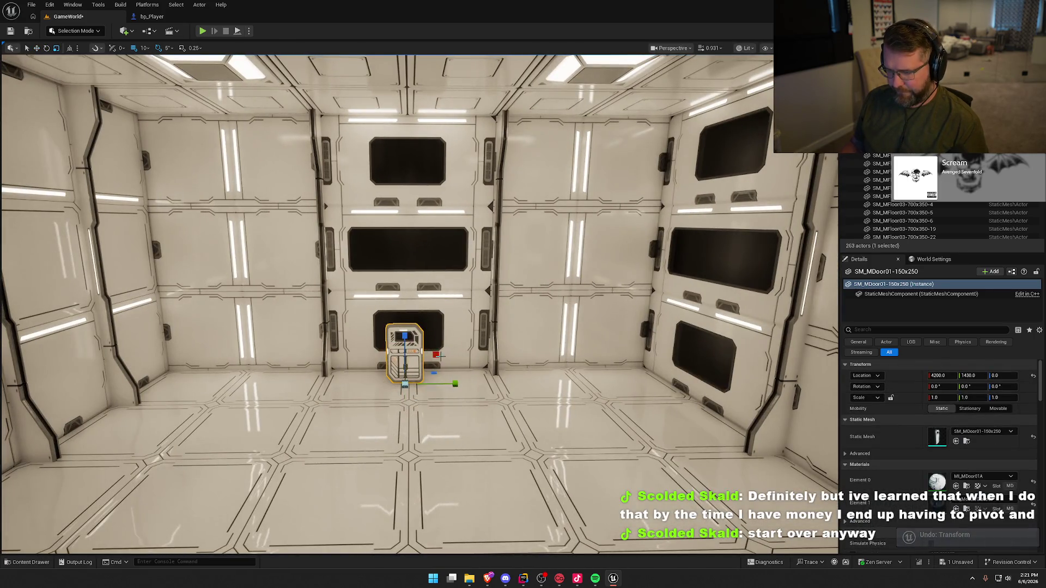
mouse_move(461, 384)
left_mouse_down()
mouse_move(473, 306)
mouse_move(525, 233)
left_mouse_up()
mouse_move(530, 277)
left_mouse_down()
mouse_move(537, 347)
mouse_move(526, 390)
left_mouse_up()
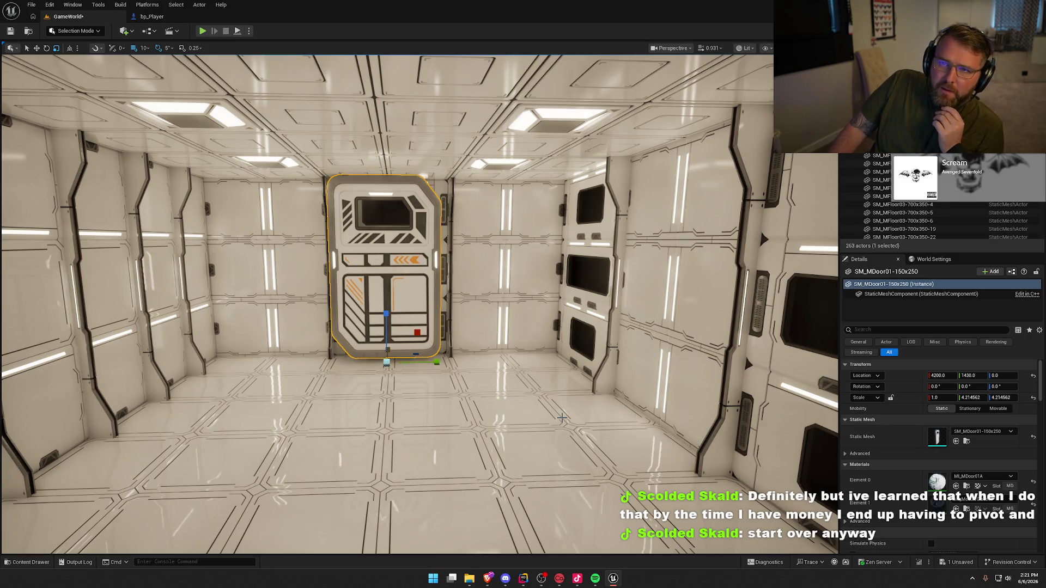
- Delete the three centre back-wall panels behind the door to open the wall
mouse_move(562, 418)
left_mouse_down()
mouse_move(561, 344)
mouse_move(400, 359)
mouse_move(327, 343)
left_mouse_up()
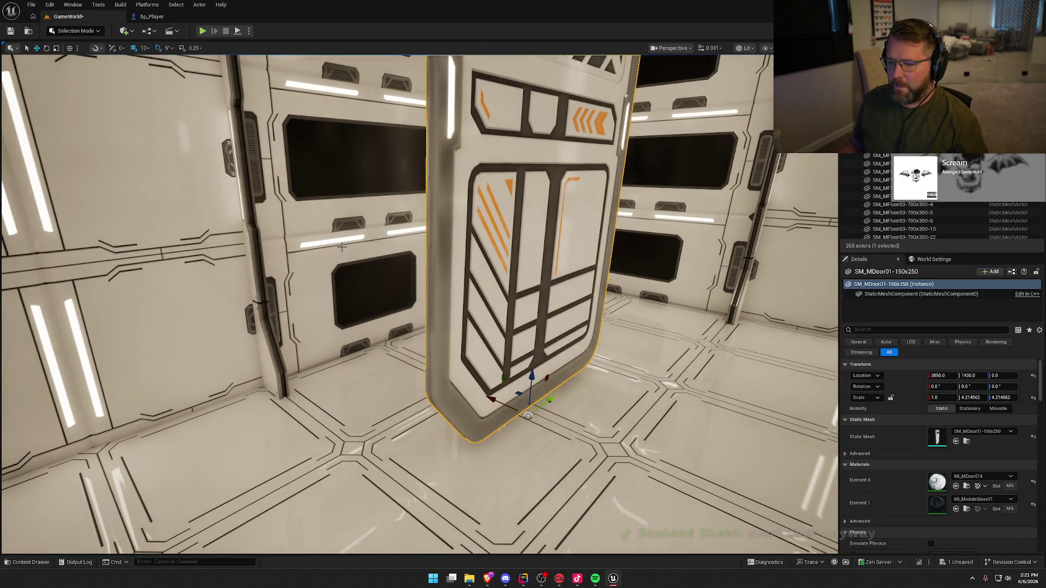
left_click(343, 280)
left_click(360, 200, "ctrl")
mouse_move(360, 200)
left_mouse_down()
mouse_move(267, 129)
mouse_move(268, 105)
left_mouse_up()
left_click(267, 129, "ctrl")
key("Delete")
- Drop the door to the floor, slide it into the opening, and enlarge it to about 4.4
left_click(419, 272)
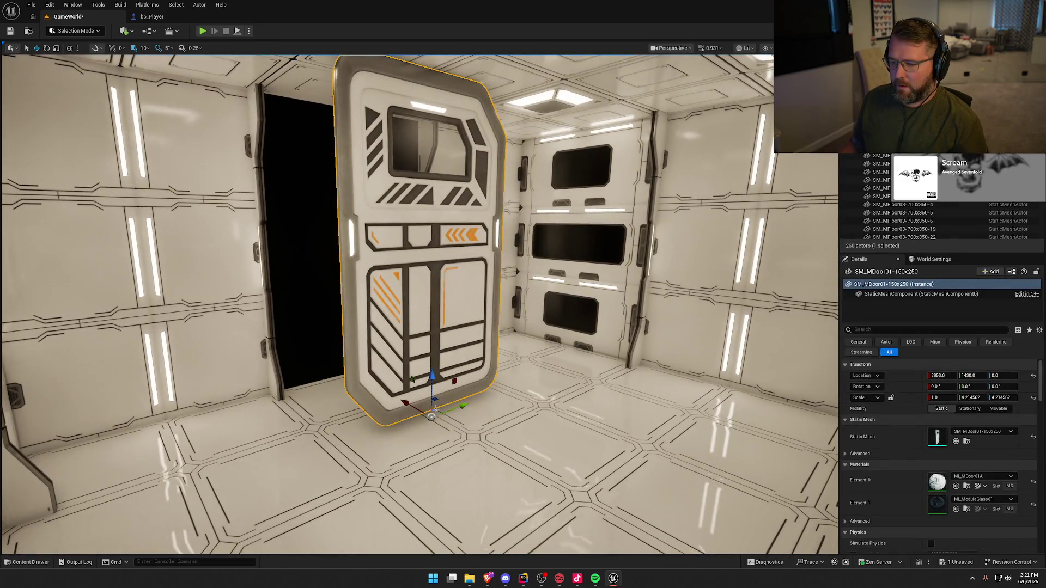
key("End")
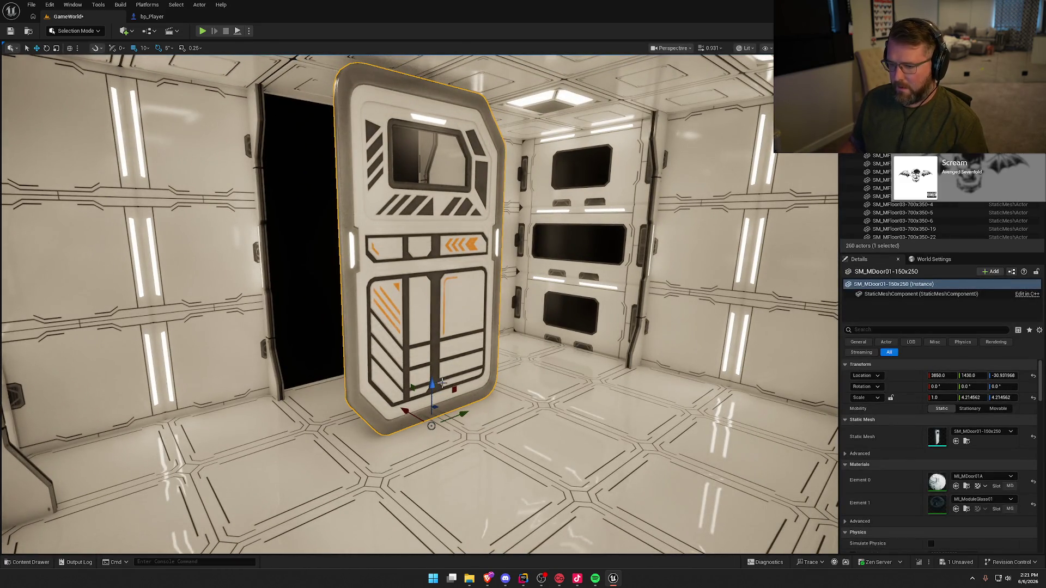
left_click_drag(406, 413, 340, 369)
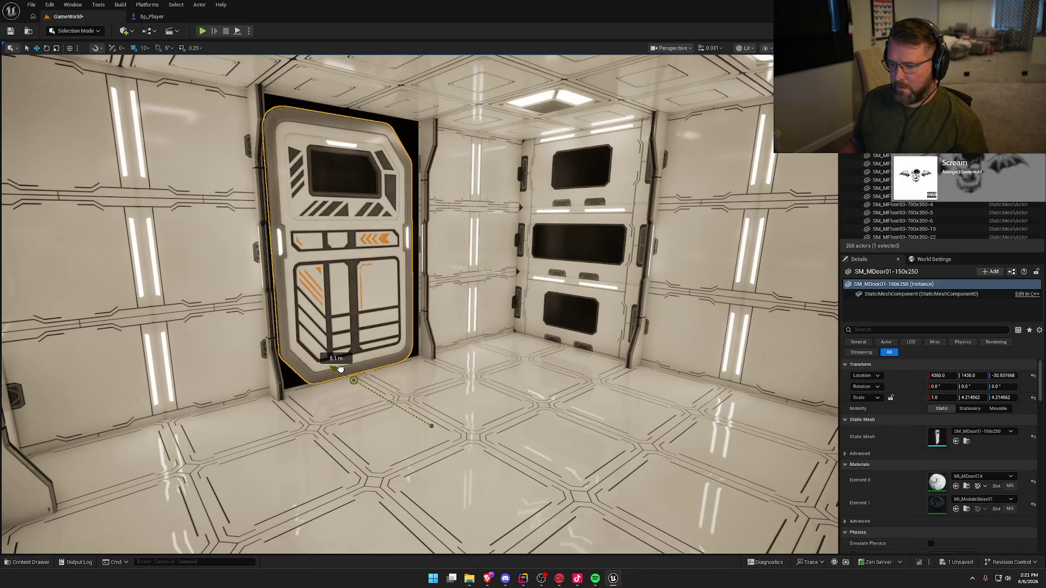
key("f")
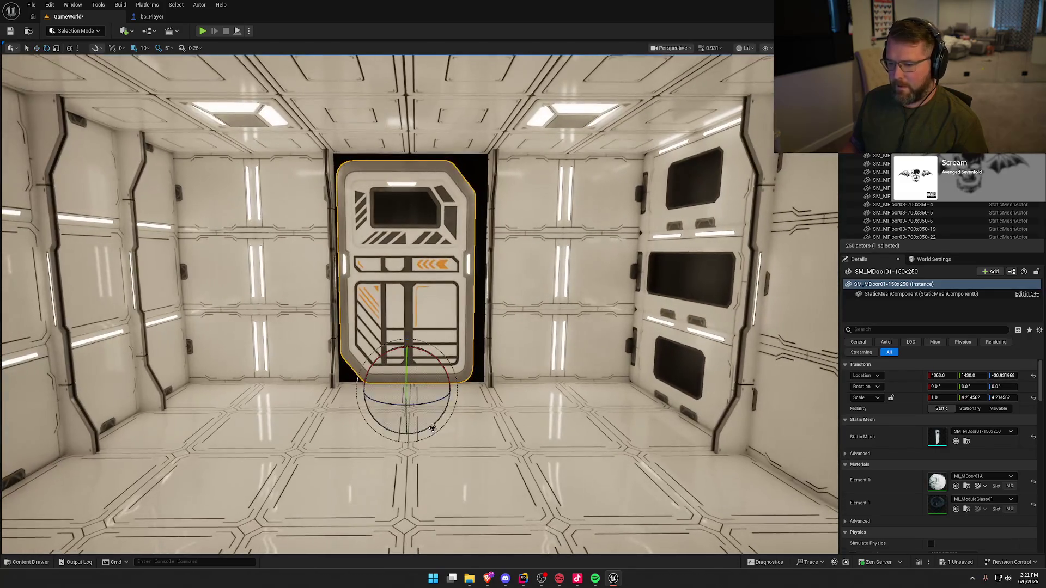
key("e")
key("r")
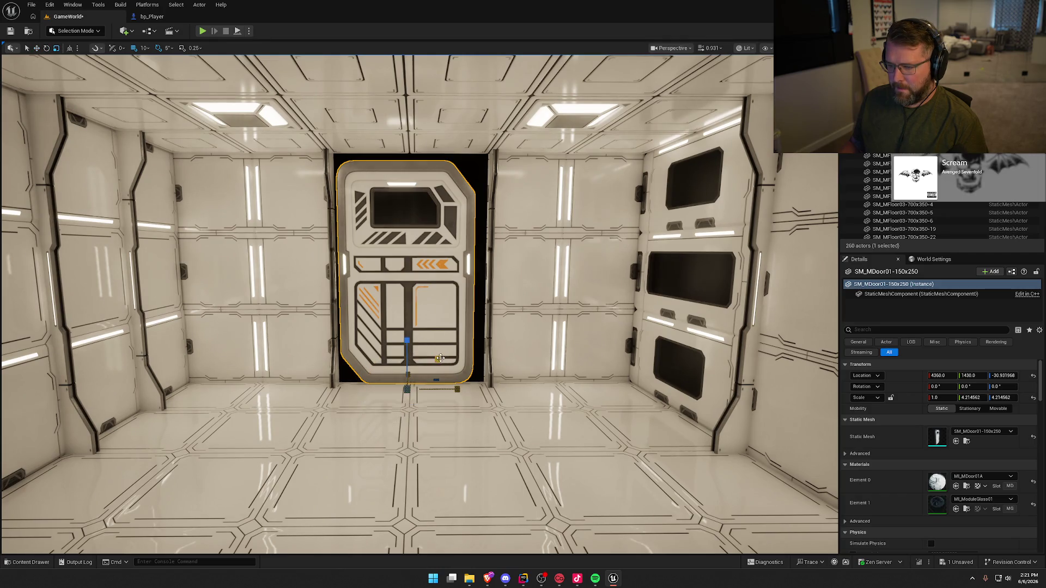
left_click_drag(440, 357, 456, 388)
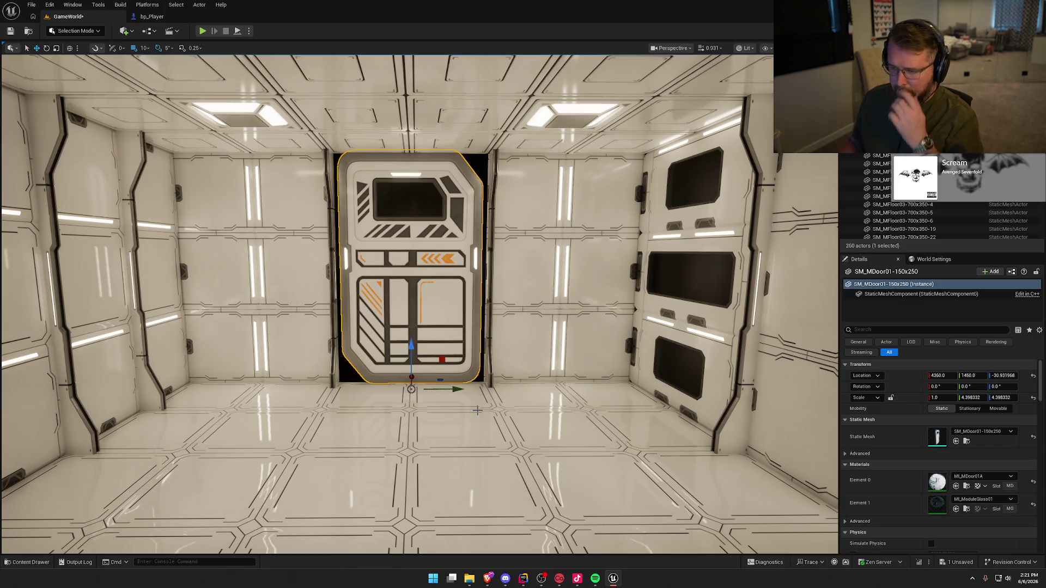
key("Escape")
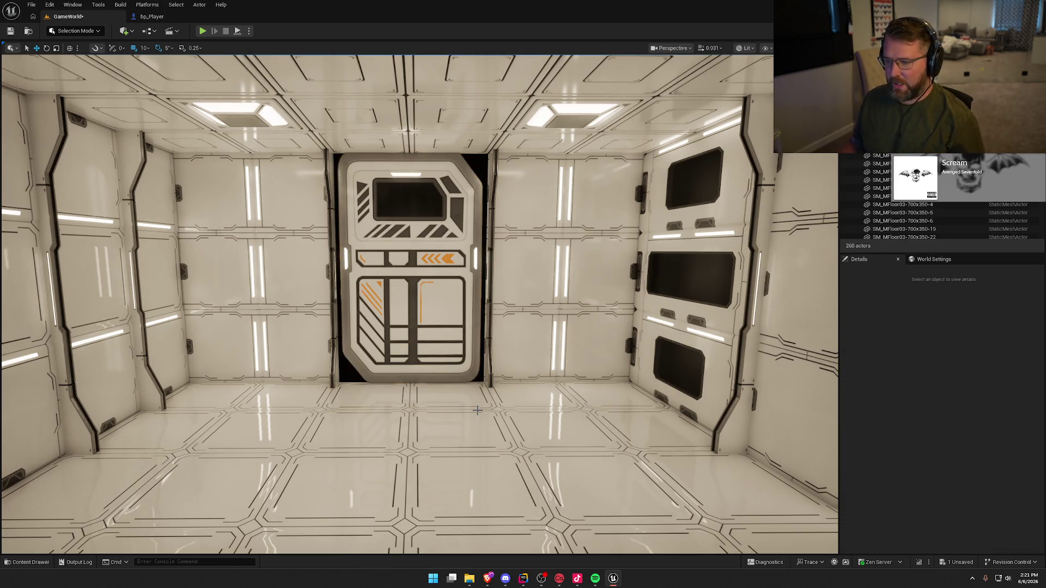
- Select and frame the far-wall door pieces, then nudge the section by 50 cm
scroll(451, 307, "down", 5)
left_click(432, 244)
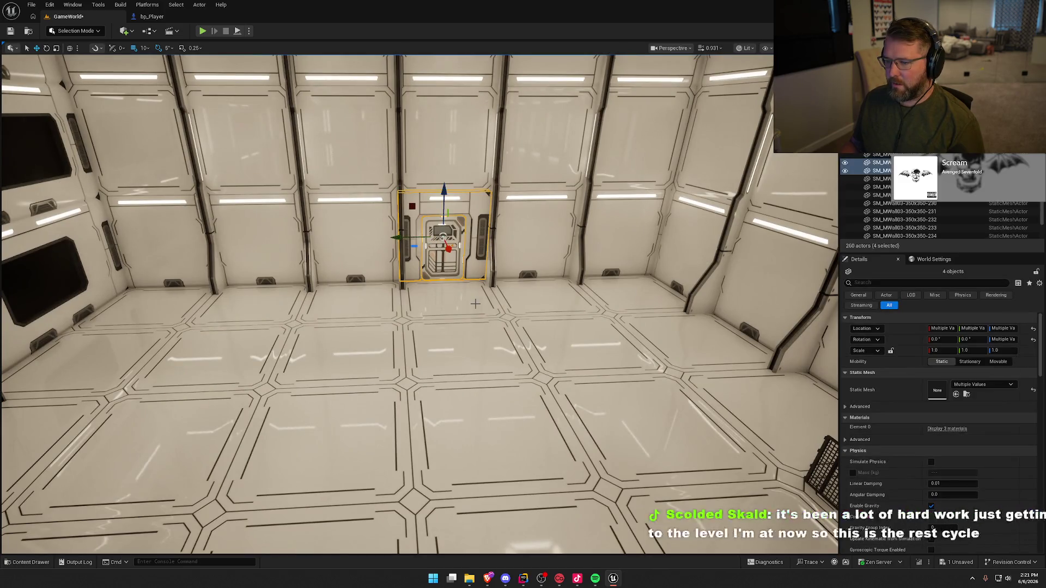
key("f")
scroll(466, 230, "down", 10)
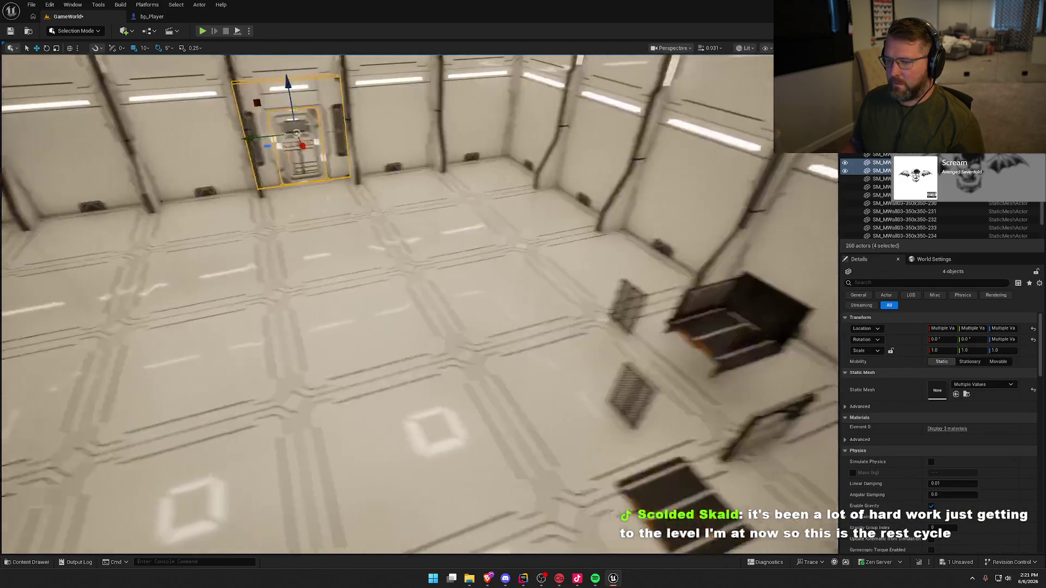
mouse_move(482, 230)
left_mouse_down()
mouse_move(466, 230)
mouse_move(370, 343)
left_mouse_up()
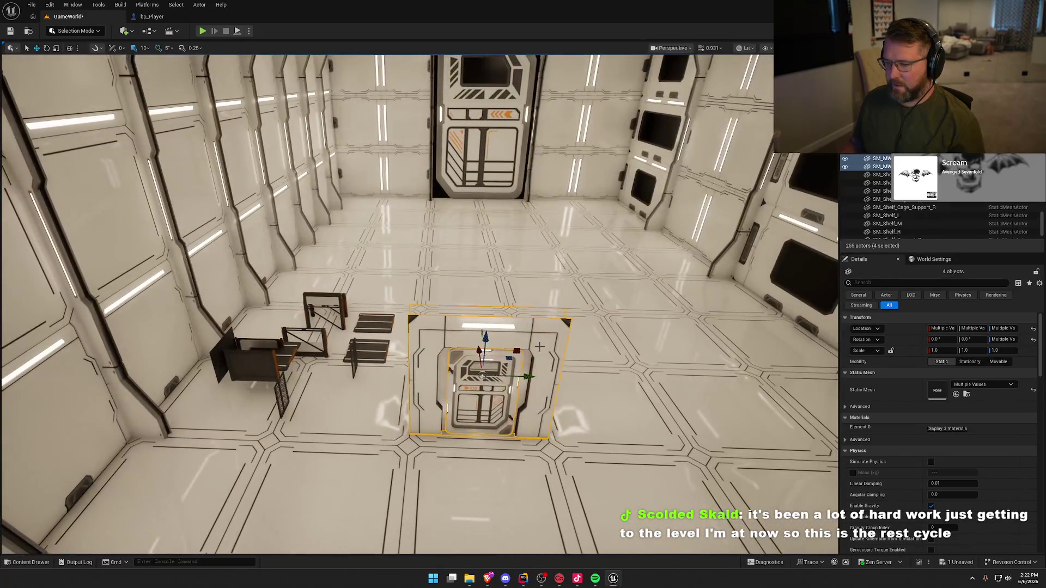
- Delete the large back-wall door and reselect the small door panel group
left_click_drag(482, 375, 524, 294)
left_click(531, 251)
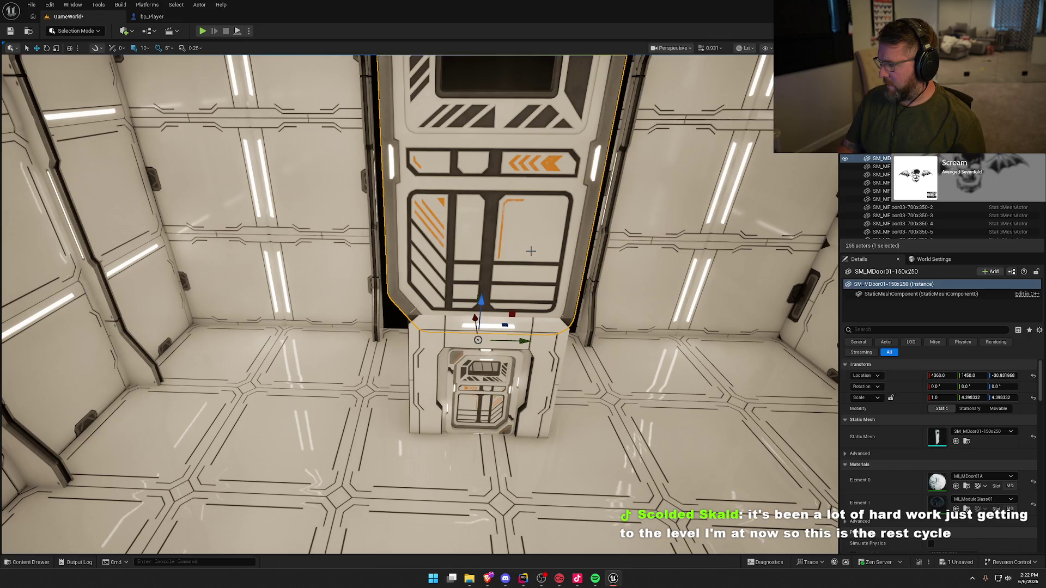
key("Delete")
left_click(485, 381)
mouse_move(484, 381)
left_mouse_down()
mouse_move(480, 319)
mouse_move(463, 365)
mouse_move(455, 335)
mouse_move(474, 239)
left_mouse_up()
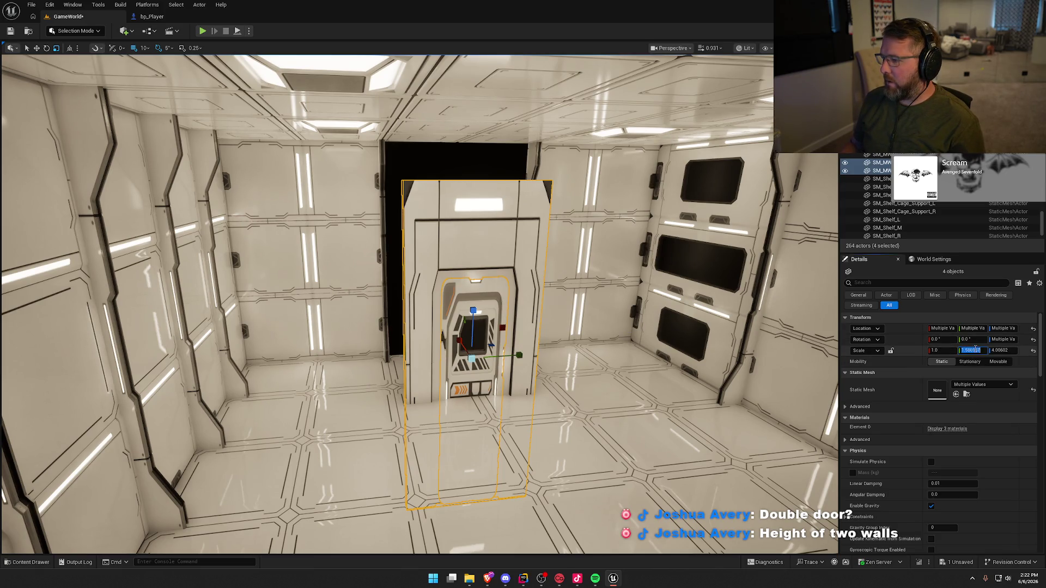
- Scale the small door to 2, raise it into the doorway, and set its Z scale to 3
key("Tab")
type("2")
key("Return")
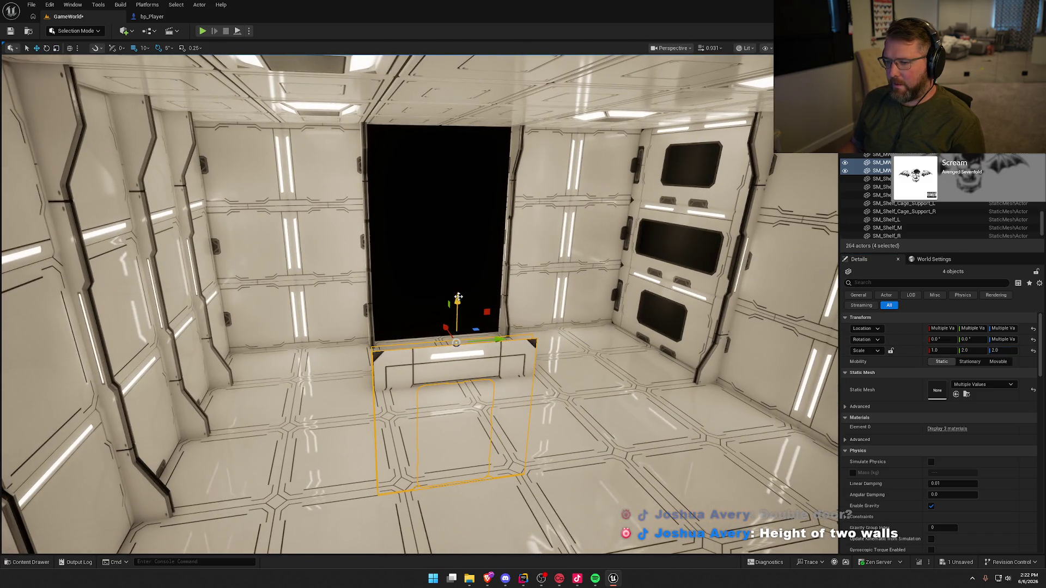
mouse_move(460, 294)
left_mouse_down()
mouse_move(461, 172)
mouse_move(553, 297)
left_mouse_up()
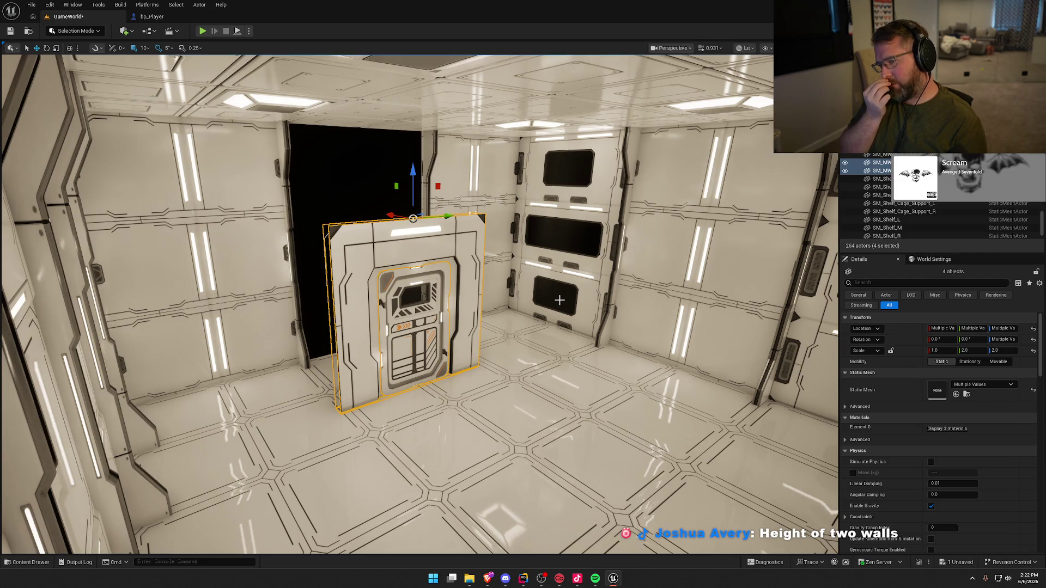
mouse_move(567, 299)
left_mouse_down()
mouse_move(534, 273)
mouse_move(523, 296)
left_mouse_up()
left_click(978, 351)
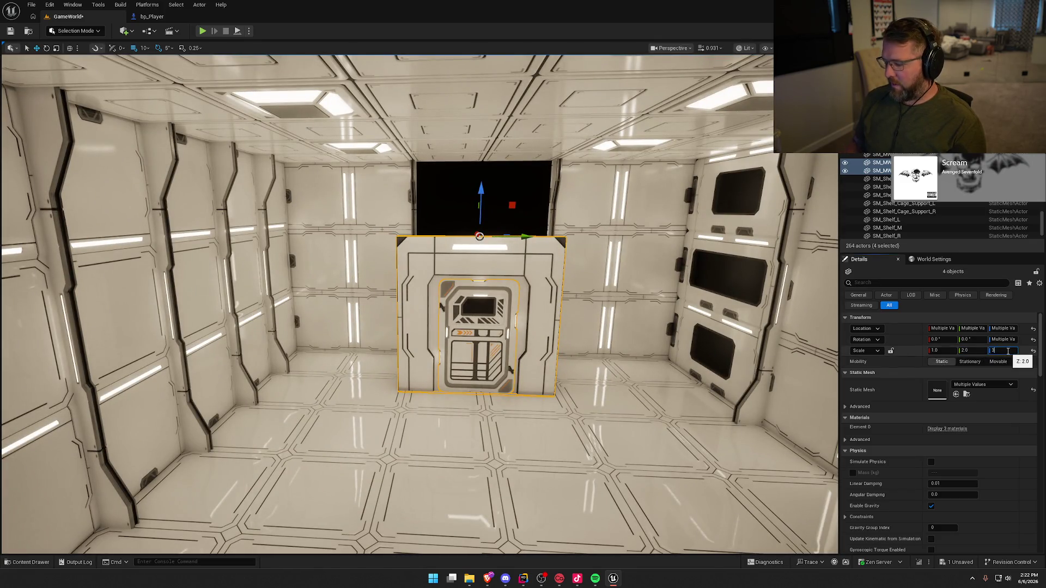
key("Return")
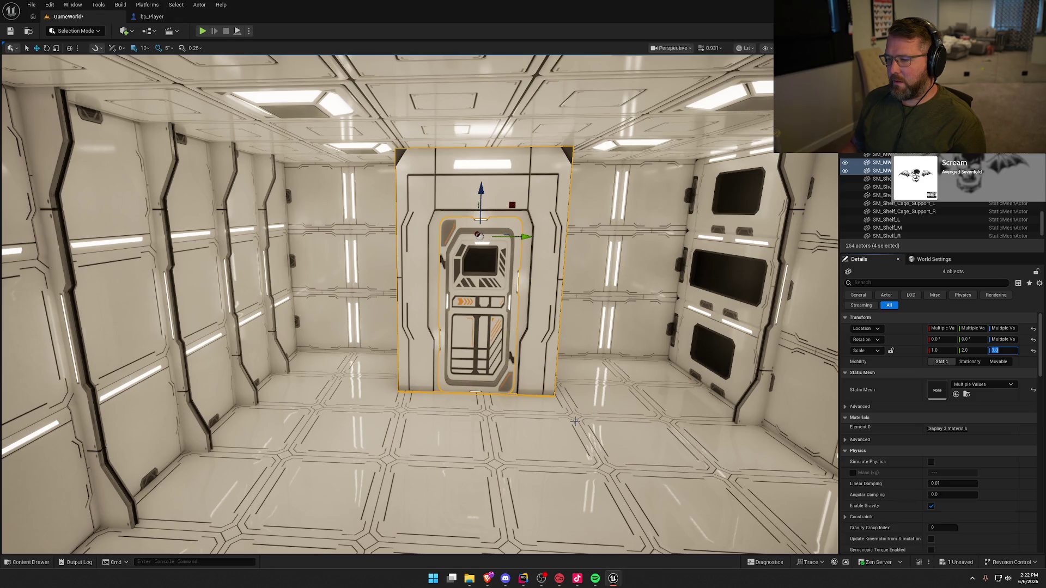
scroll(564, 371, "down", 5)
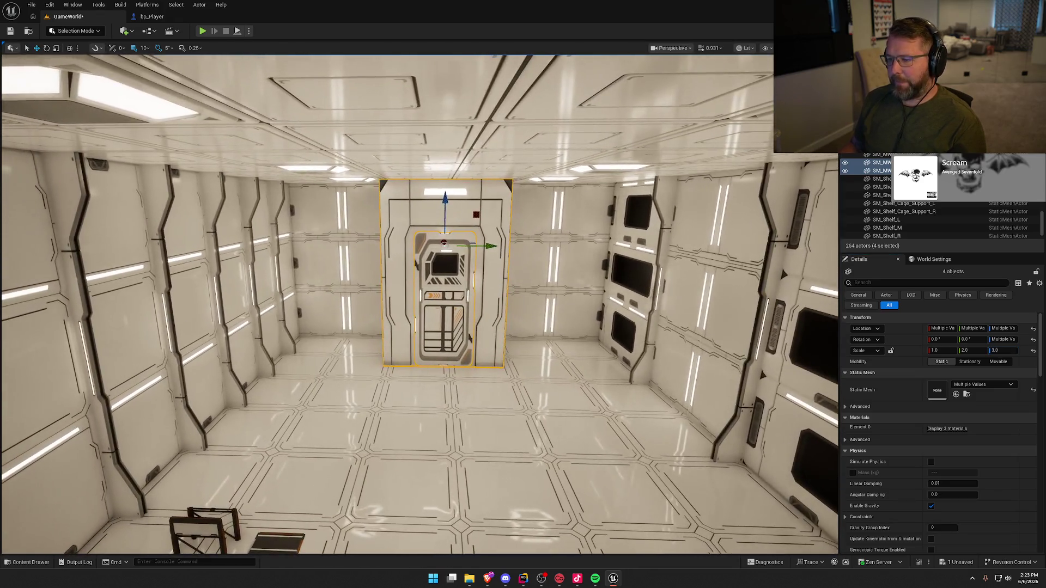
mouse_move(564, 371)
left_mouse_down()
mouse_move(523, 357)
mouse_move(559, 365)
mouse_move(534, 359)
left_mouse_up()
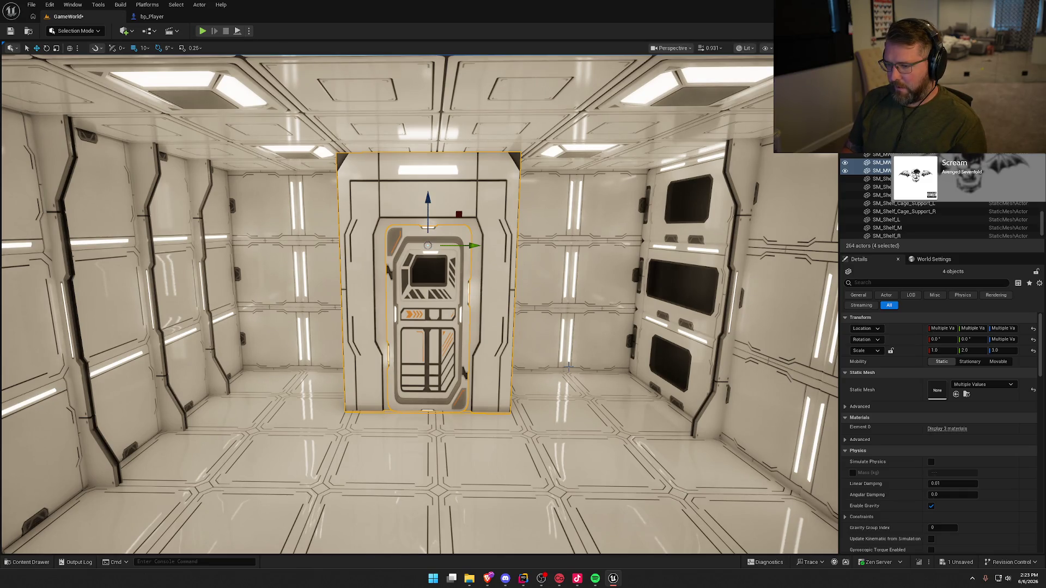
- Delete the door and its grouped framing pieces, then bring up the modular door meshes
key("Delete")
left_click(607, 315)
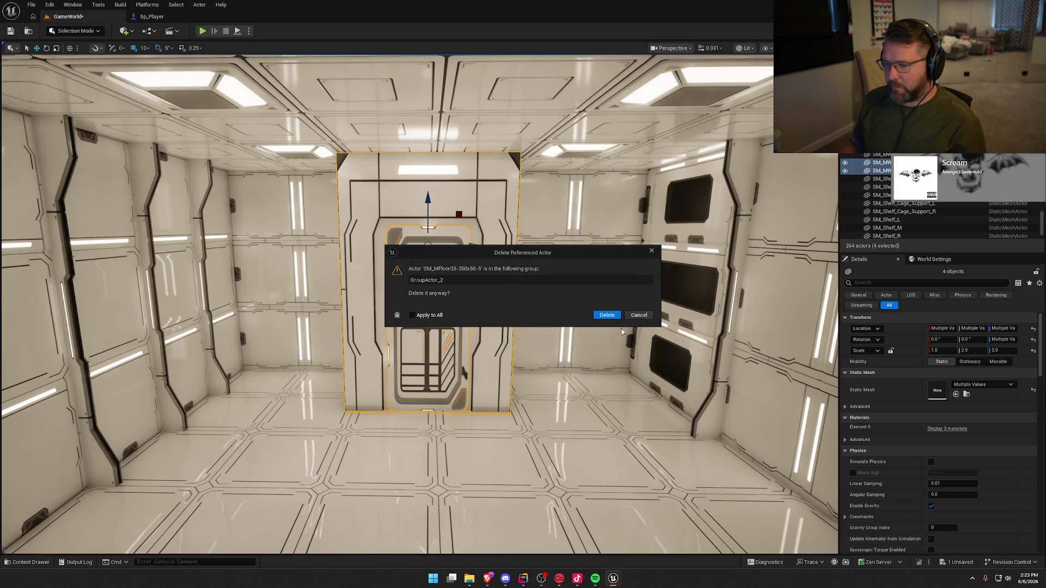
left_click(607, 316)
scroll(545, 355, "up", 2)
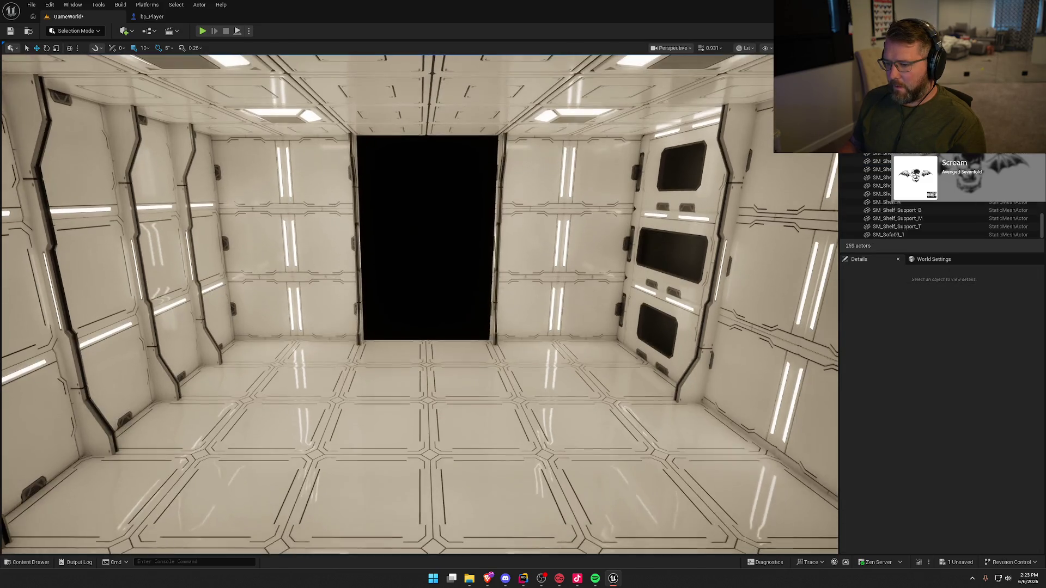
key("ctrl+space")
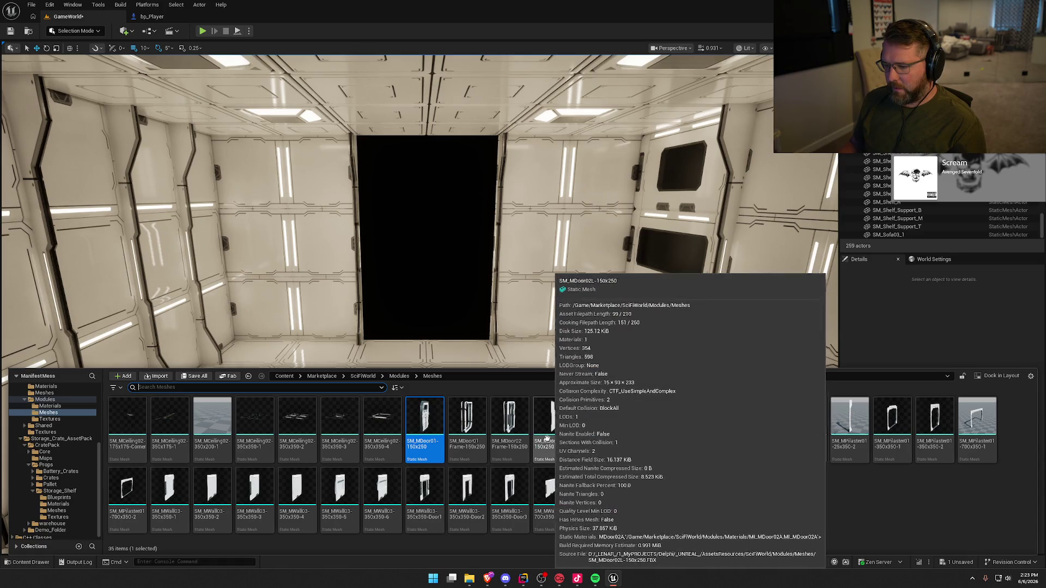
- Place SM_MDoor02Frame-150x250 in the room, enlarge it and push it into the back wall opening
mouse_move(510, 430)
left_mouse_down()
mouse_move(430, 337)
mouse_move(425, 354)
left_mouse_up()
key("e")
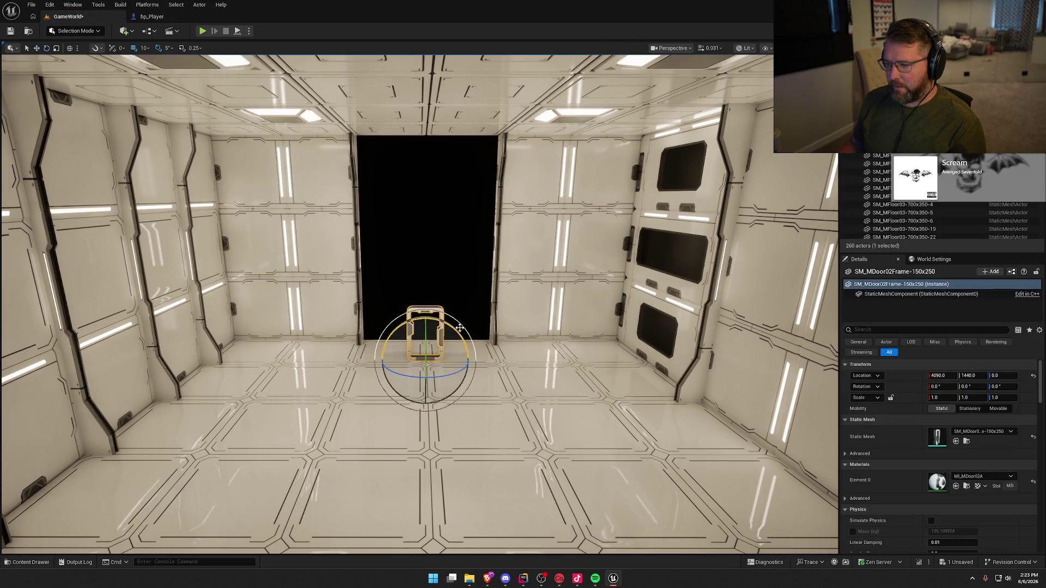
key("r")
mouse_move(456, 331)
left_mouse_down()
mouse_move(538, 252)
mouse_move(580, 304)
mouse_move(545, 420)
left_mouse_up()
mouse_move(435, 458)
left_mouse_down()
mouse_move(415, 437)
mouse_move(308, 413)
mouse_move(318, 402)
left_mouse_up()
- Scale the door frame up further and round its scale value to 4.0
key("f")
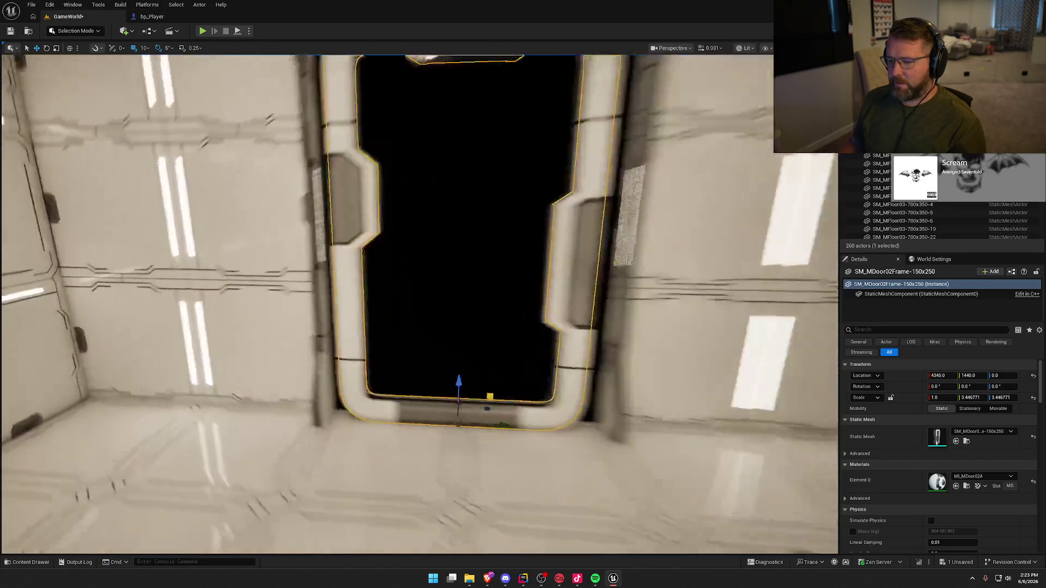
key("r")
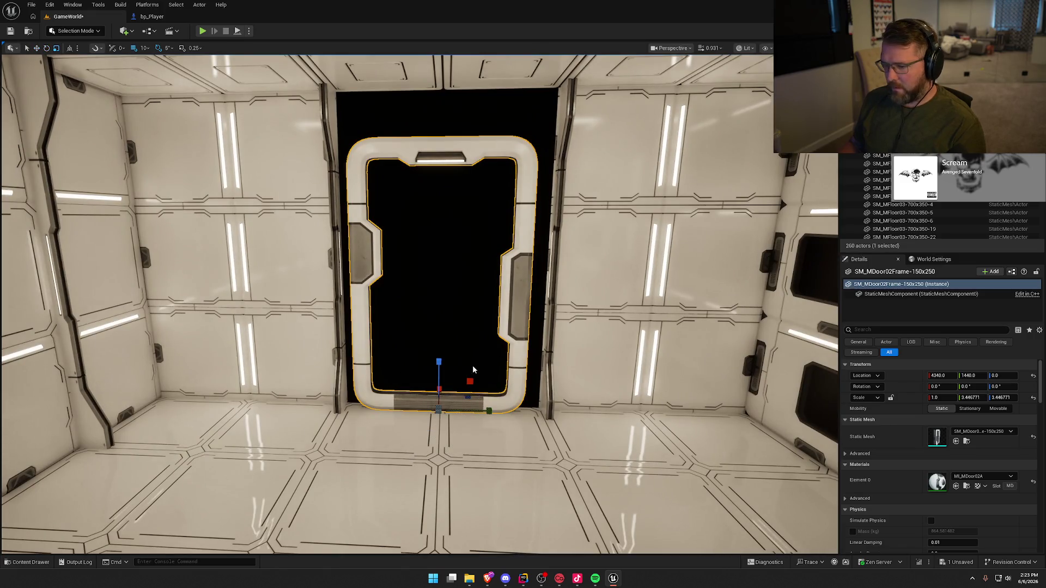
left_click_drag(470, 380, 477, 376)
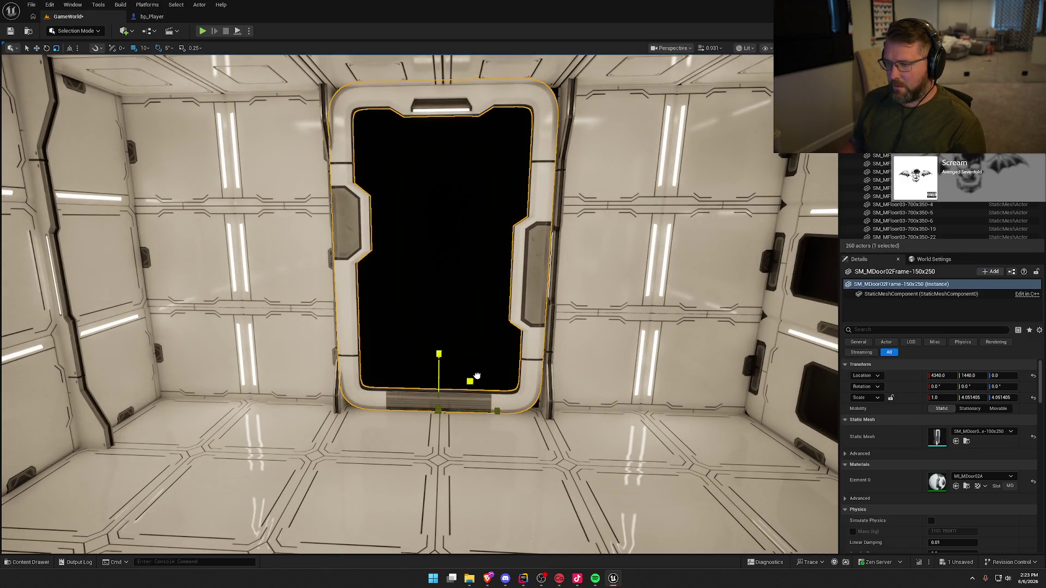
left_click(982, 397)
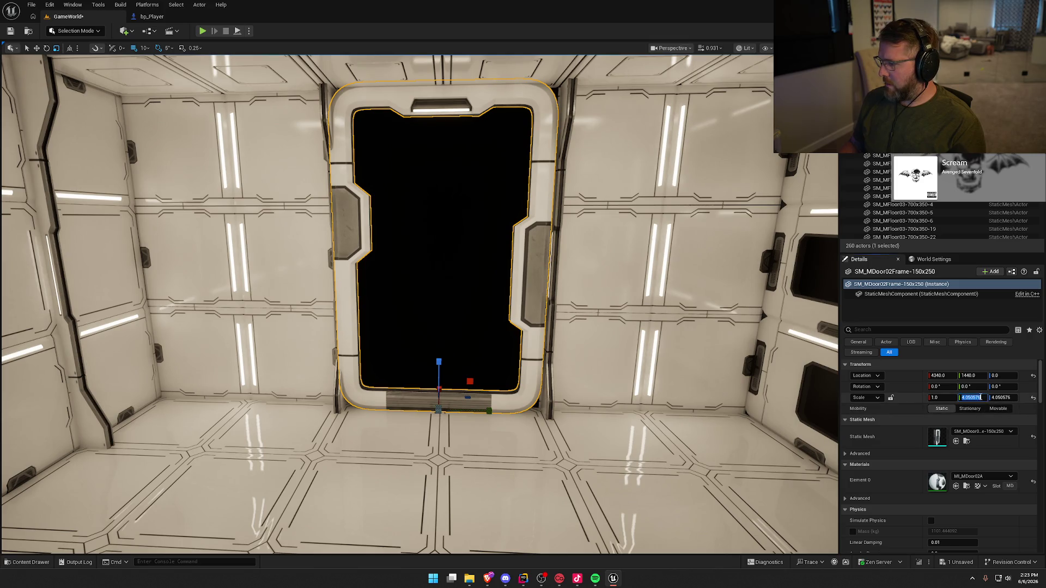
type("4")
key("Return")
- Slide the door frame 50 cm deeper into the wall and make it slightly taller
scroll(436, 272, "down", 3)
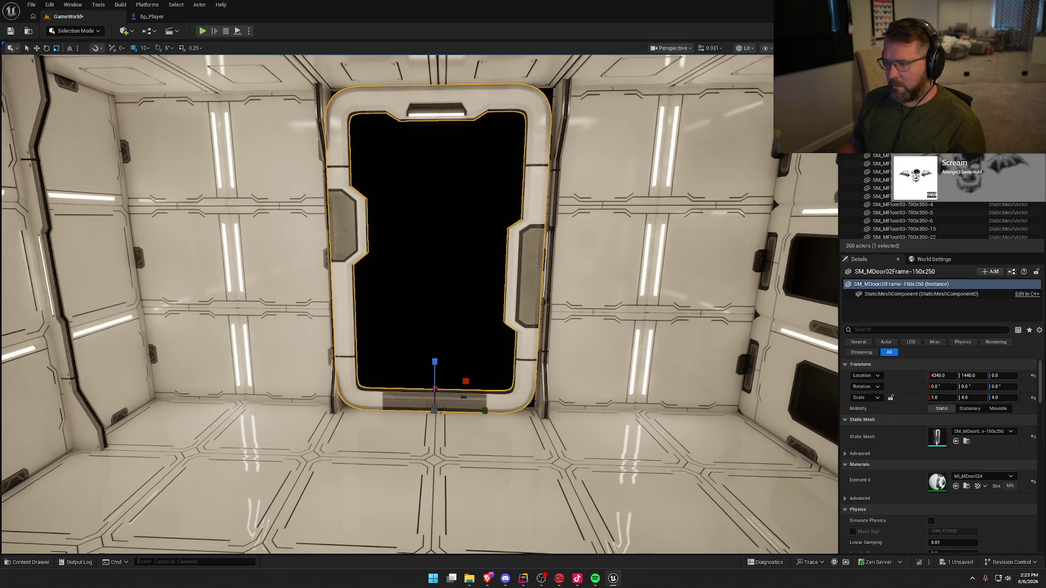
scroll(436, 305, "down", 2)
mouse_move(436, 305)
left_mouse_down()
mouse_move(480, 272)
mouse_move(433, 349)
mouse_move(414, 344)
mouse_move(415, 353)
left_mouse_up()
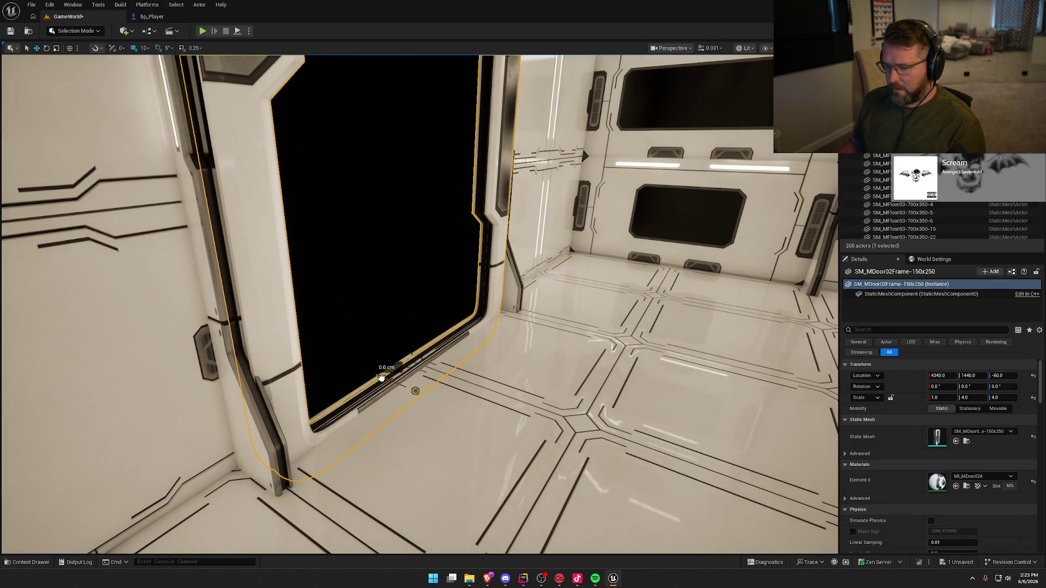
left_click_drag(382, 377, 361, 371)
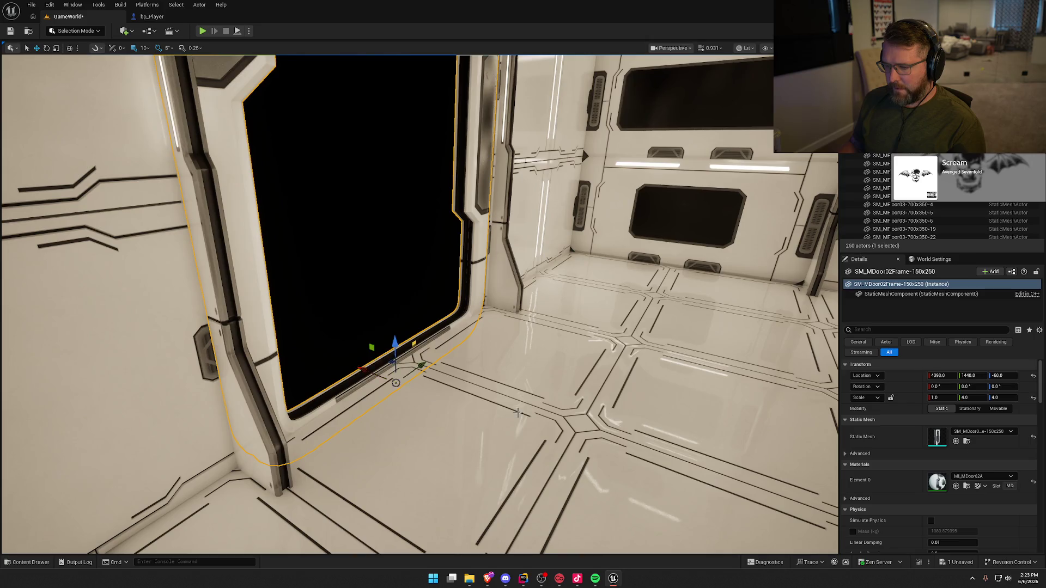
mouse_move(517, 413)
left_mouse_down()
mouse_move(479, 413)
mouse_move(539, 412)
mouse_move(468, 442)
mouse_move(482, 440)
left_mouse_up()
key("e")
key("r")
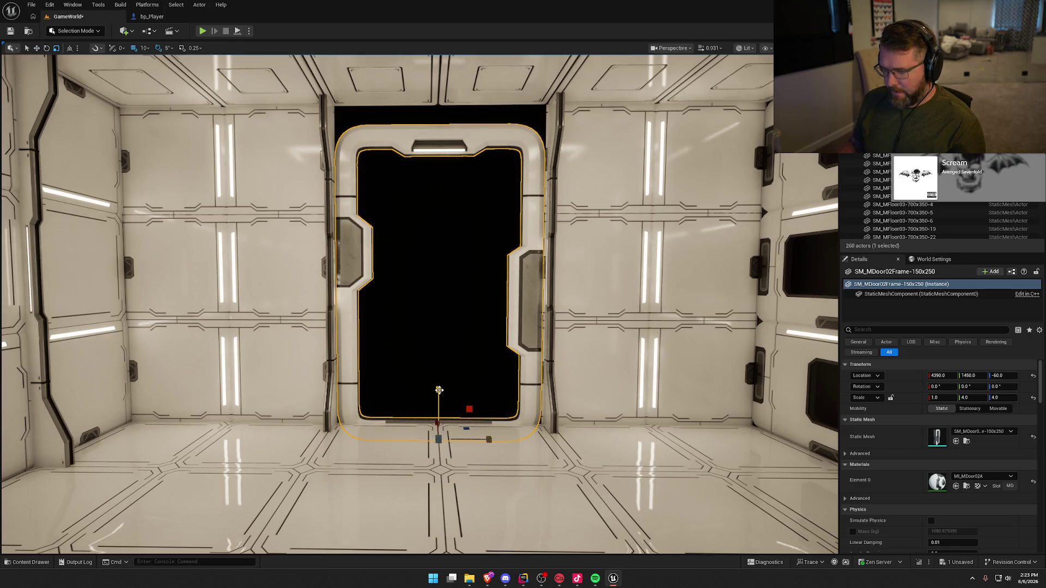
left_click_drag(439, 390, 440, 387)
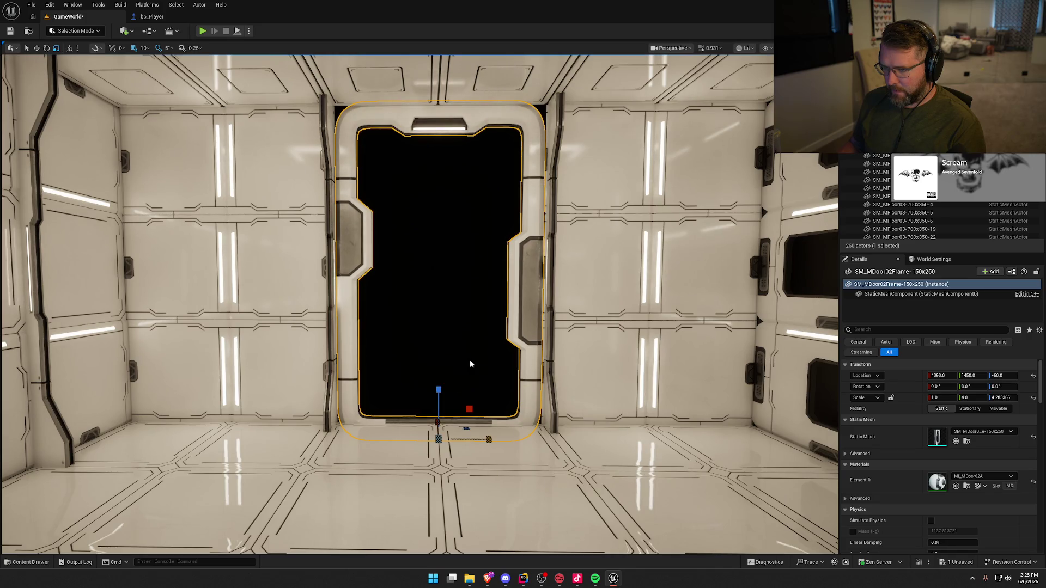
scroll(471, 364, "down", 3)
left_click(470, 364)
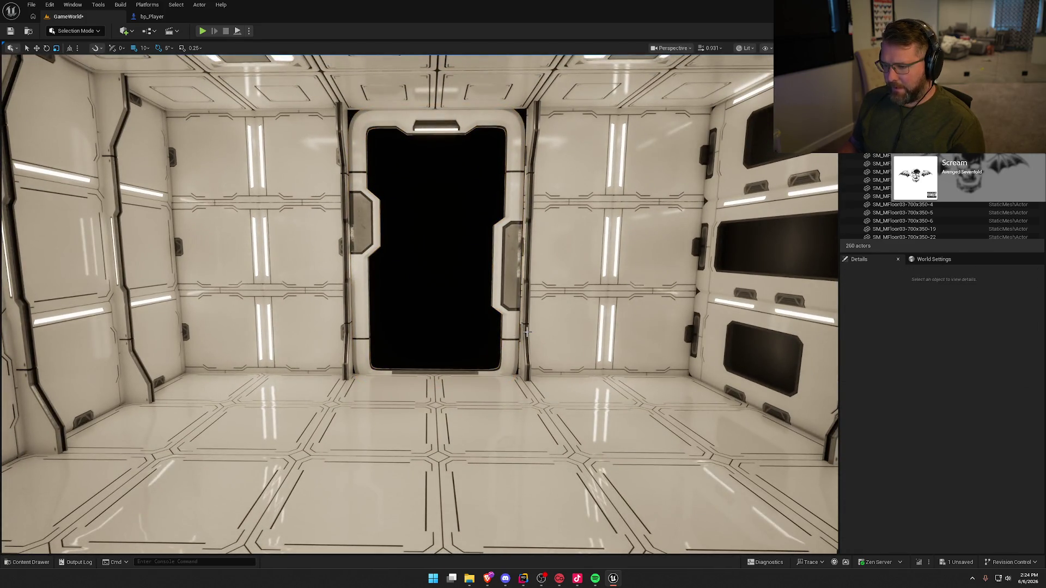
- Duplicate the pilaster beside the door by Alt-dragging its rotate gizmo
left_click(526, 332)
key("e")
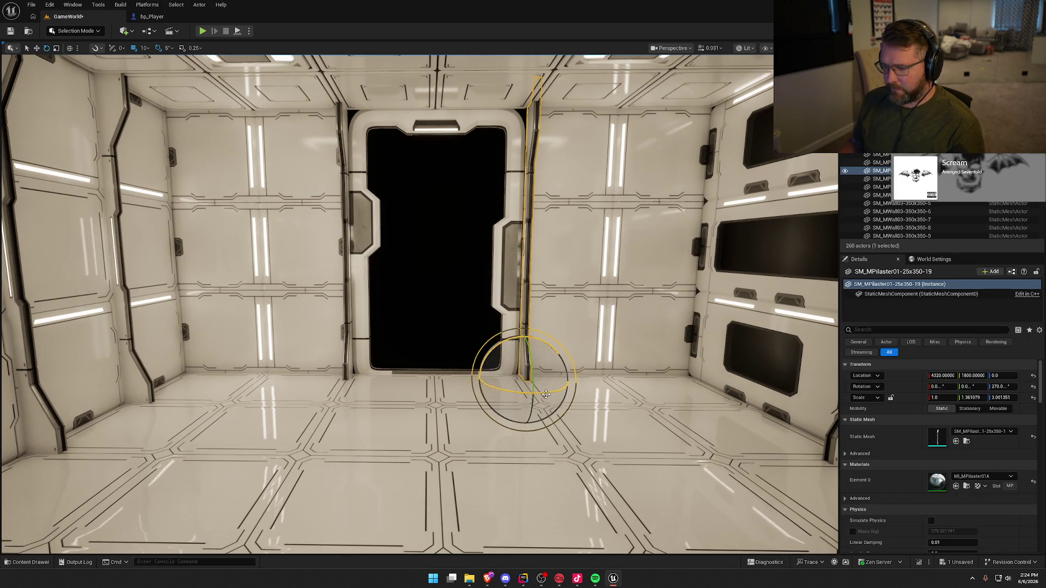
mouse_move(545, 393)
left_mouse_down()
mouse_move(511, 391)
mouse_move(522, 389)
left_mouse_up()
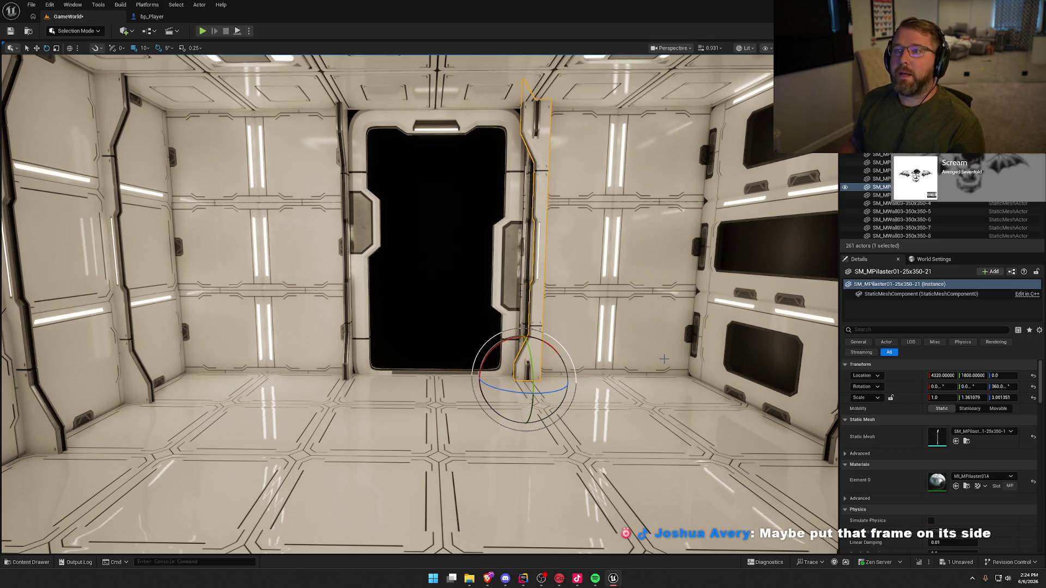
key("w")
mouse_move(736, 331)
left_mouse_down()
mouse_move(626, 371)
mouse_move(474, 314)
mouse_move(385, 245)
mouse_move(408, 256)
mouse_move(504, 376)
mouse_move(493, 406)
left_mouse_up()
left_click(465, 338)
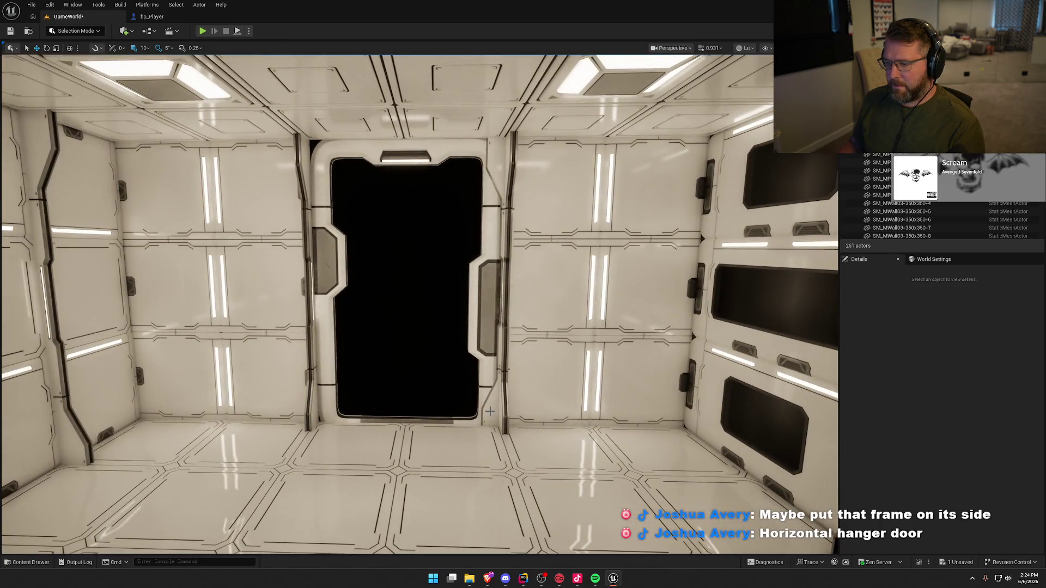
- Scale the copied pilaster taller and wider, about 1.87 × 3.27, to cover the frame's right edge
left_click(490, 412)
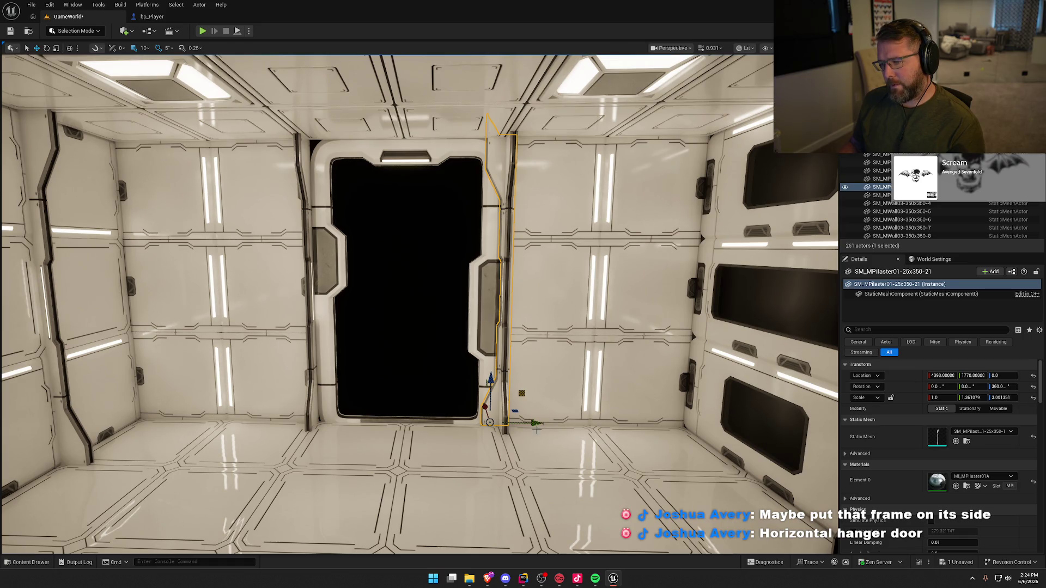
key("e")
key("r")
left_click_drag(491, 373, 491, 369)
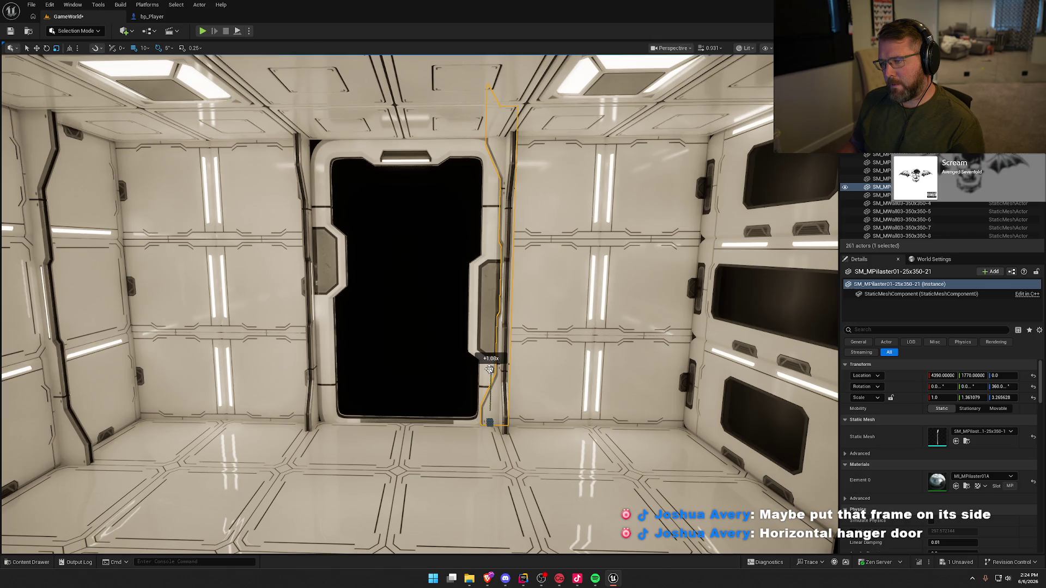
left_click_drag(490, 370, 490, 369)
mouse_move(534, 423)
left_mouse_down()
mouse_move(559, 422)
mouse_move(519, 422)
left_mouse_up()
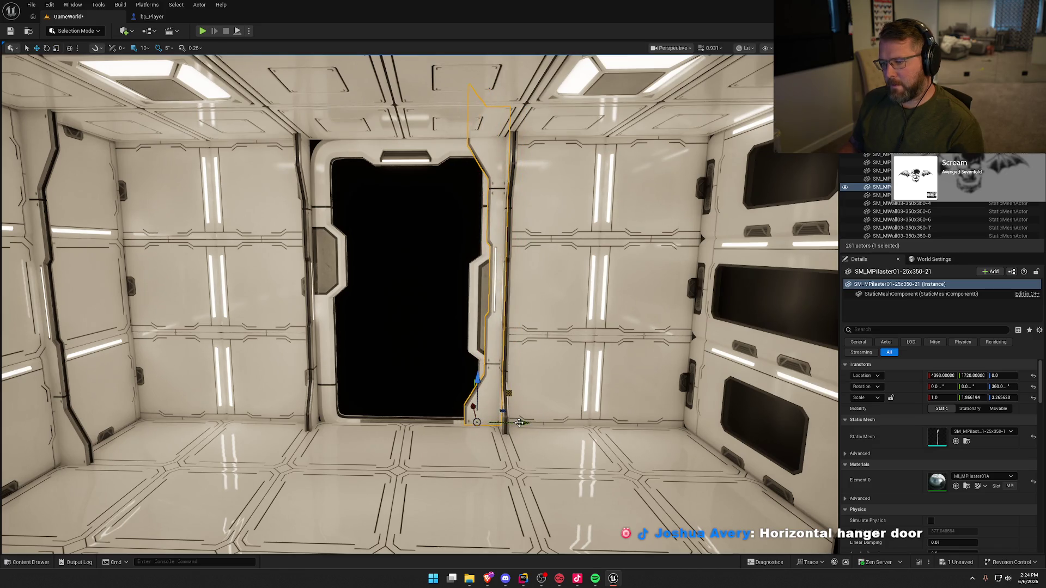
key("Escape")
left_click(505, 336)
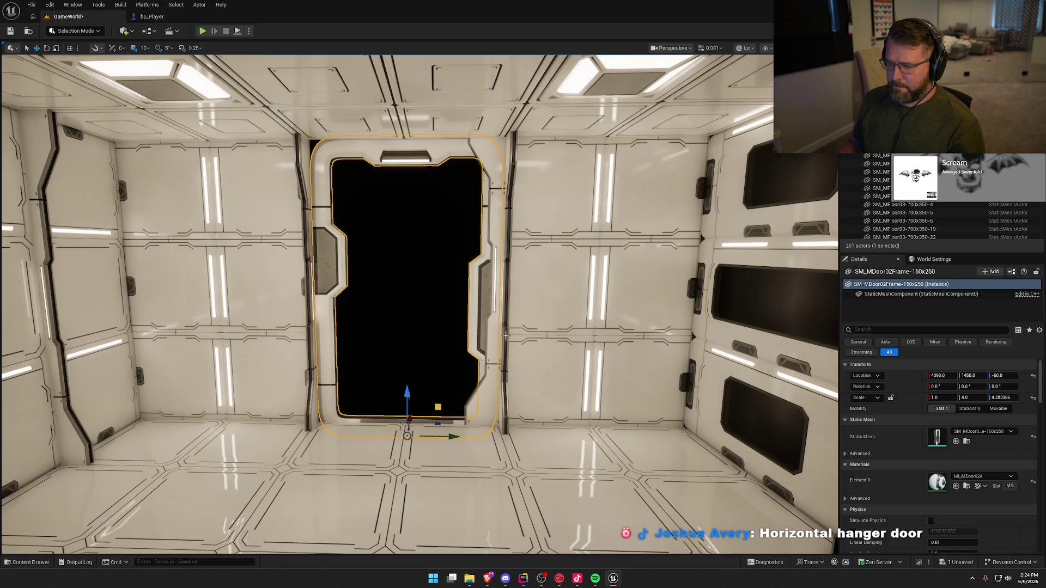
- Shrink the door frame slightly in width and height
key("e")
key("r")
left_click_drag(438, 407, 407, 385)
key("e")
key("w")
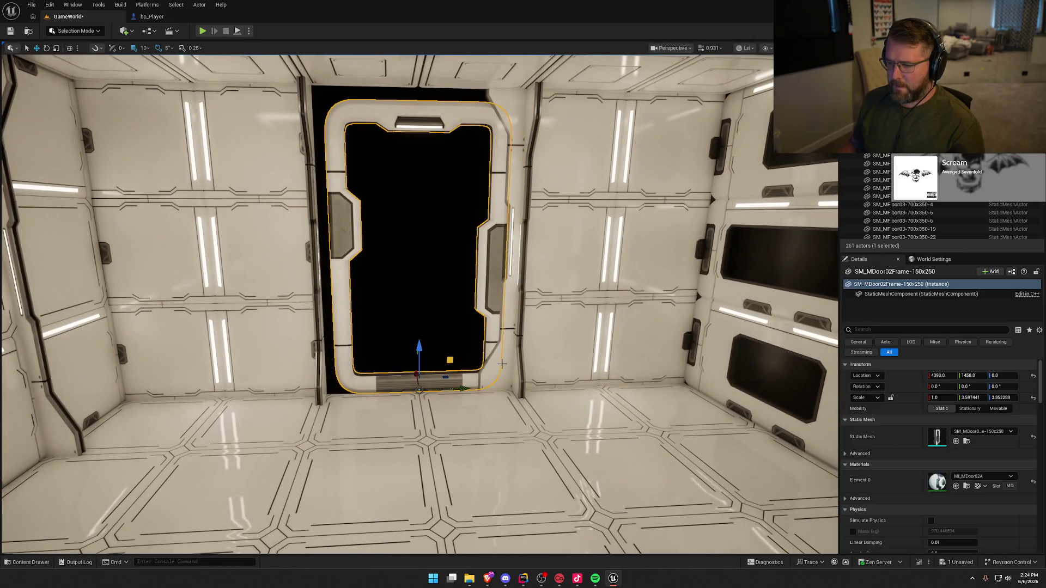
- Duplicate the pilaster onto the left of the door and pull it 30 cm toward the wall
left_click(506, 369)
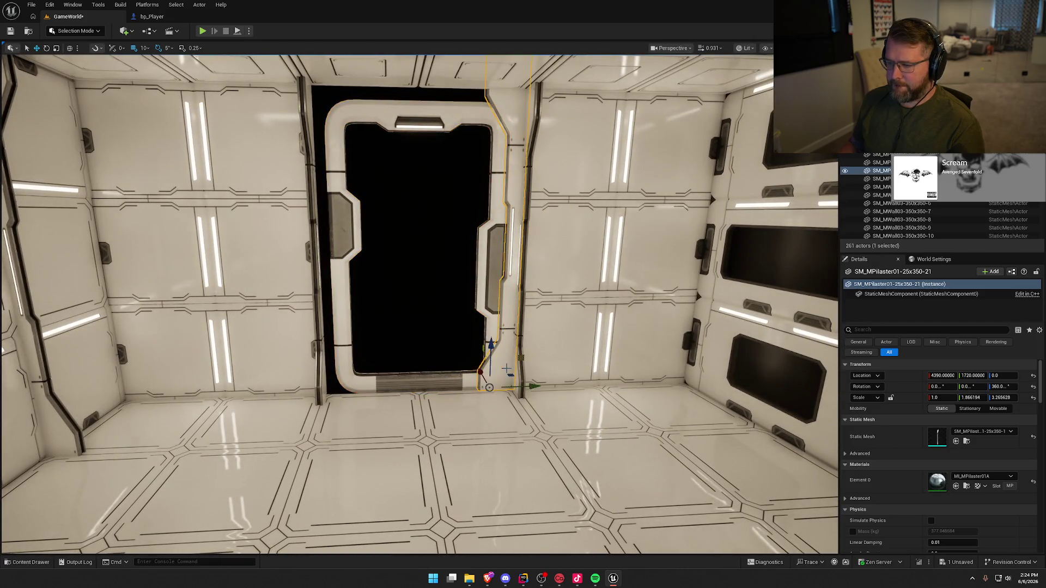
mouse_move(534, 386)
left_mouse_down()
mouse_move(397, 392)
mouse_move(222, 380)
mouse_move(233, 366)
left_mouse_up()
key("e")
key("w")
left_click_drag(354, 391, 395, 392)
key("f")
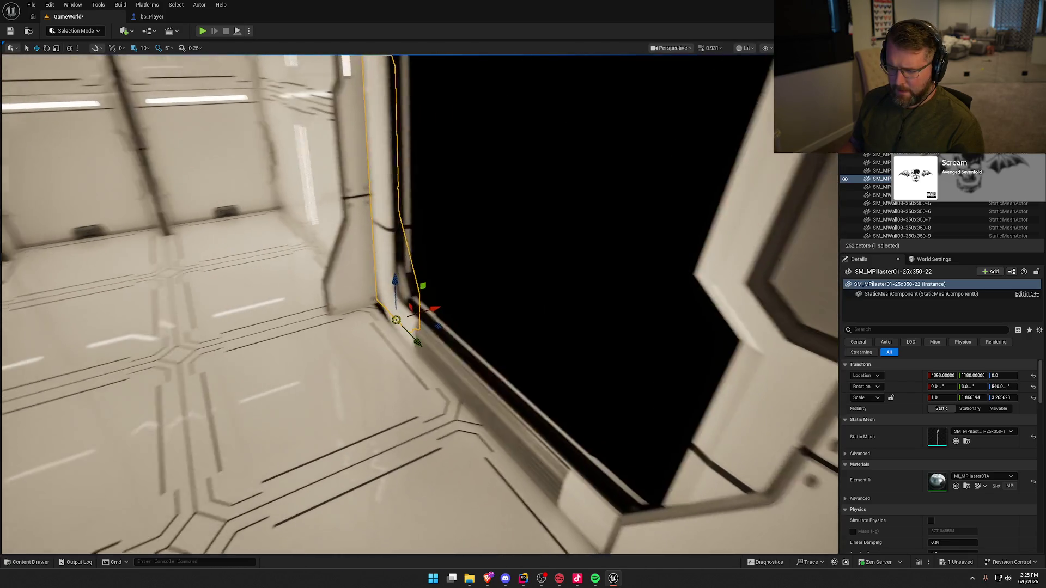
left_click_drag(427, 307, 414, 312)
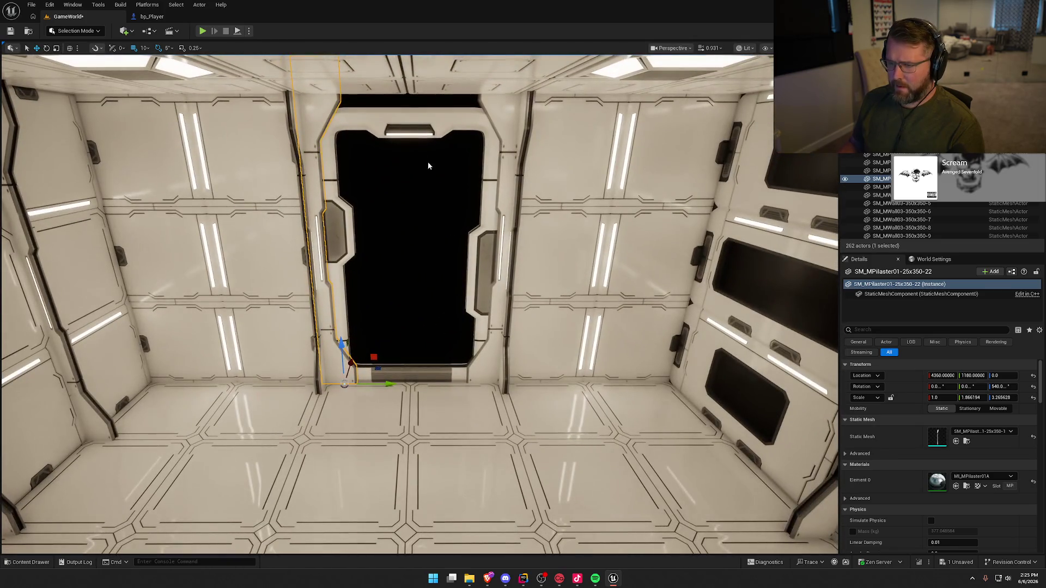
- Scale the door frame taller, to a height of about 4.16
left_click(424, 125)
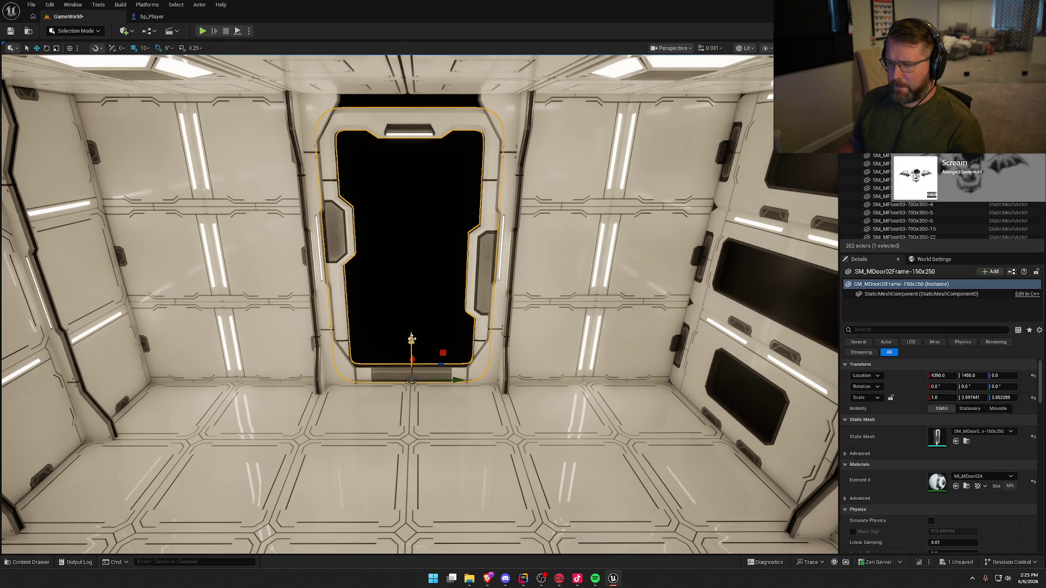
key("r")
left_click_drag(412, 335, 411, 332)
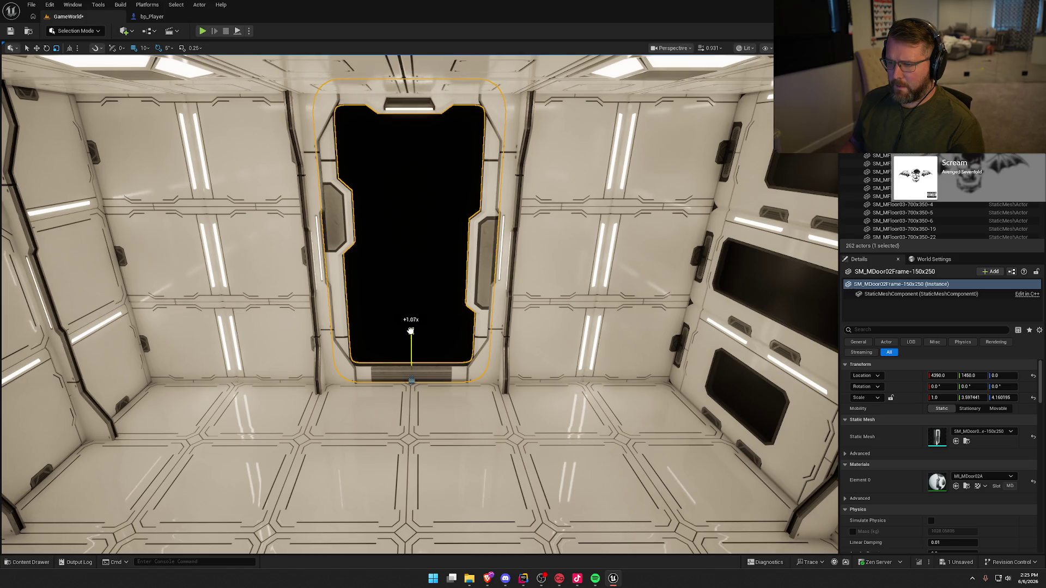
left_click(450, 300)
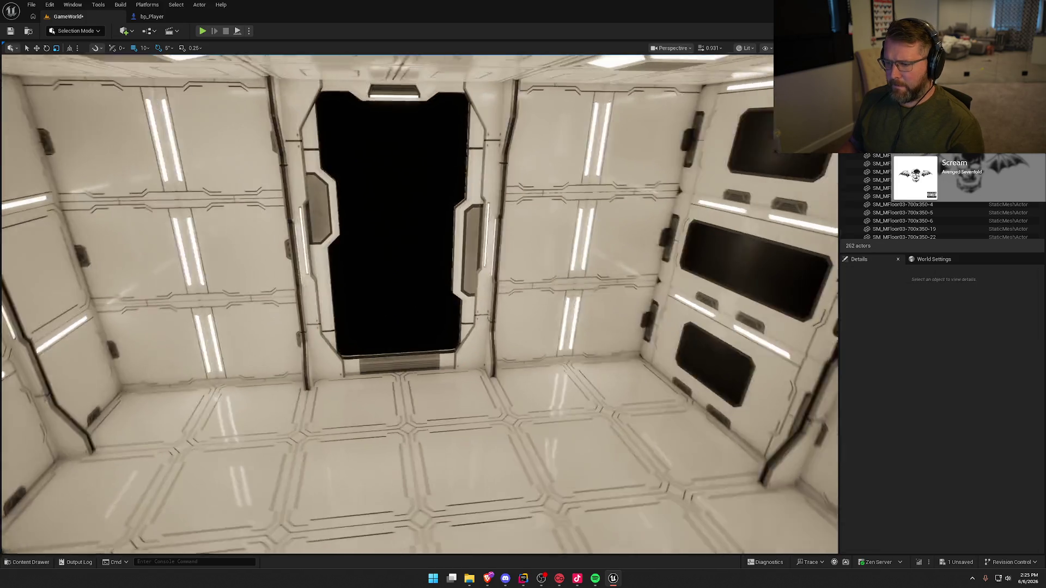
key("ctrl+space")
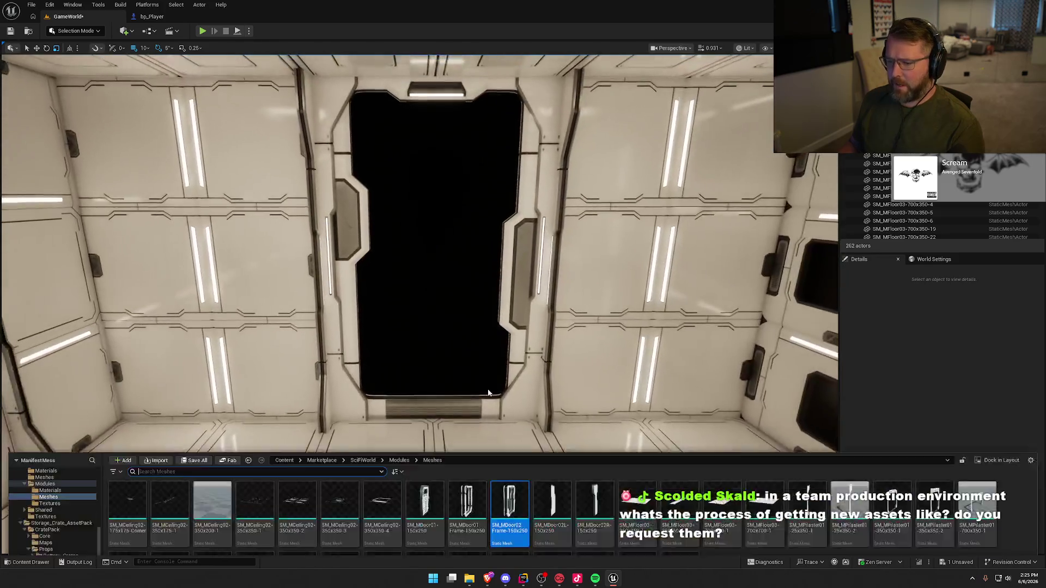
- Place SM_MDoor01-150x250 in the doorway and scale it to about 4.23 to fill the opening
left_click_drag(424, 425, 430, 409)
left_click(430, 409)
key("ctrl+space")
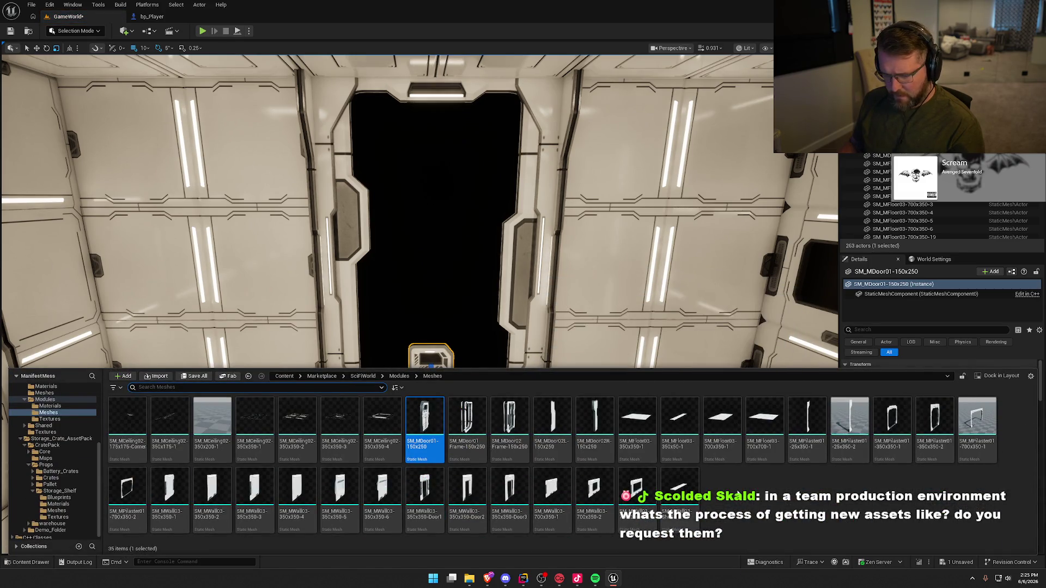
key("ctrl+space")
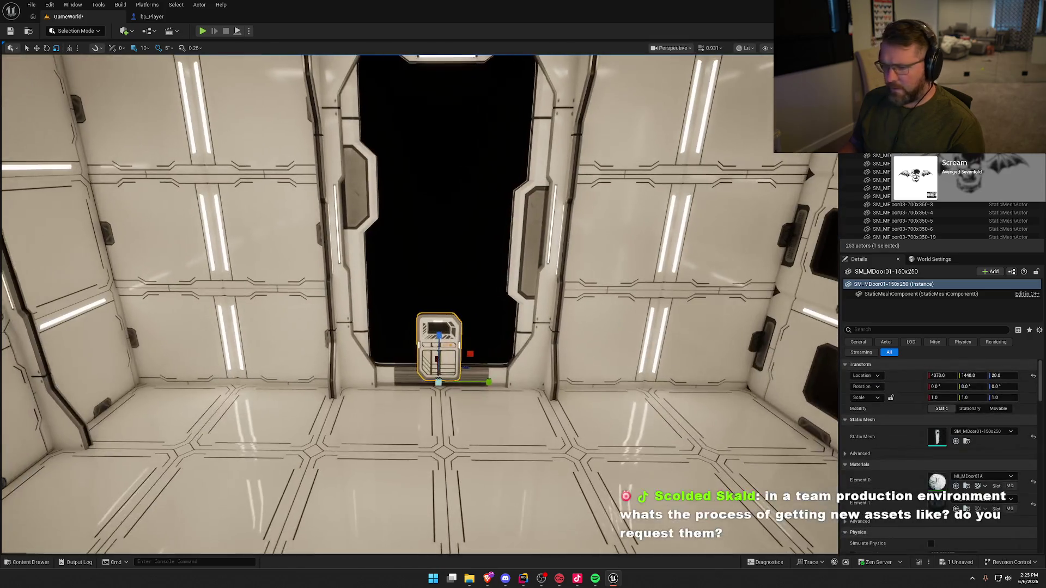
left_click(489, 307)
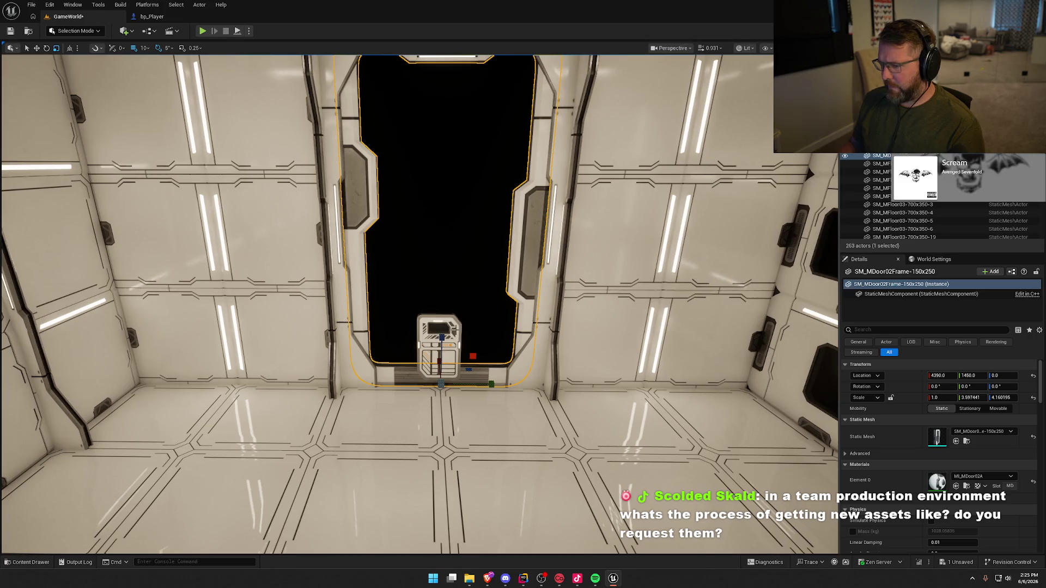
left_click(455, 329)
mouse_move(472, 353)
left_mouse_down()
mouse_move(523, 235)
mouse_move(546, 214)
left_mouse_up()
key("w")
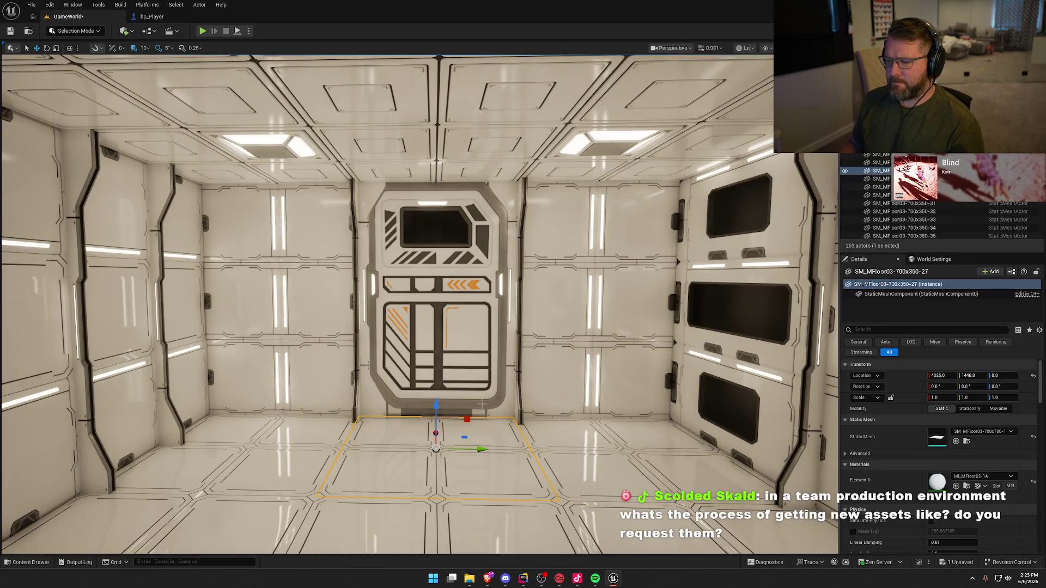
- Lower the door panel 10 cm so it sits on the floor
left_click_drag(482, 381, 482, 415)
mouse_move(440, 373)
left_mouse_down()
mouse_move(438, 392)
mouse_move(294, 404)
mouse_move(356, 376)
left_mouse_up()
key("Escape")
- Shift the left pilaster 20 cm and the right pilaster 30 cm back to X 4360
left_click(357, 375)
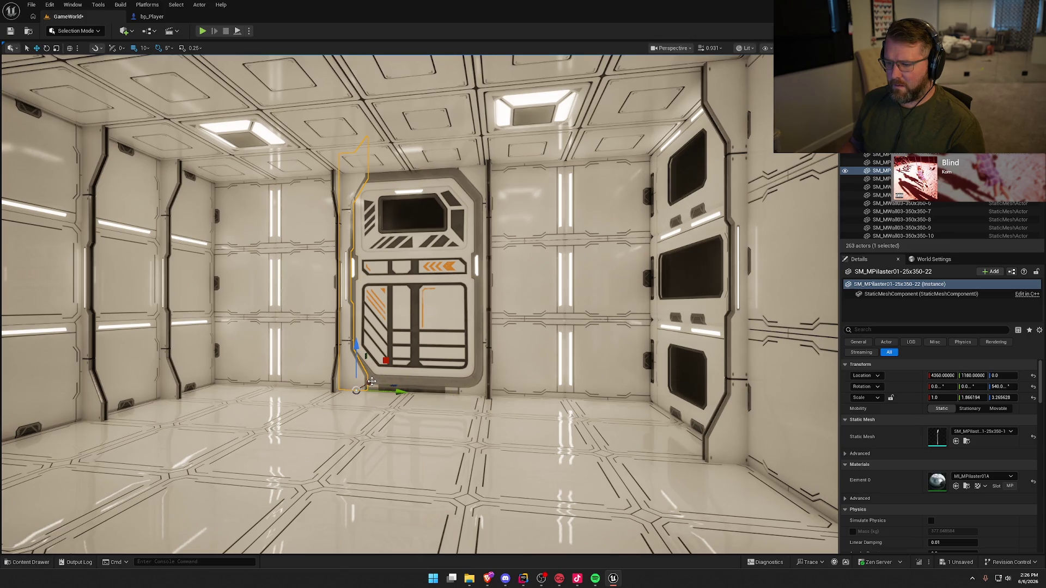
left_click_drag(371, 381, 372, 384)
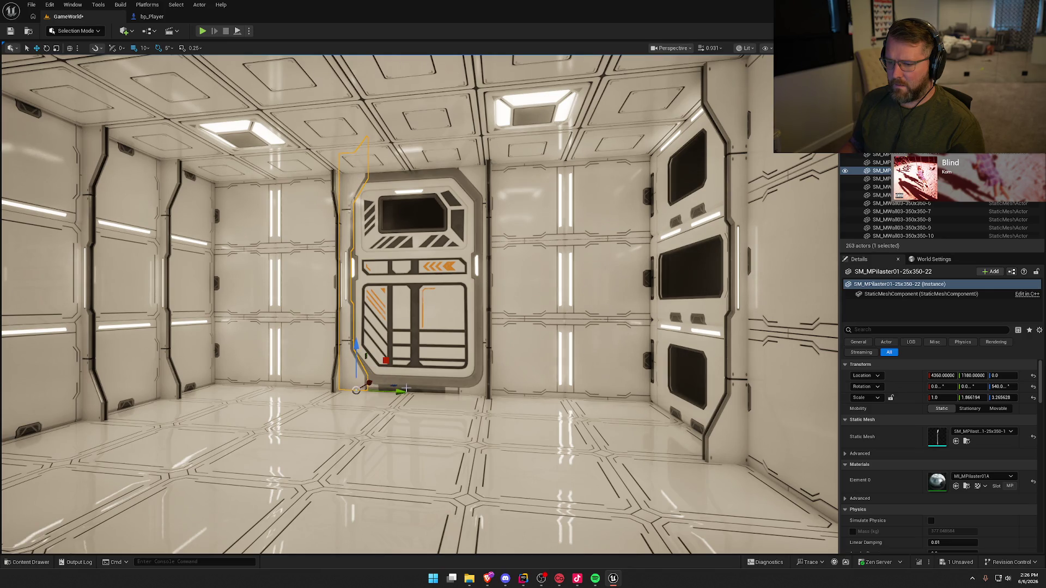
left_click(475, 390)
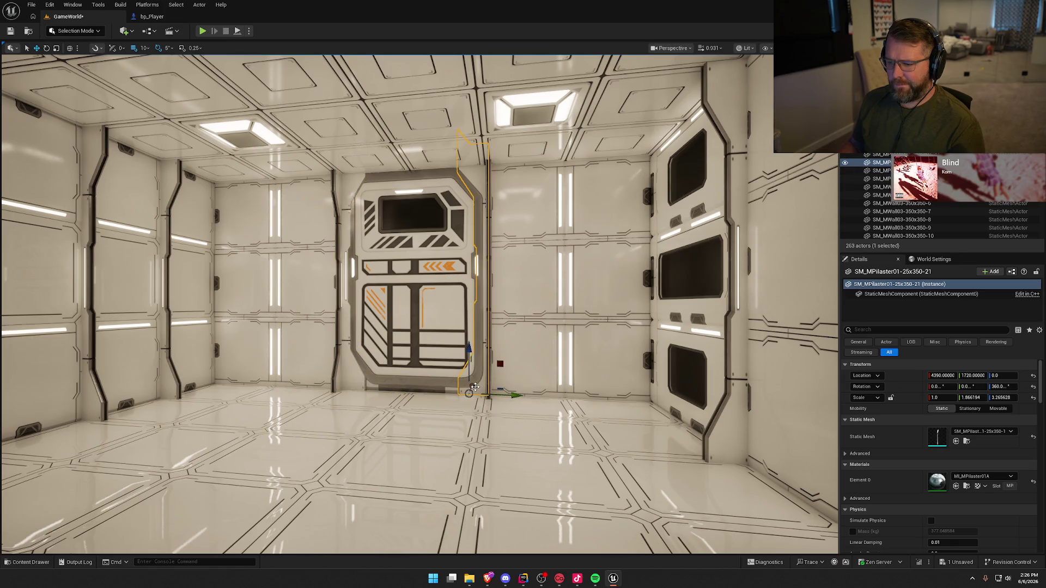
left_click_drag(474, 387, 473, 389)
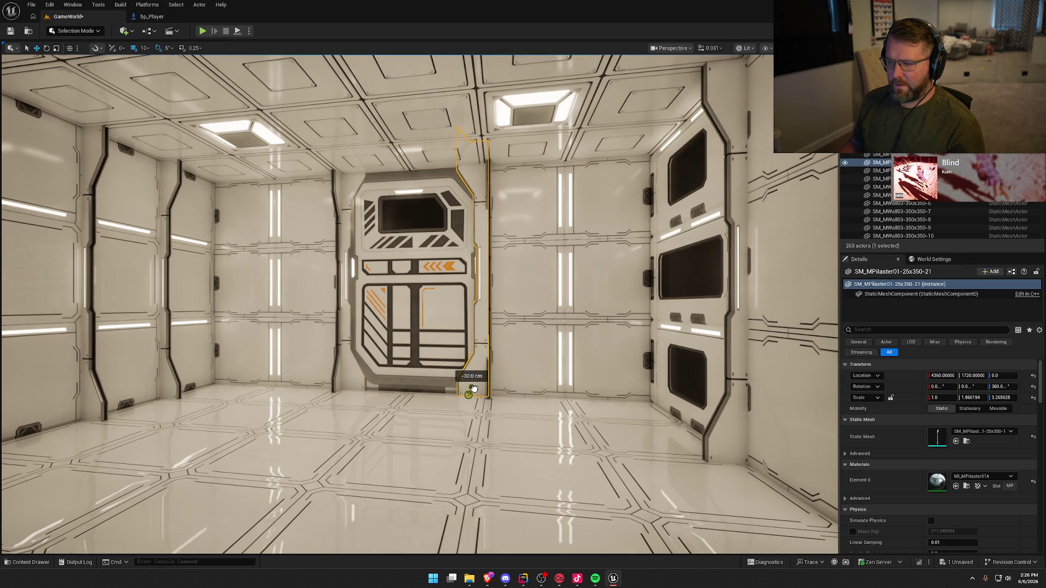
key("Escape")
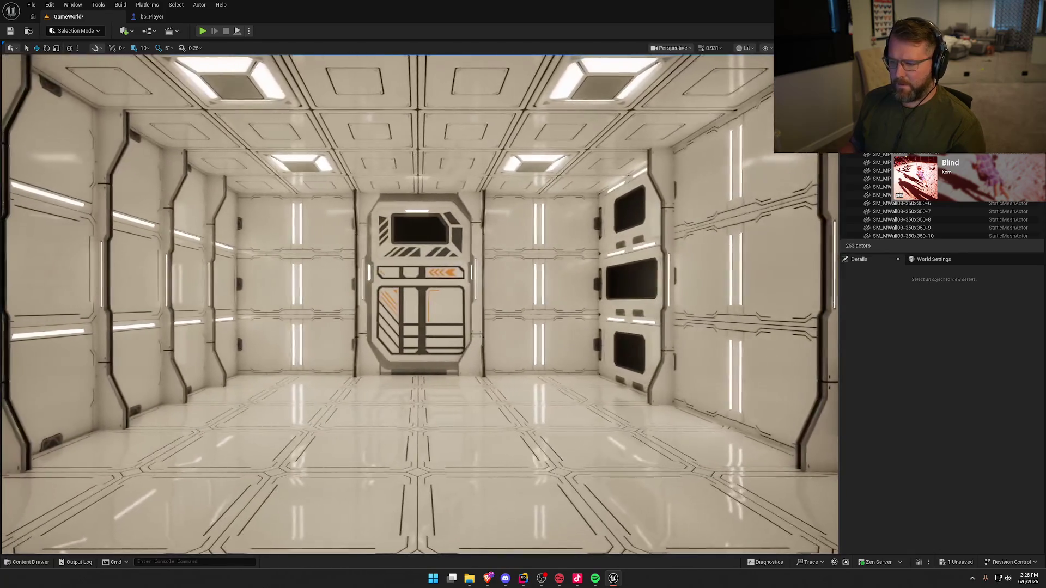
- Delete the door panel from the doorway
left_click(446, 197)
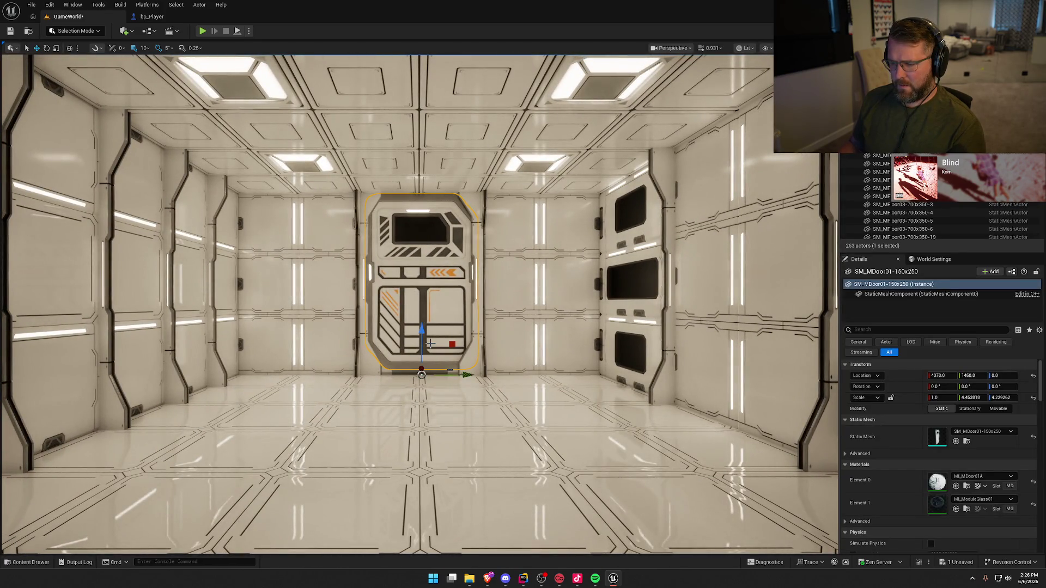
left_click_drag(421, 331, 419, 358)
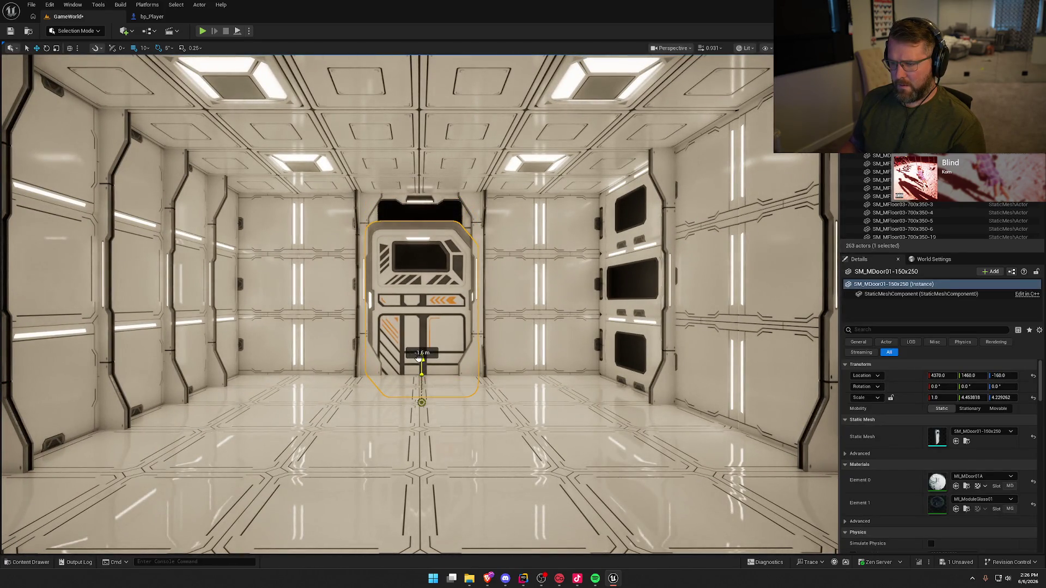
left_click(414, 202)
left_click(431, 292)
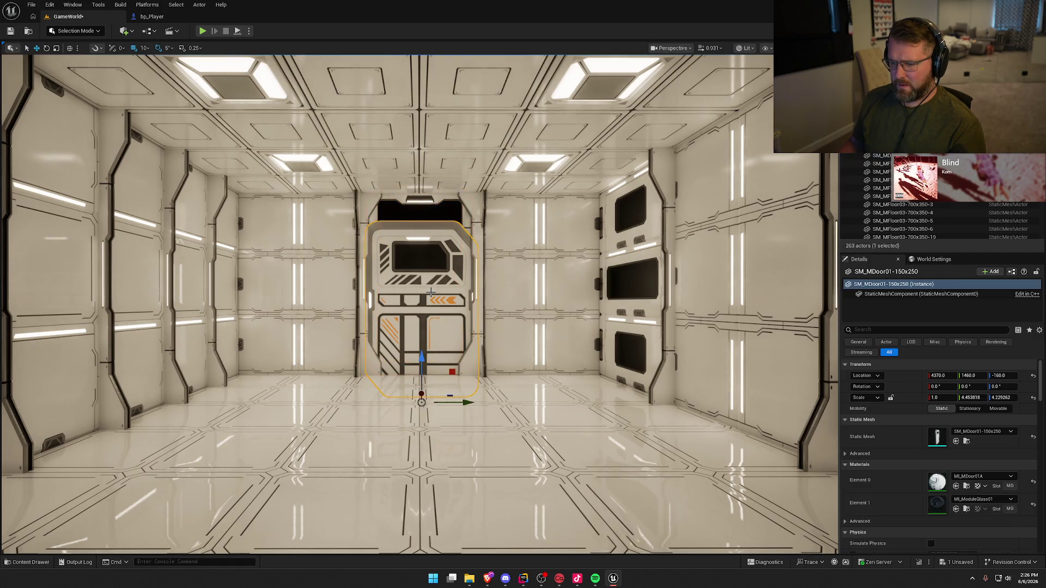
key("Delete")
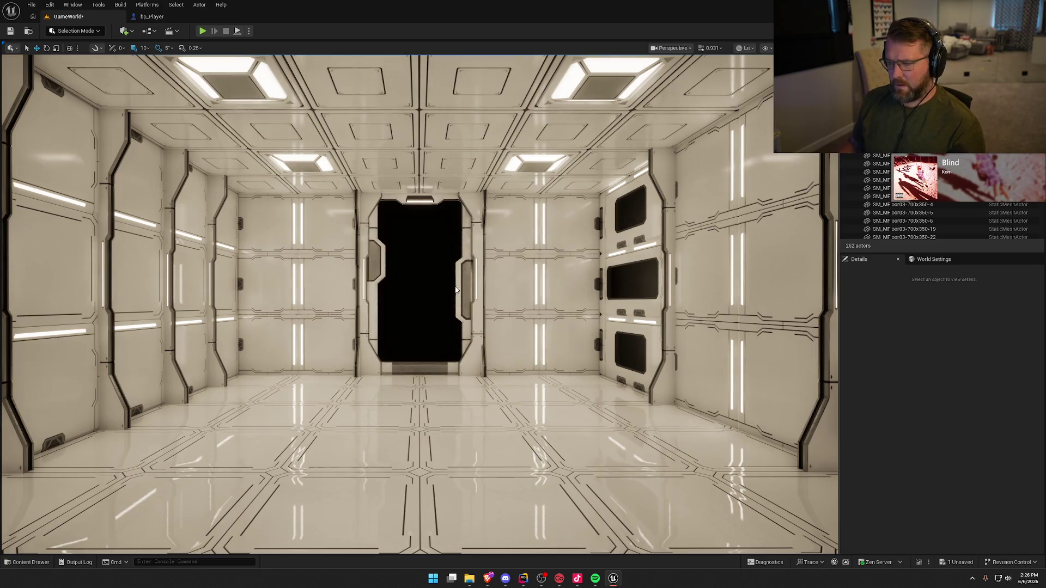
- Lower the door frame 70 cm to Z -70 and delete both doorway pilasters
left_click(461, 285)
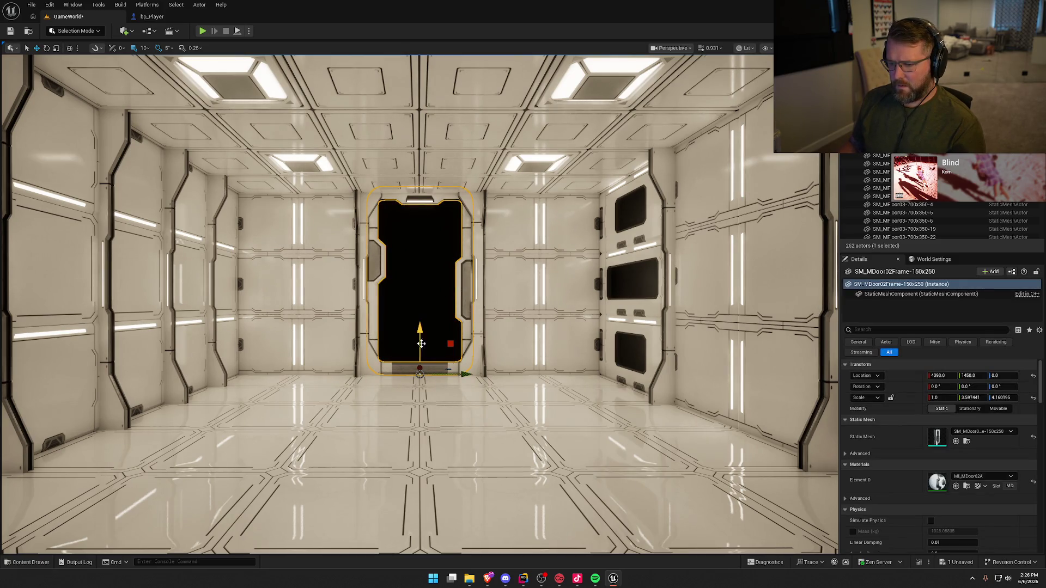
mouse_move(419, 332)
left_mouse_down()
mouse_move(418, 348)
mouse_move(420, 326)
mouse_move(419, 334)
left_mouse_up()
key("r")
left_click(476, 254)
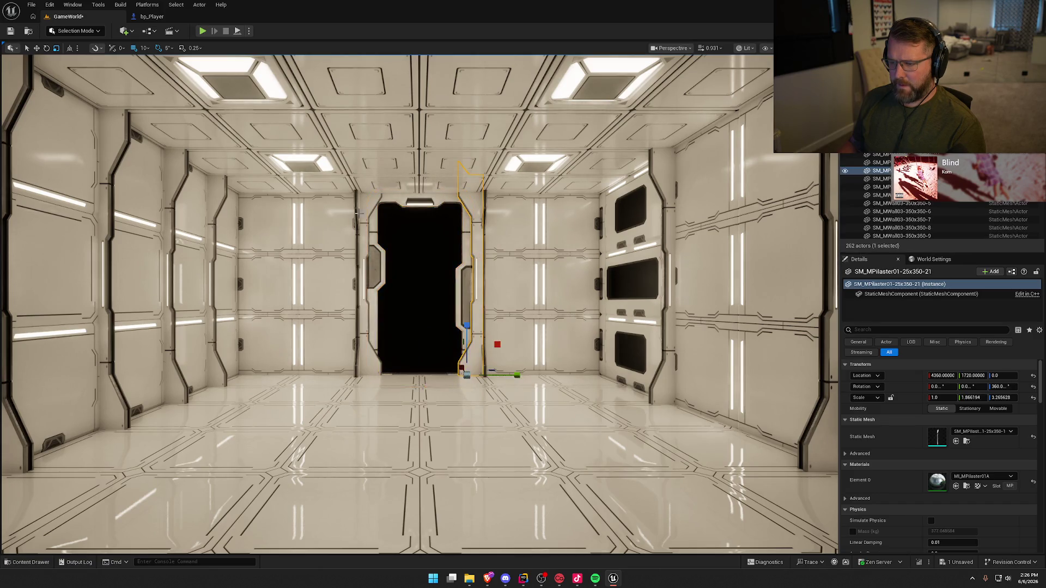
left_click(371, 199, "ctrl")
key("Delete")
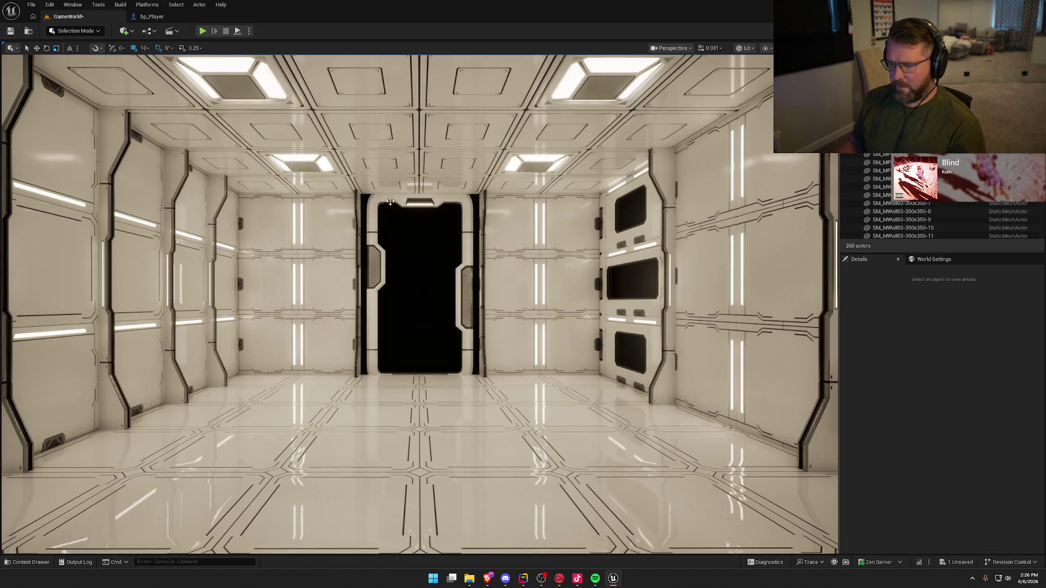
left_click(474, 335)
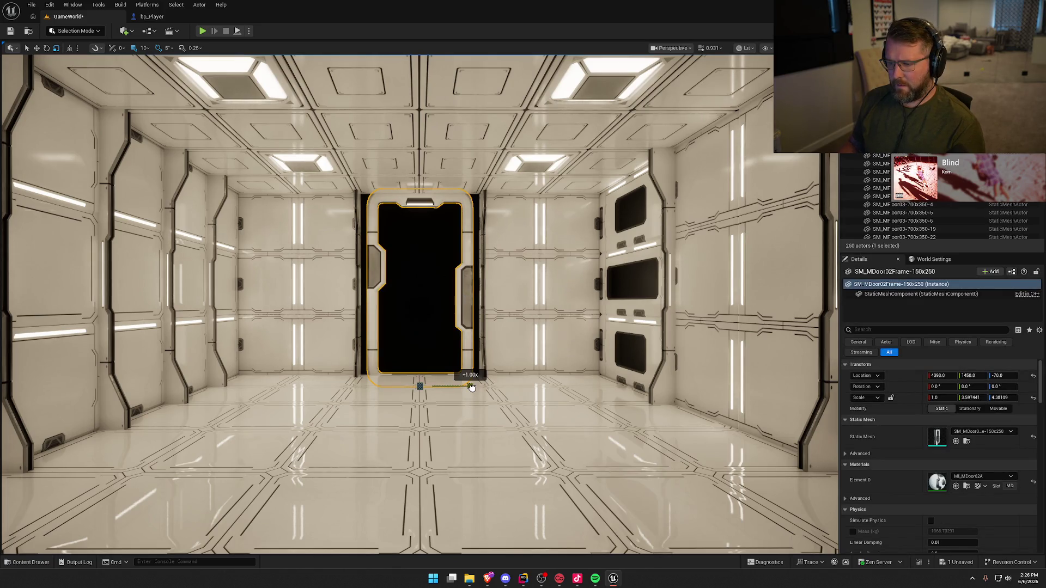
- Widen the door frame and make it slightly taller
left_click_drag(471, 387, 482, 387)
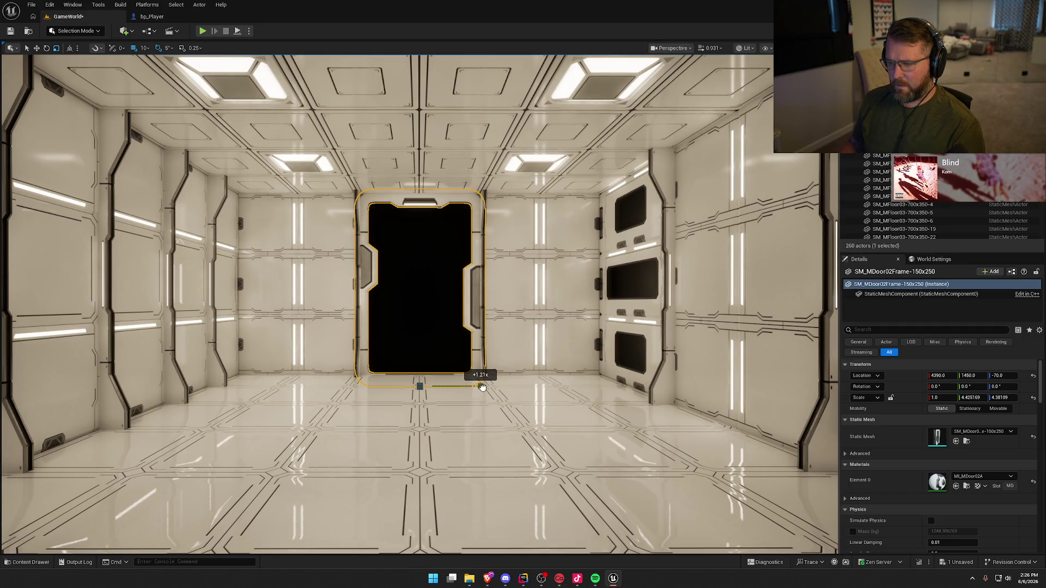
left_click_drag(419, 336, 418, 335)
key("Escape")
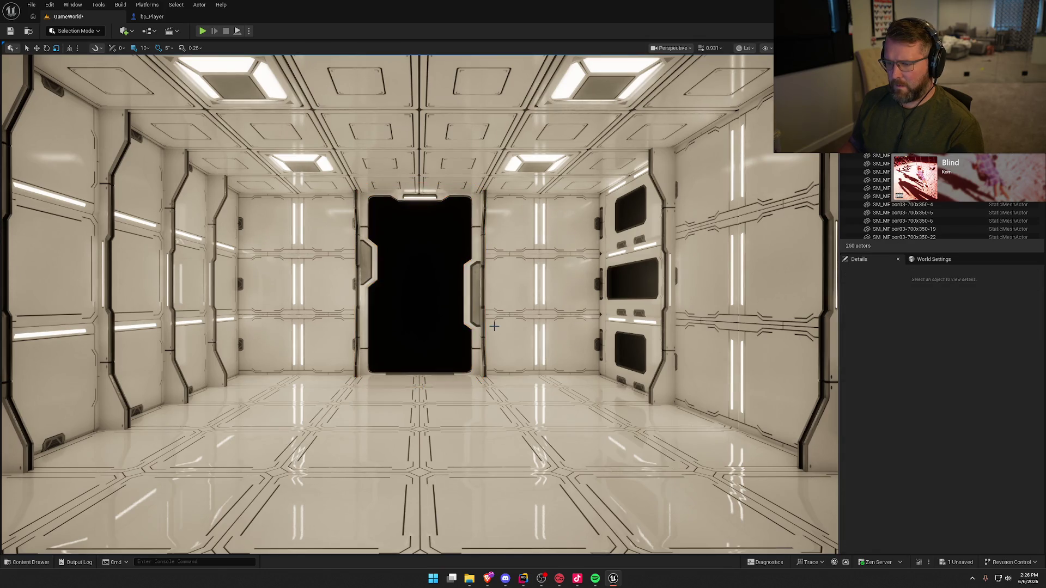
mouse_move(498, 326)
left_mouse_down()
mouse_move(491, 354)
mouse_move(523, 338)
mouse_move(517, 316)
mouse_move(539, 300)
mouse_move(482, 305)
mouse_move(502, 325)
left_mouse_up()
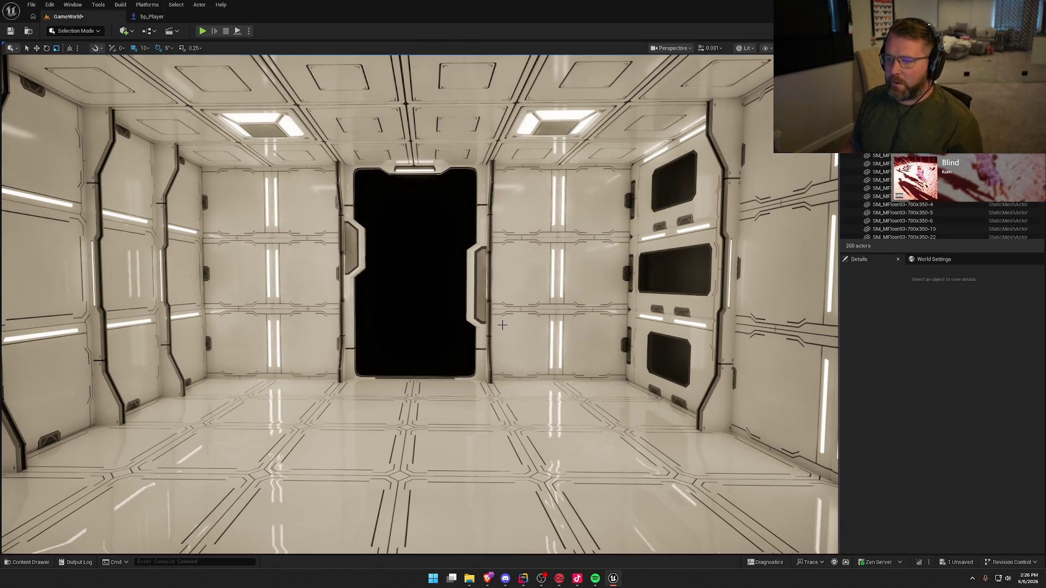
scroll(484, 332, "down", 5)
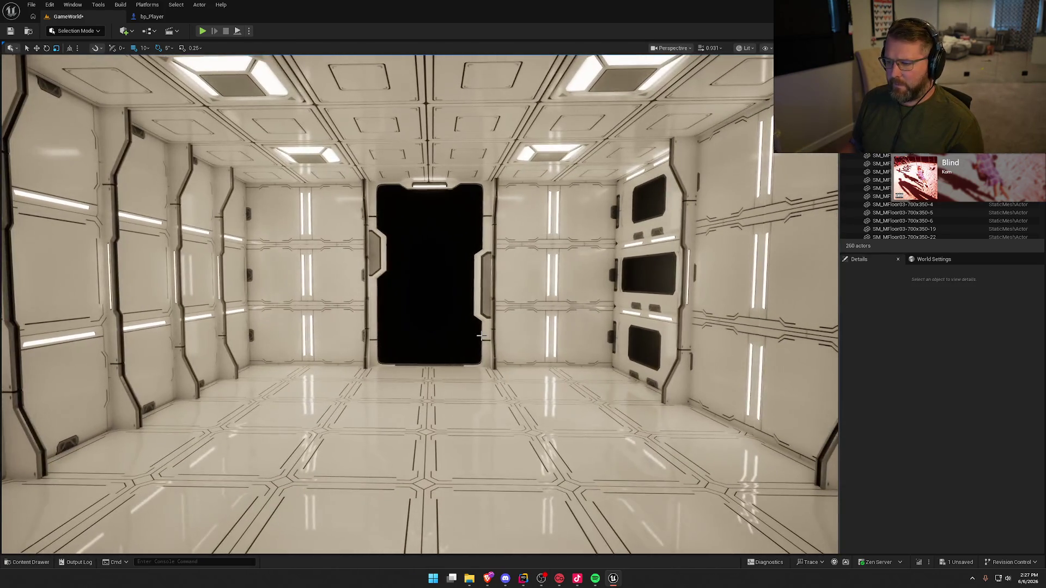
- Widen the door frame's Y scale from 4.425 to about 4.503, then fly back toward the doorway
left_click(481, 302)
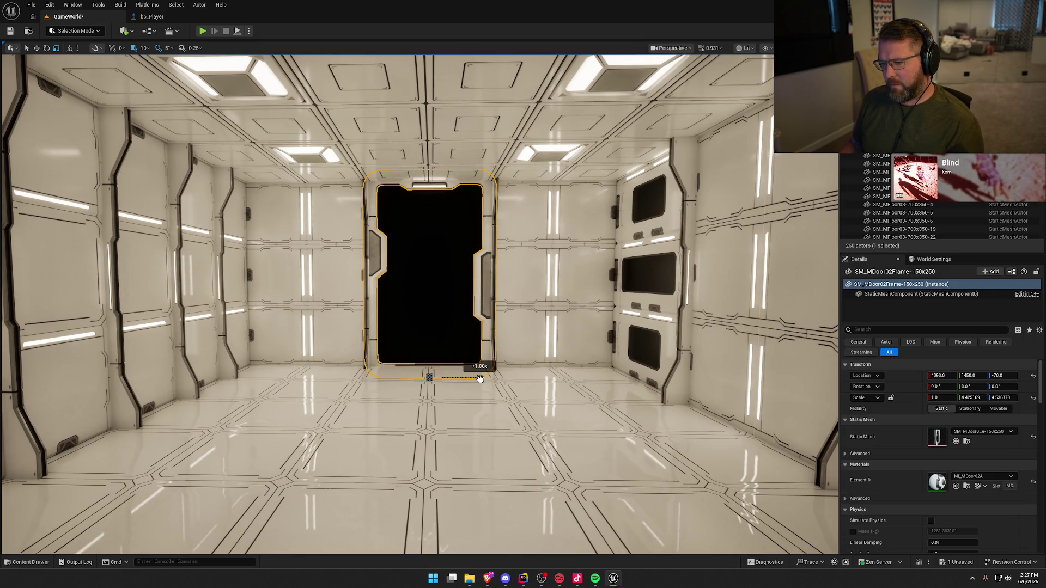
mouse_move(480, 378)
left_mouse_down()
mouse_move(525, 370)
mouse_move(516, 375)
left_mouse_up()
scroll(530, 368, "up", 2)
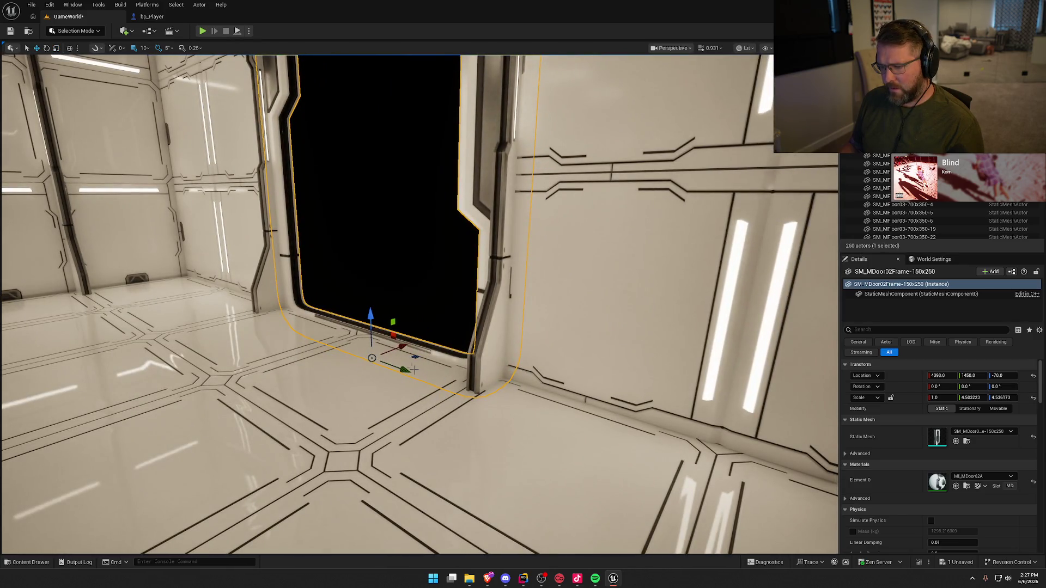
mouse_move(403, 345)
left_mouse_down()
mouse_move(420, 382)
mouse_move(420, 425)
left_mouse_up()
left_click(420, 338)
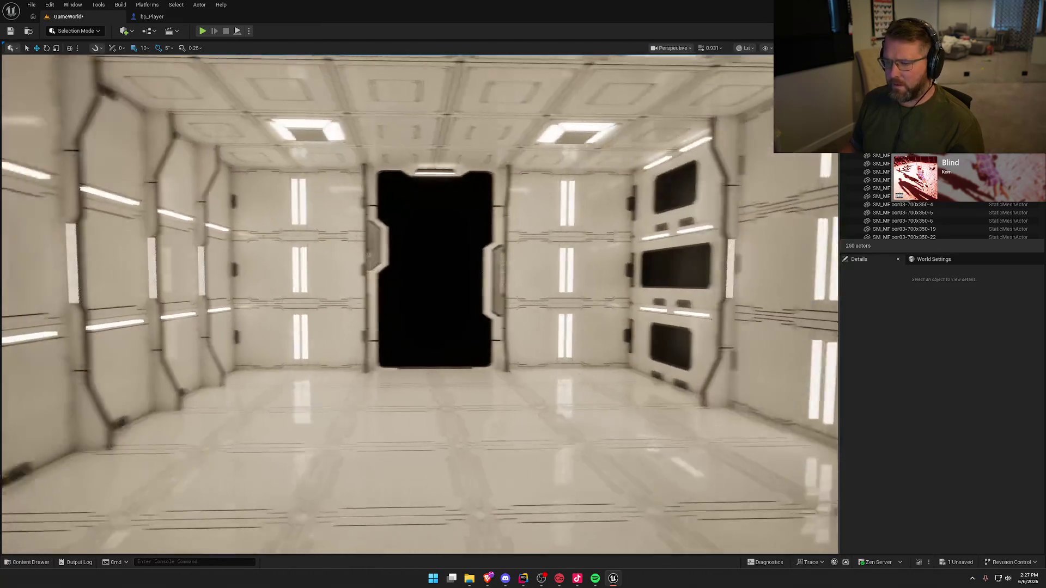
mouse_move(398, 258)
left_mouse_down()
mouse_move(400, 273)
mouse_move(398, 259)
left_mouse_up()
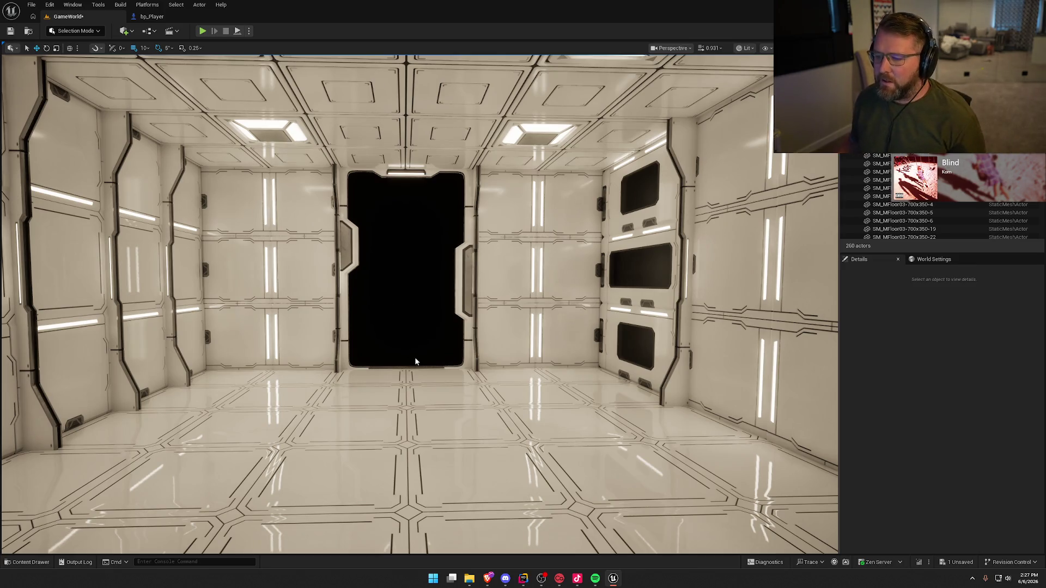
mouse_move(438, 364)
left_mouse_down()
mouse_move(436, 349)
mouse_move(376, 352)
left_mouse_up()
- Place SM_MDoor01-150x250, scale it up to about 4.42 and slide it into the opening
key("ctrl+space")
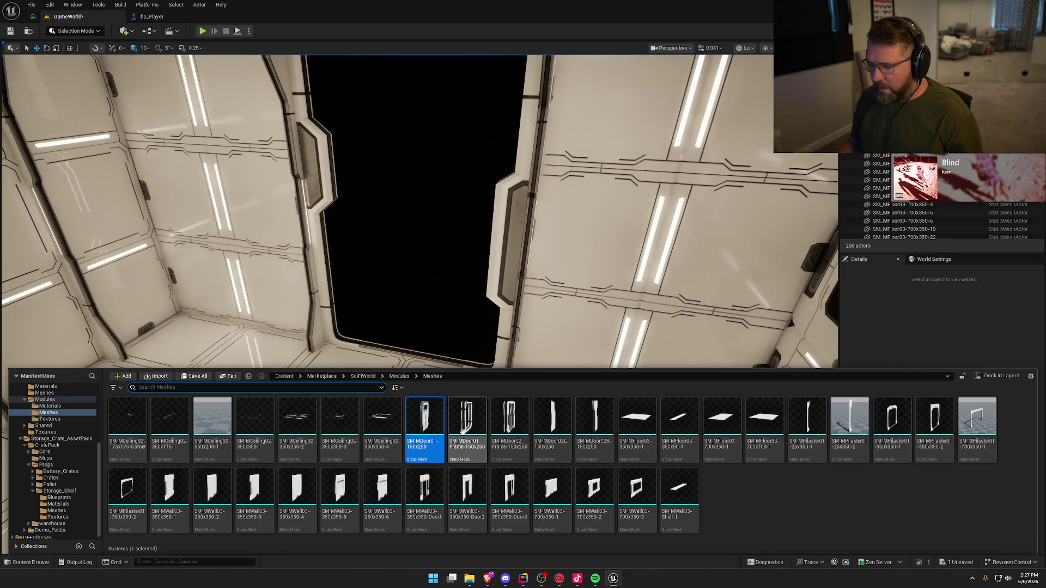
mouse_move(463, 430)
left_mouse_down()
mouse_move(381, 349)
mouse_move(398, 357)
mouse_move(401, 346)
left_mouse_up()
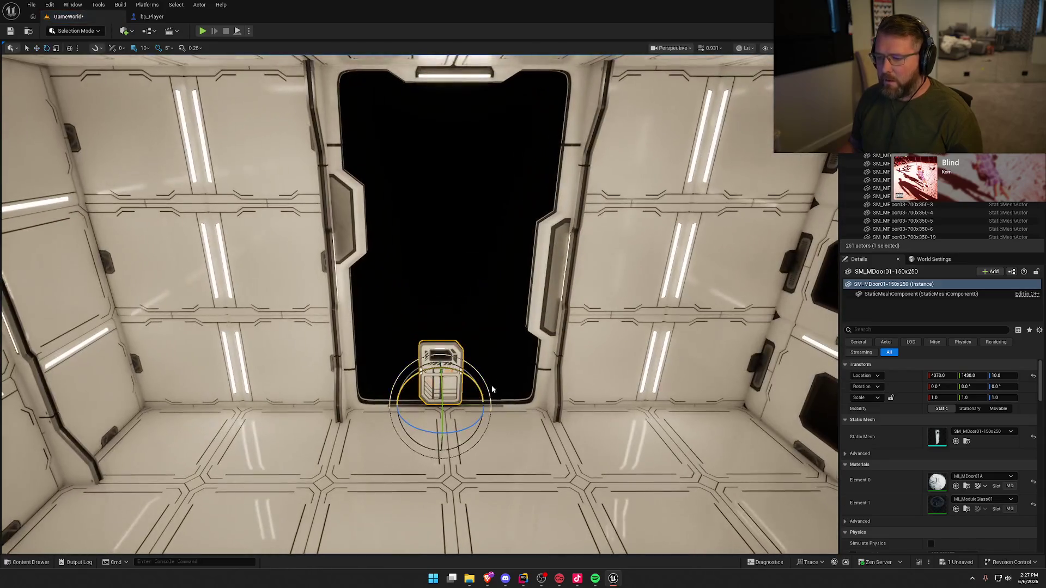
key("r")
left_click_drag(474, 375, 547, 239)
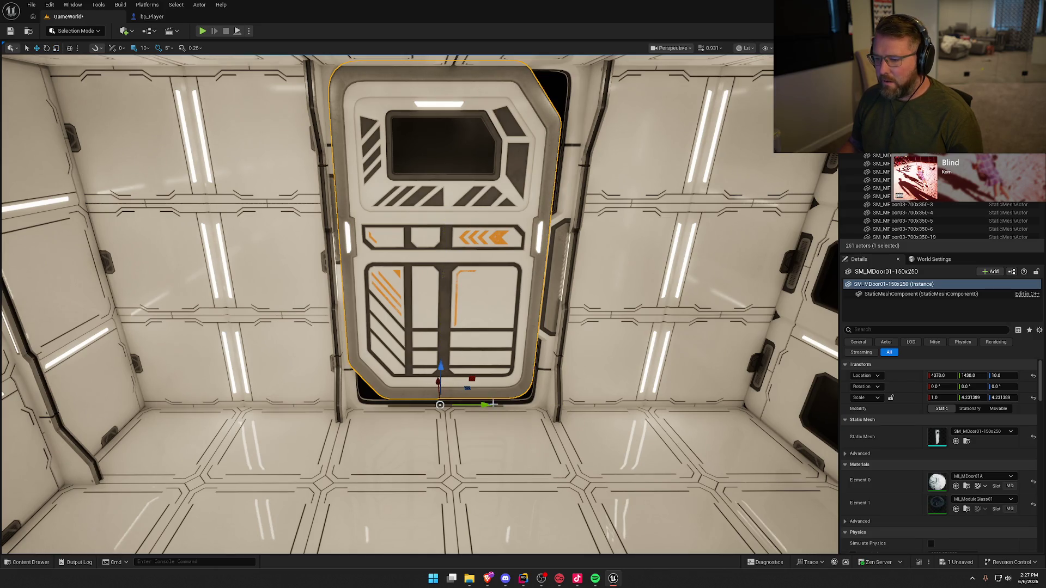
left_click_drag(487, 404, 502, 404)
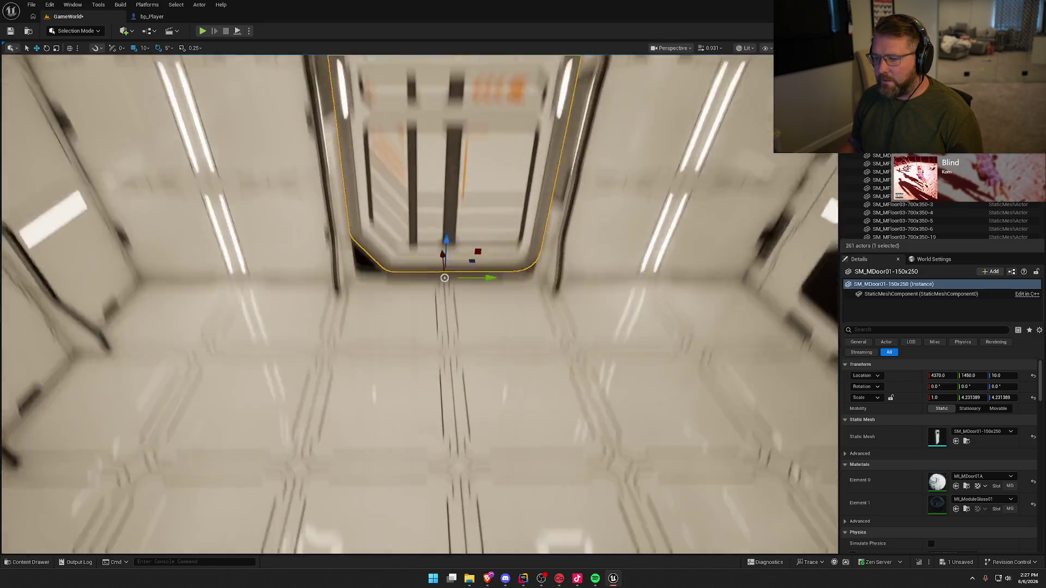
key("s")
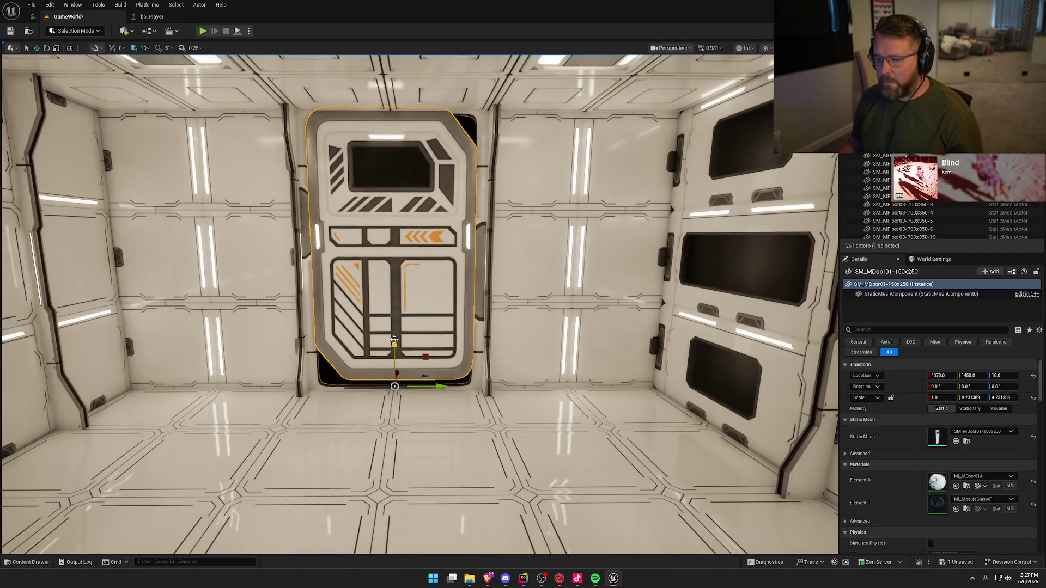
left_click_drag(394, 340, 394, 344)
scroll(395, 344, "up", 5)
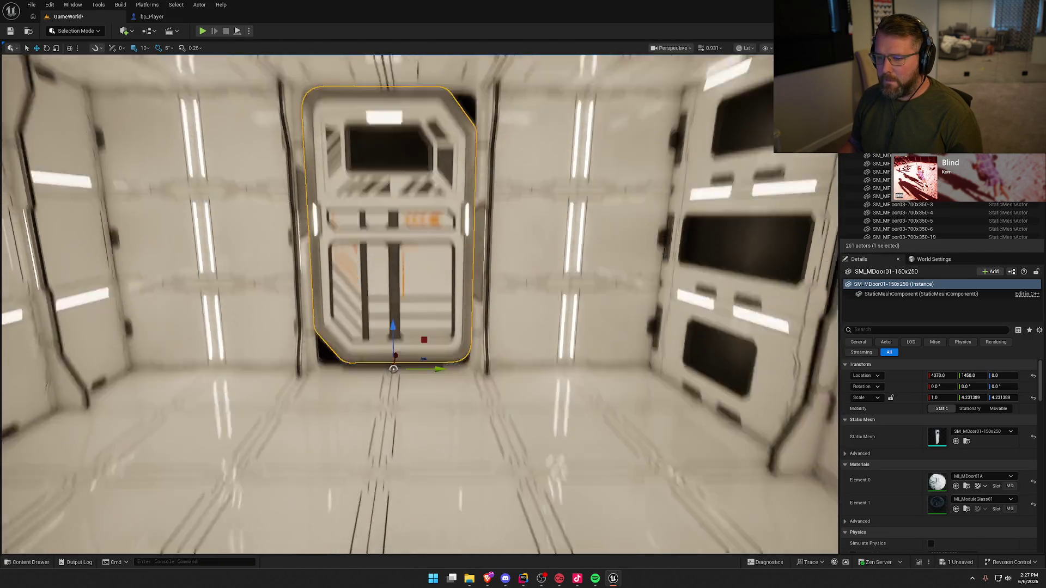
- Swap the door's static mesh to SM_MDoor02L-150x250 and lower it 50 cm to Z -50
key("ctrl+b")
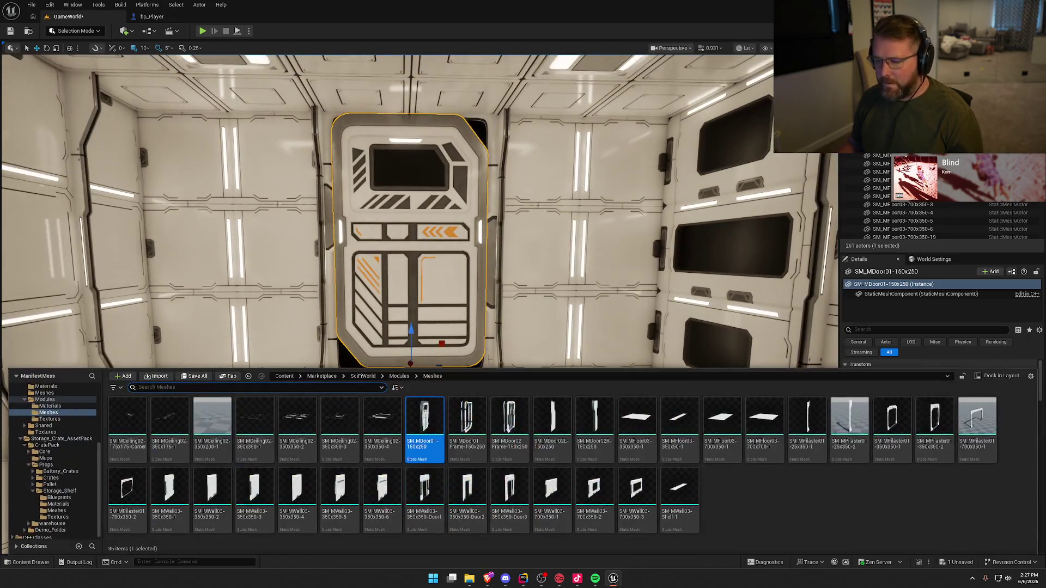
left_click(553, 422)
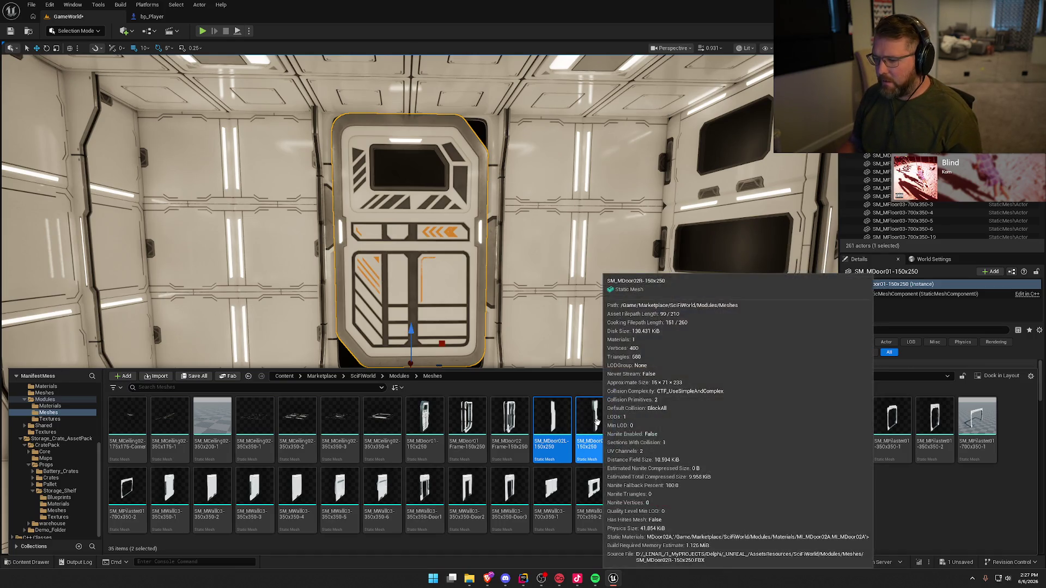
scroll(471, 256, "down", 3)
left_click(956, 441)
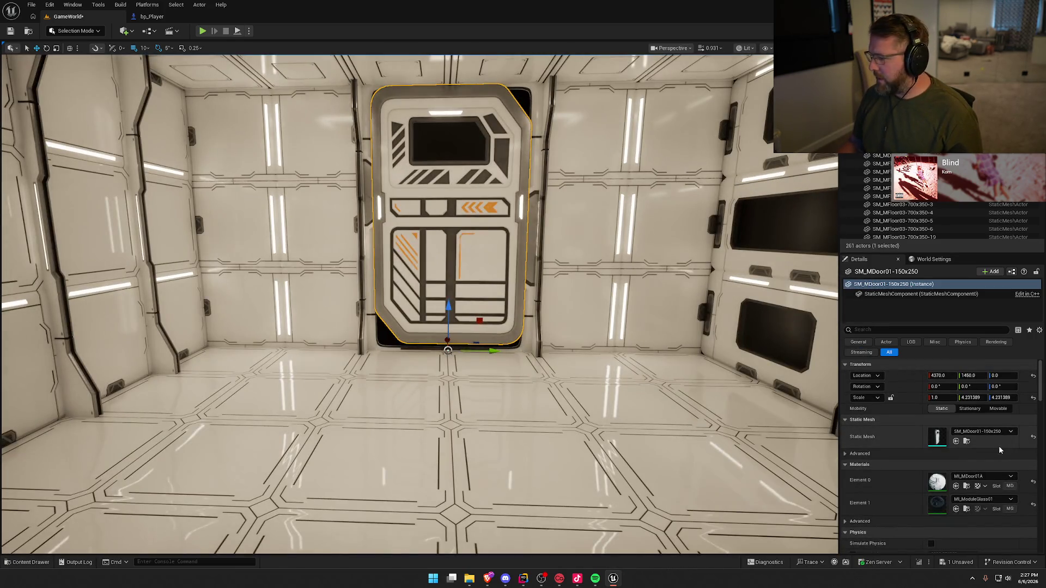
left_click_drag(581, 323, 568, 325)
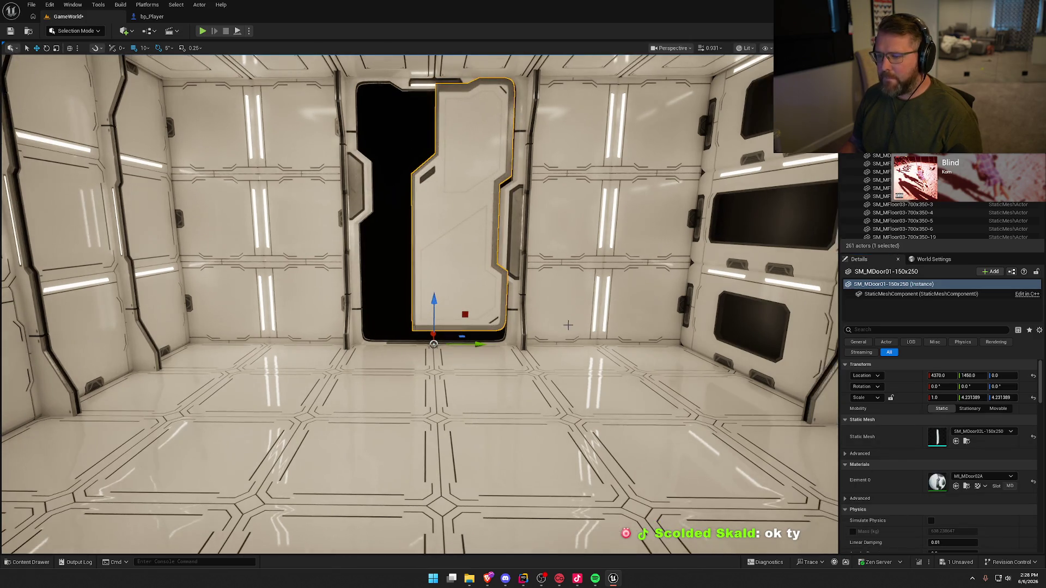
mouse_move(433, 300)
left_mouse_down()
mouse_move(433, 311)
mouse_move(468, 325)
left_mouse_up()
key("e")
key("r")
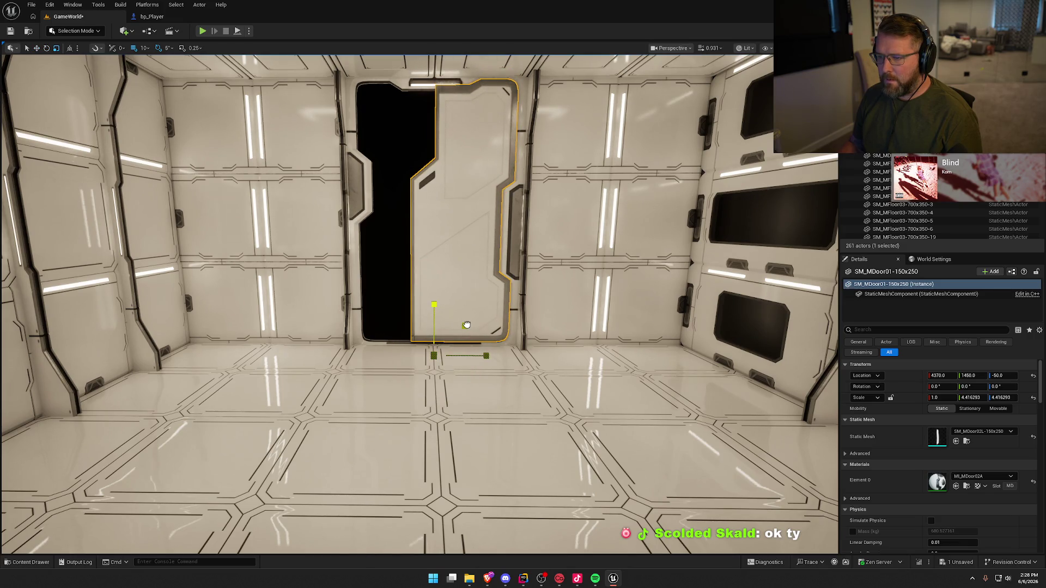
key("Escape")
- Drop the other door-half mesh into the level, deleting then restoring a door panel with undo
key("ctrl+space")
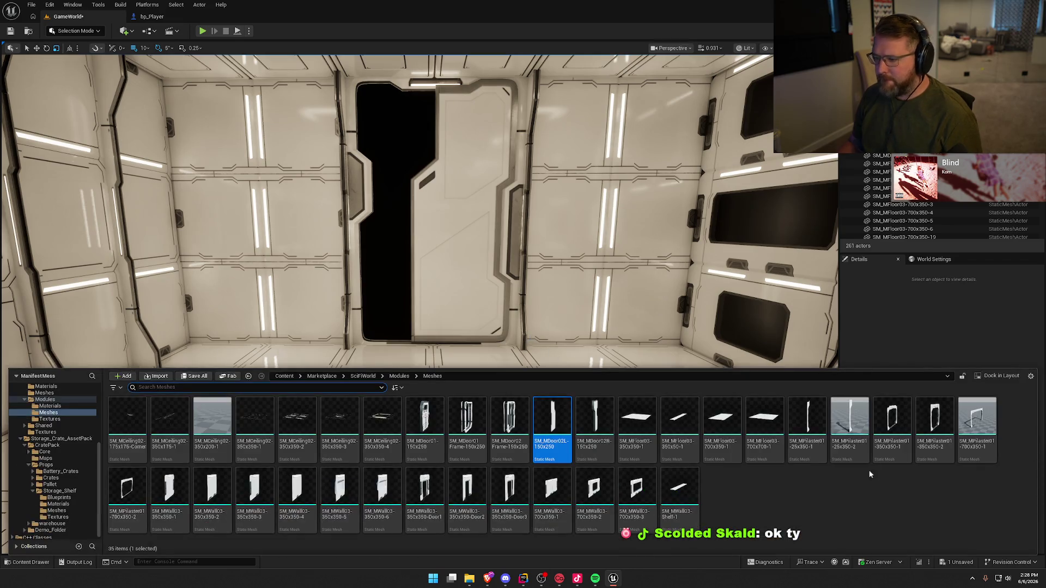
mouse_move(602, 420)
left_mouse_down()
mouse_move(381, 349)
mouse_move(394, 362)
left_mouse_up()
left_click(436, 301)
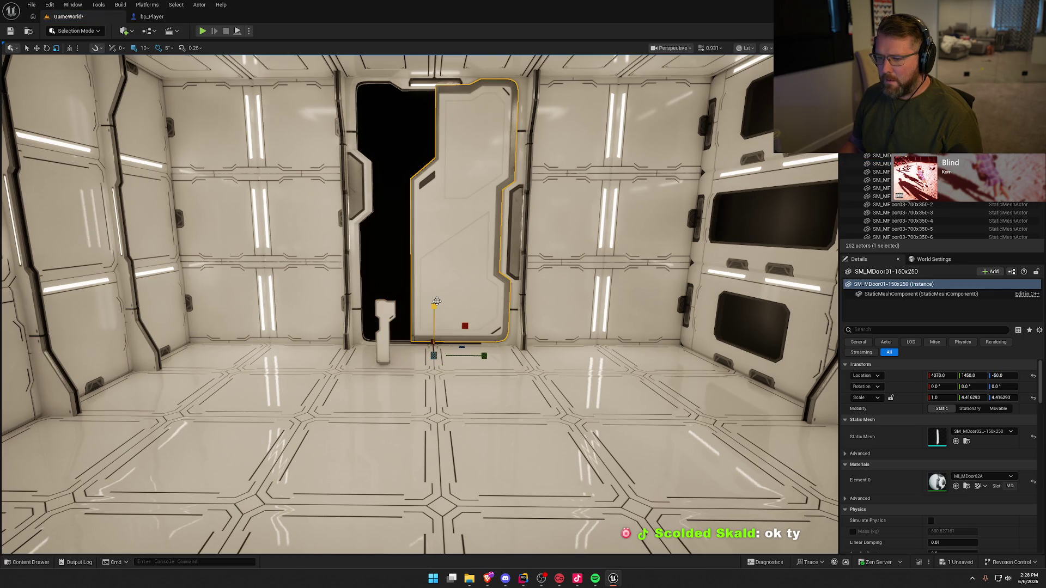
key("Delete")
key("ctrl+z")
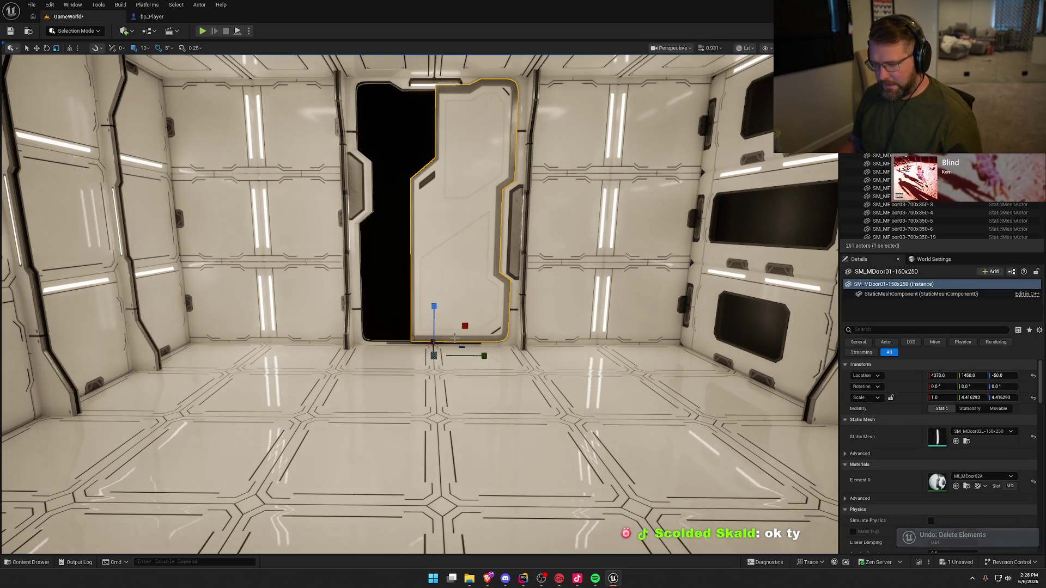
scroll(454, 338, "up", 5)
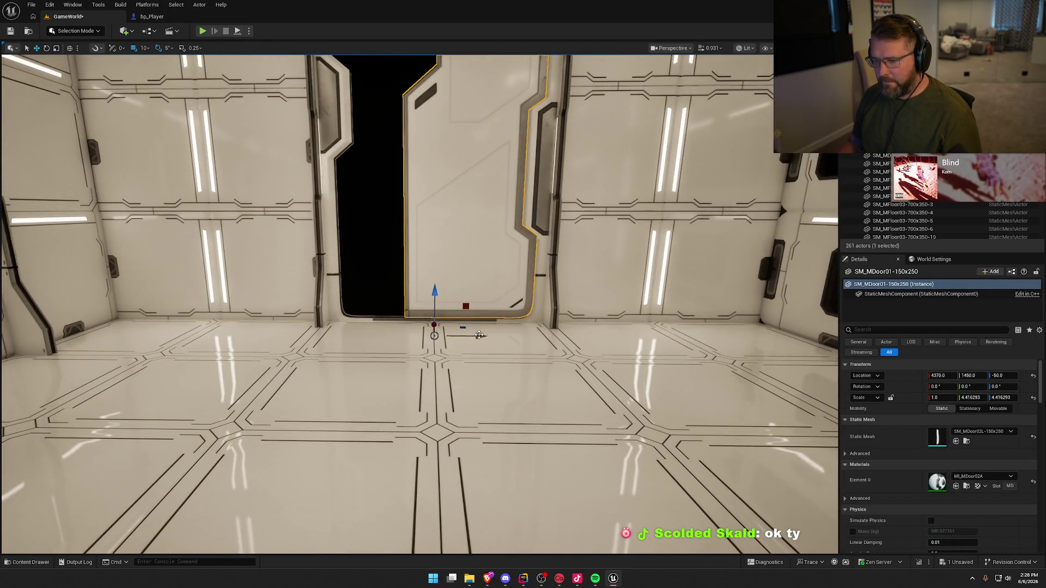
- Duplicate the door half, make the copy SM_MDoor02R-150x250 and move it beside the first
left_click_drag(481, 336, 439, 336)
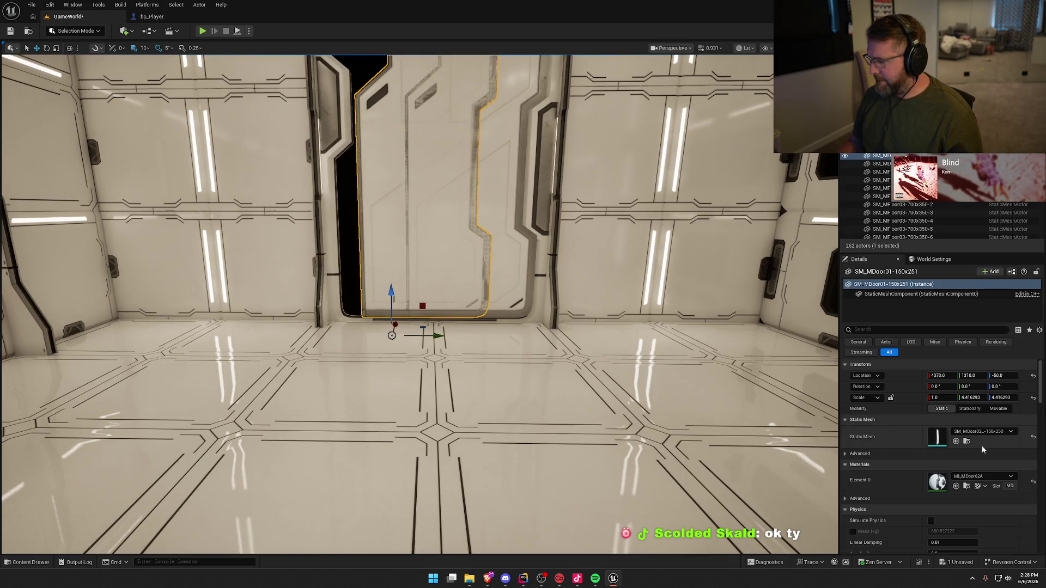
left_click(983, 431)
left_click(983, 345)
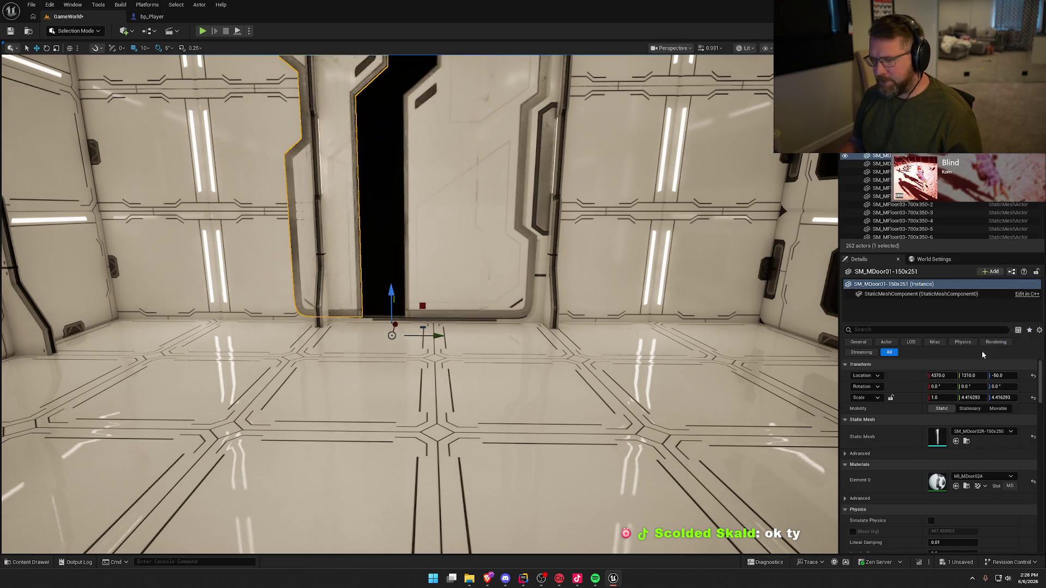
scroll(446, 396, "down", 5)
left_click_drag(450, 411, 485, 411)
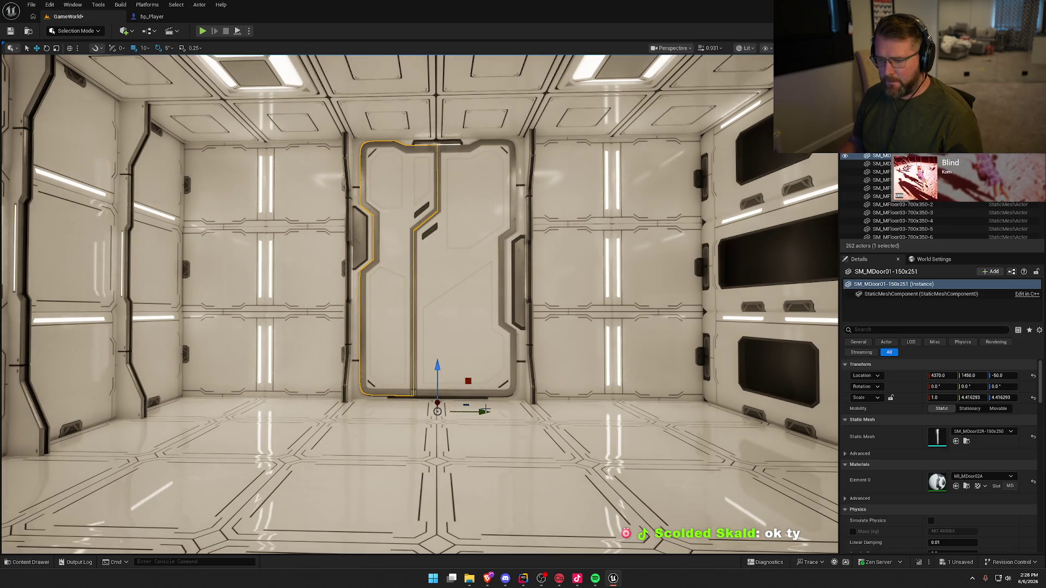
- Lower both door halves 10 cm to Z -60
left_click(474, 326, "ctrl")
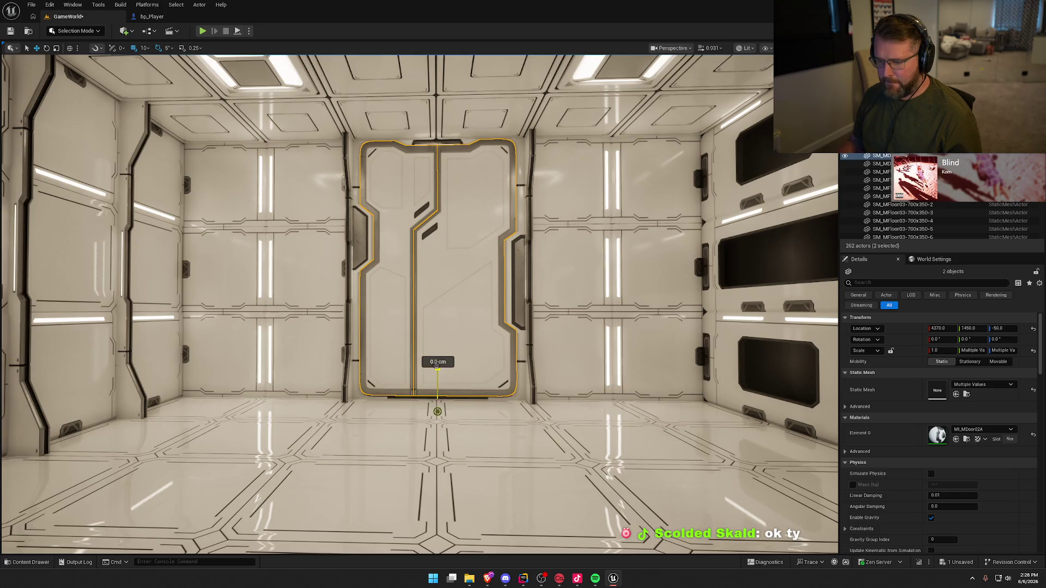
left_click_drag(437, 366, 437, 370)
key("Escape")
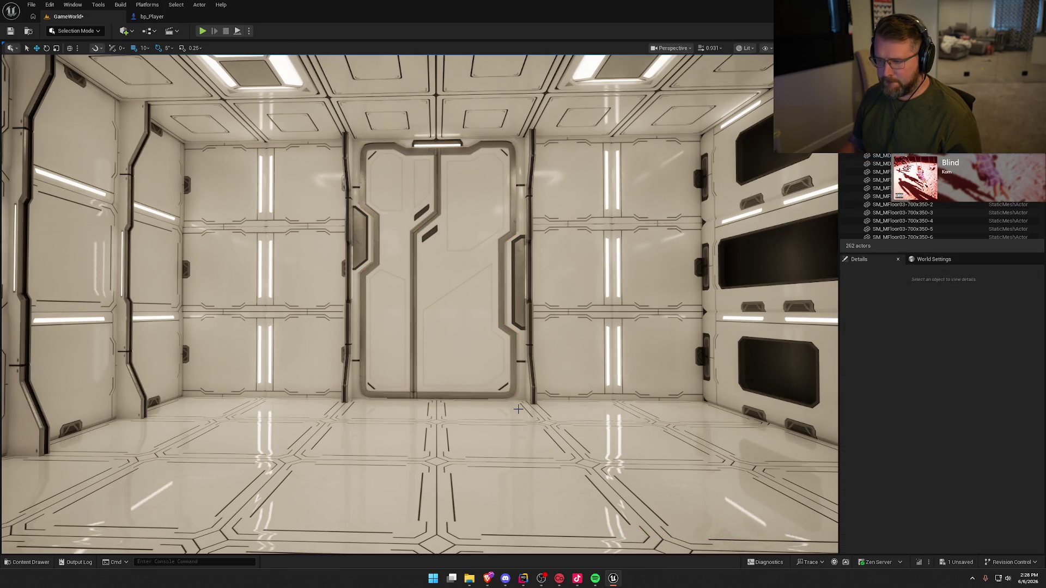
scroll(394, 324, "down", 4)
- Scale both door halves up slightly, push them 20 cm along X, and save the level
left_click(436, 327)
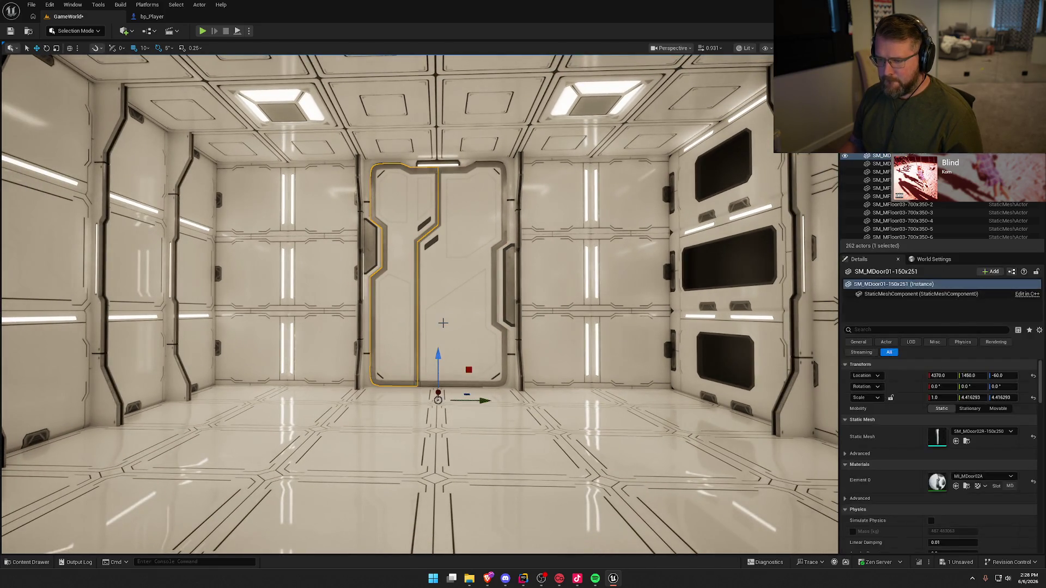
left_click(446, 360, "ctrl")
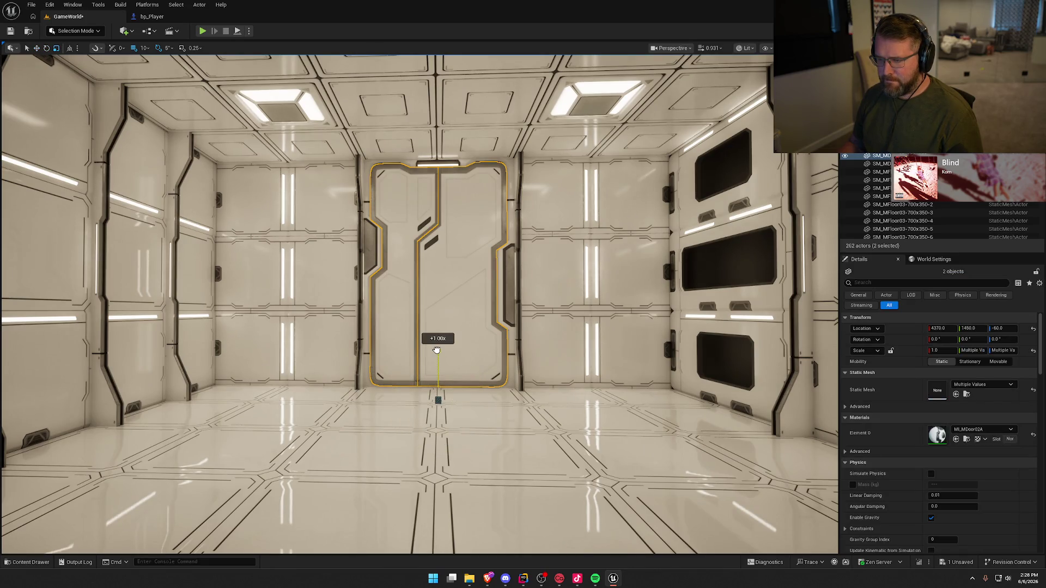
left_click_drag(437, 350, 422, 316)
key("w")
left_click_drag(429, 389, 426, 386)
key("Escape")
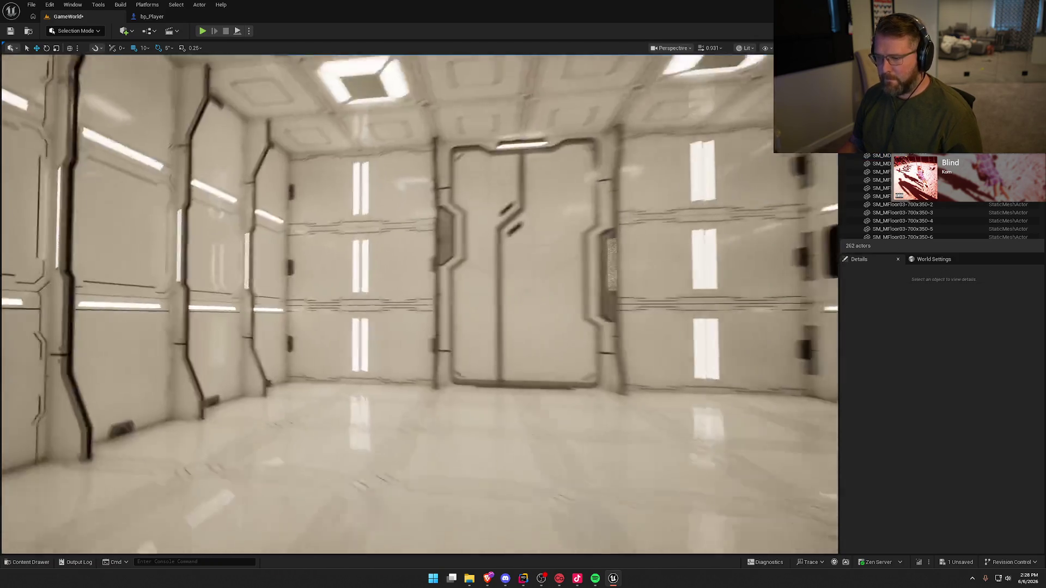
left_click_drag(588, 361, 588, 361)
key("ctrl+s")
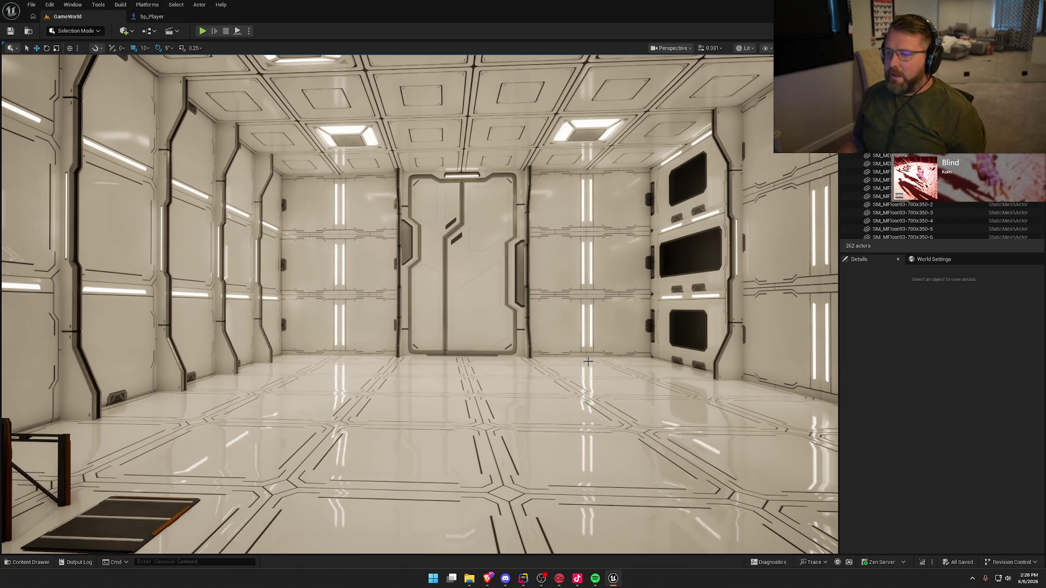
left_click(420, 309)
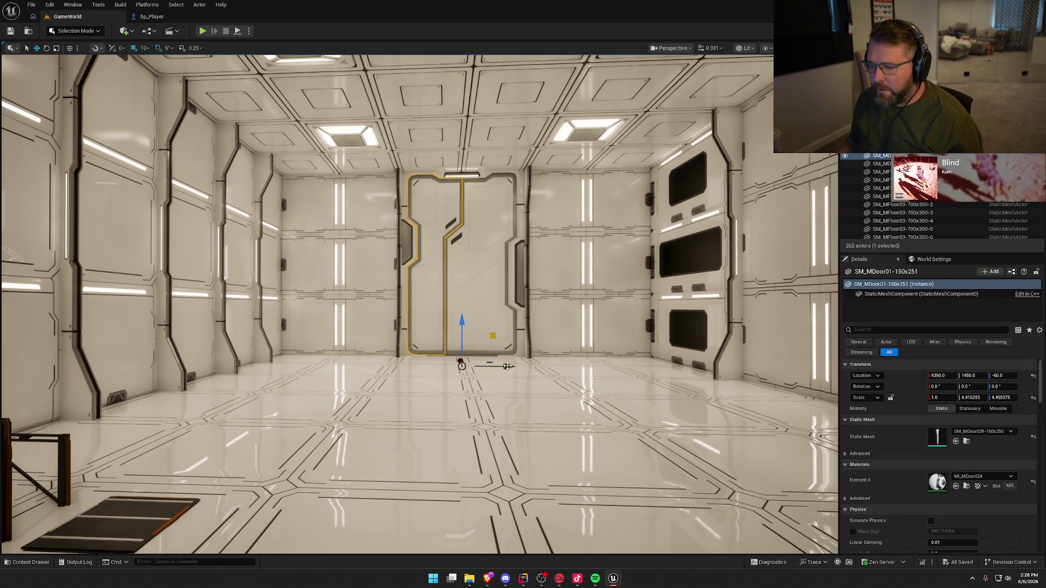
mouse_move(507, 365)
left_mouse_down()
mouse_move(451, 358)
mouse_move(579, 364)
mouse_move(484, 365)
left_mouse_up()
key("ctrl+z")
key("ctrl+z")
left_click_drag(527, 398, 553, 388)
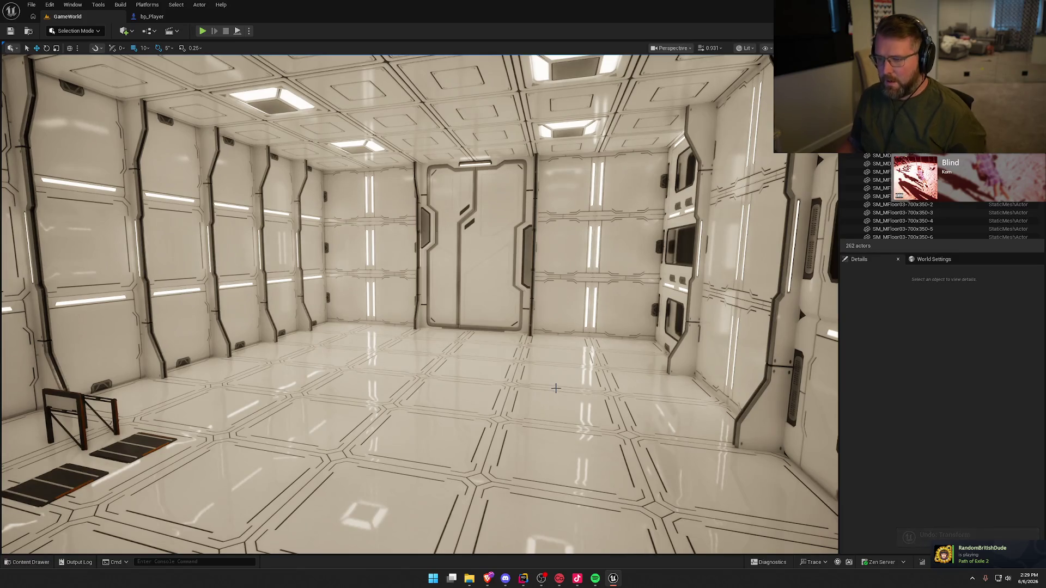
mouse_move(556, 448)
left_mouse_down()
mouse_move(469, 446)
mouse_move(556, 433)
left_mouse_up()
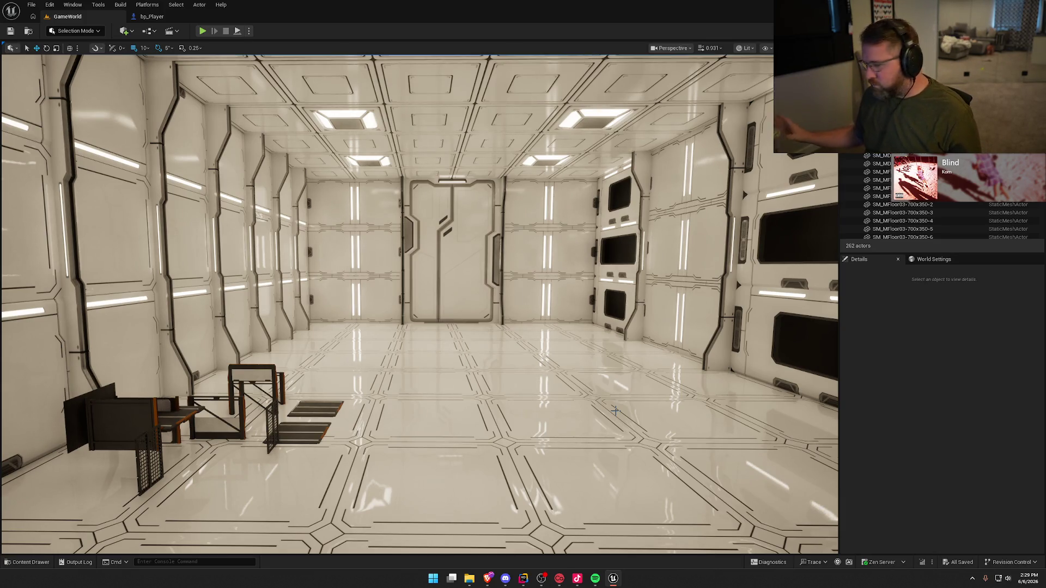
mouse_move(449, 394)
left_mouse_down()
mouse_move(441, 384)
mouse_move(491, 381)
mouse_move(480, 414)
mouse_move(404, 398)
mouse_move(420, 436)
mouse_move(461, 314)
left_mouse_up()
- Move the cage's back panel to its other side at Y 740
left_click(459, 315)
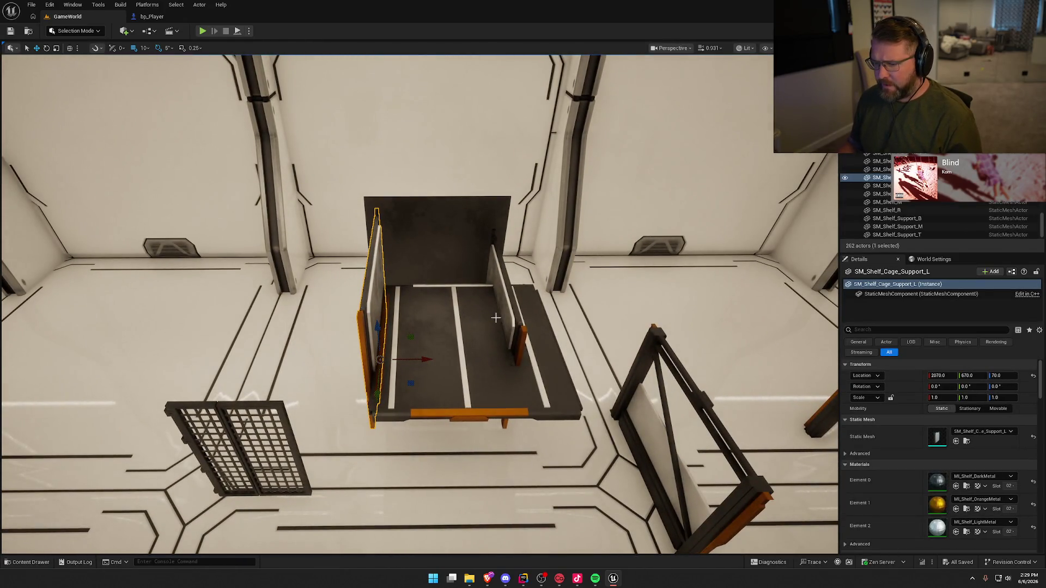
left_click(460, 236)
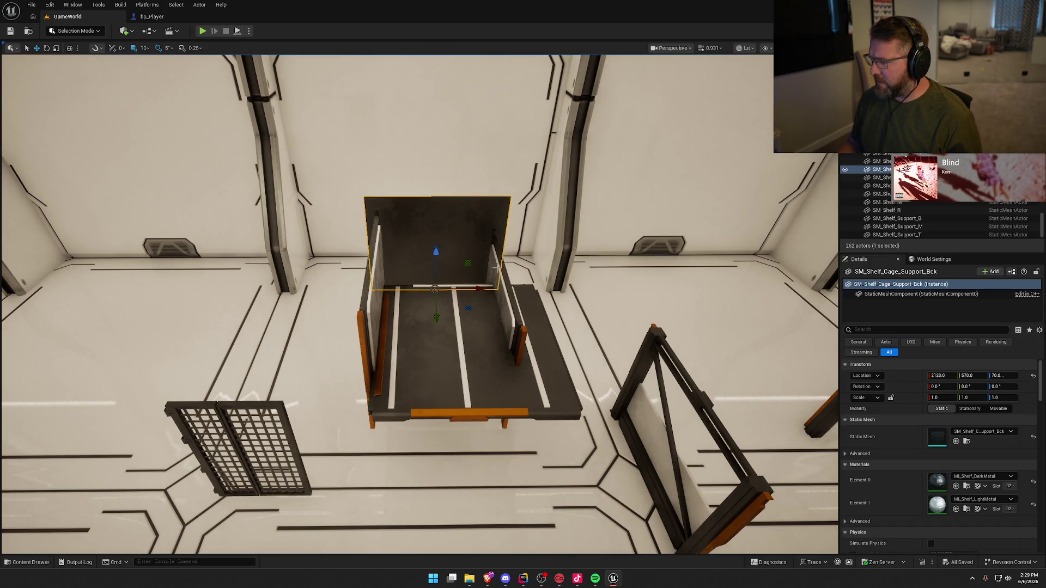
mouse_move(497, 267)
left_mouse_down()
mouse_move(578, 271)
mouse_move(332, 288)
left_mouse_up()
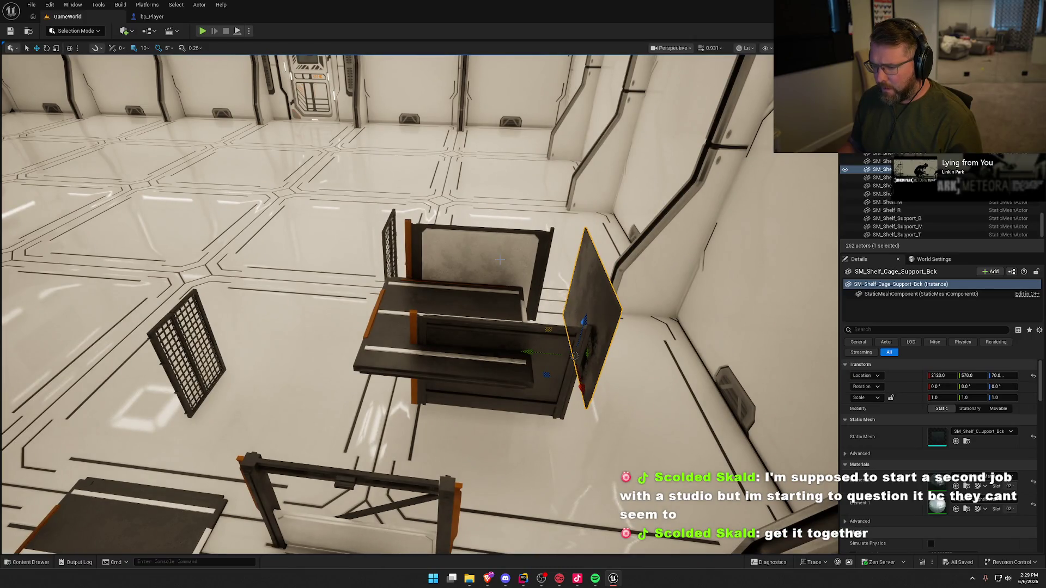
mouse_move(526, 358)
left_mouse_down()
mouse_move(348, 332)
mouse_move(327, 308)
left_mouse_up()
left_click_drag(327, 307, 272, 311)
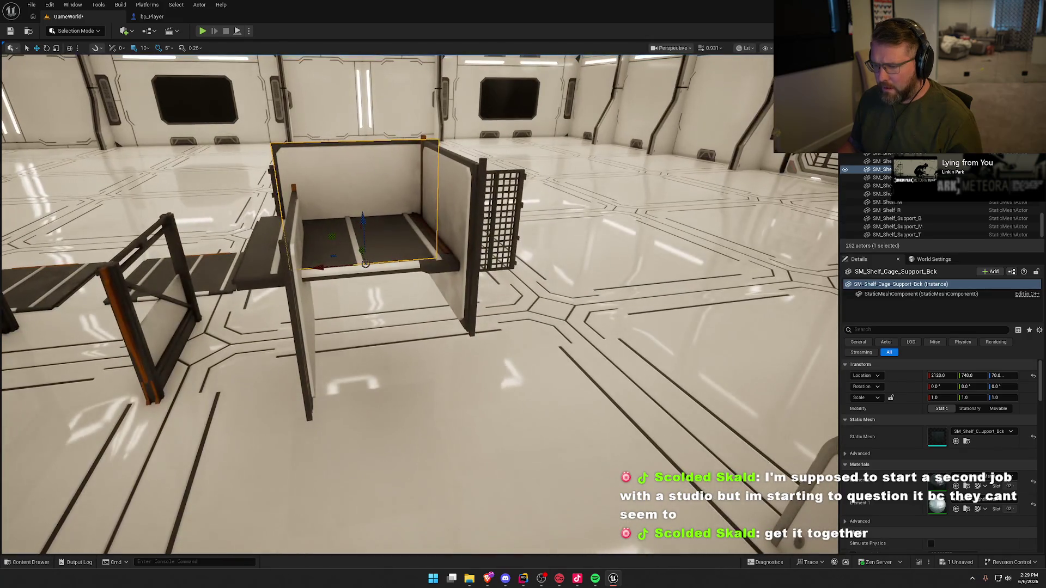
- Lower the shelf floor SM_Shelf_L by 20 cm to Z 90
mouse_move(365, 264)
left_mouse_down()
mouse_move(365, 228)
mouse_move(365, 295)
mouse_move(430, 405)
left_mouse_up()
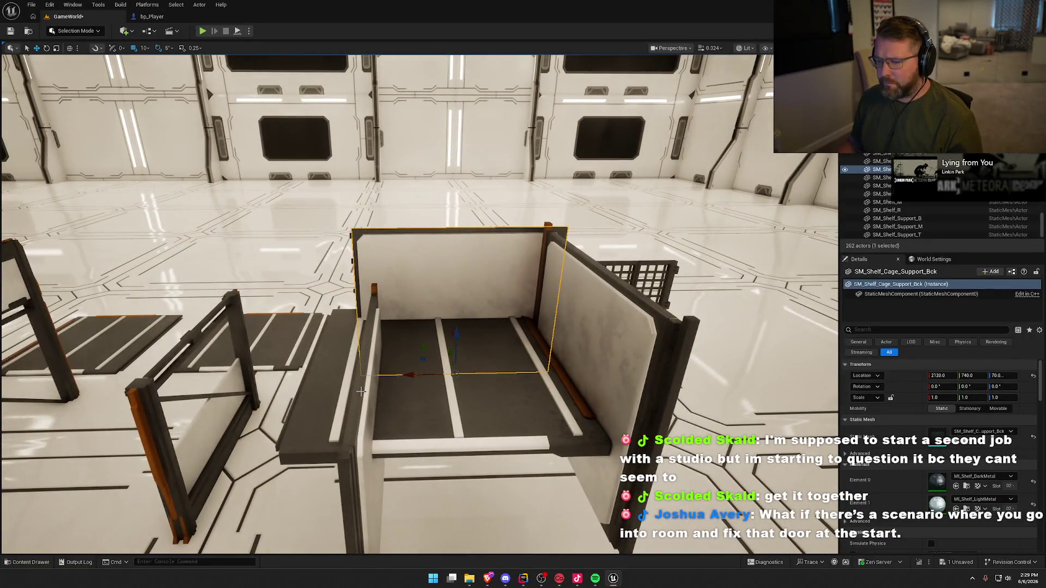
left_click(471, 381)
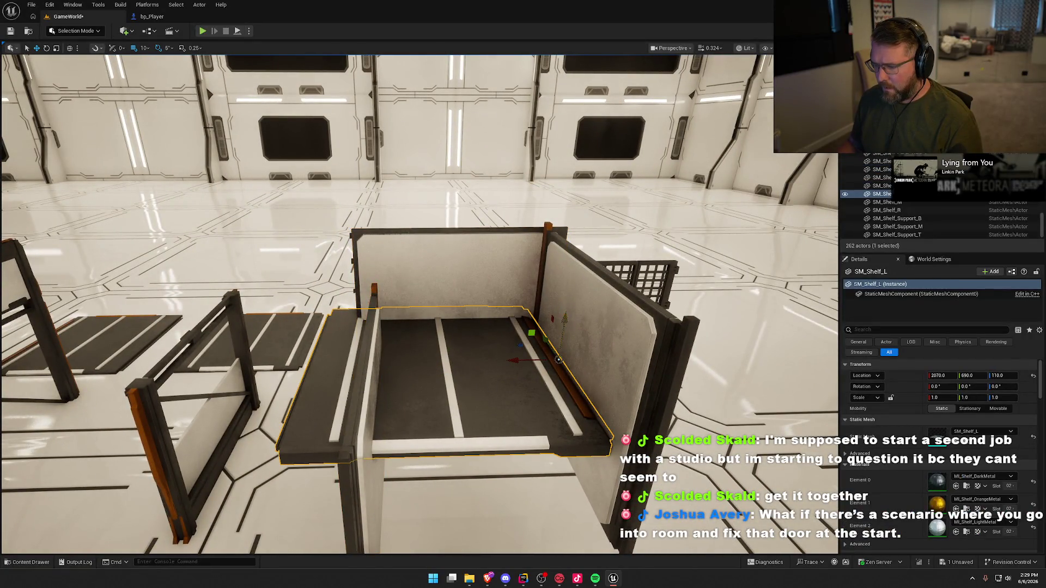
left_click_drag(559, 359, 523, 394)
- Delete the redundant side wall SM_Shelf_Cage_Support_R
left_click_drag(591, 369, 602, 329)
left_click(602, 329)
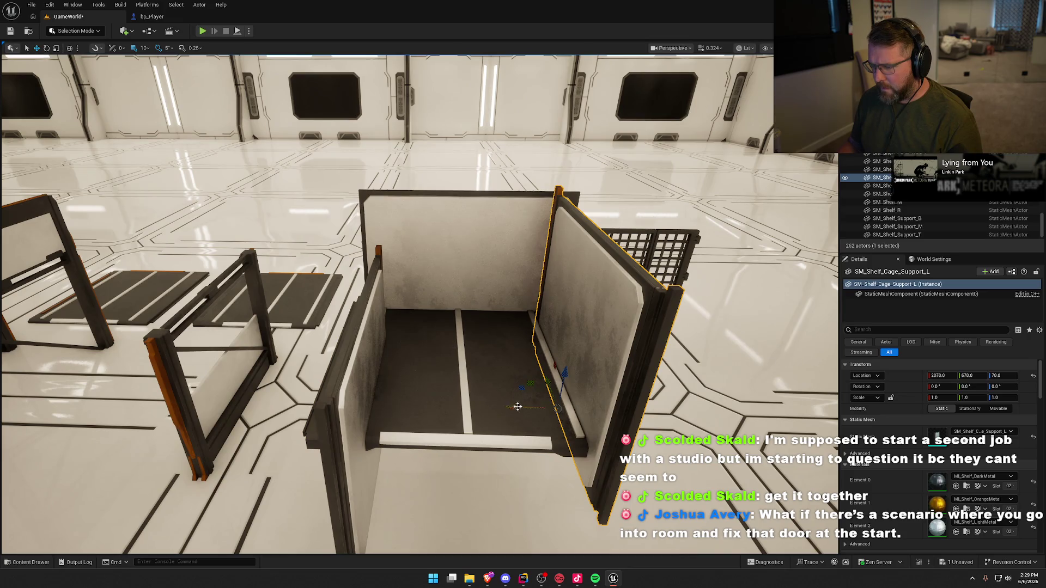
mouse_move(518, 407)
left_mouse_down()
mouse_move(464, 364)
mouse_move(475, 364)
left_mouse_up()
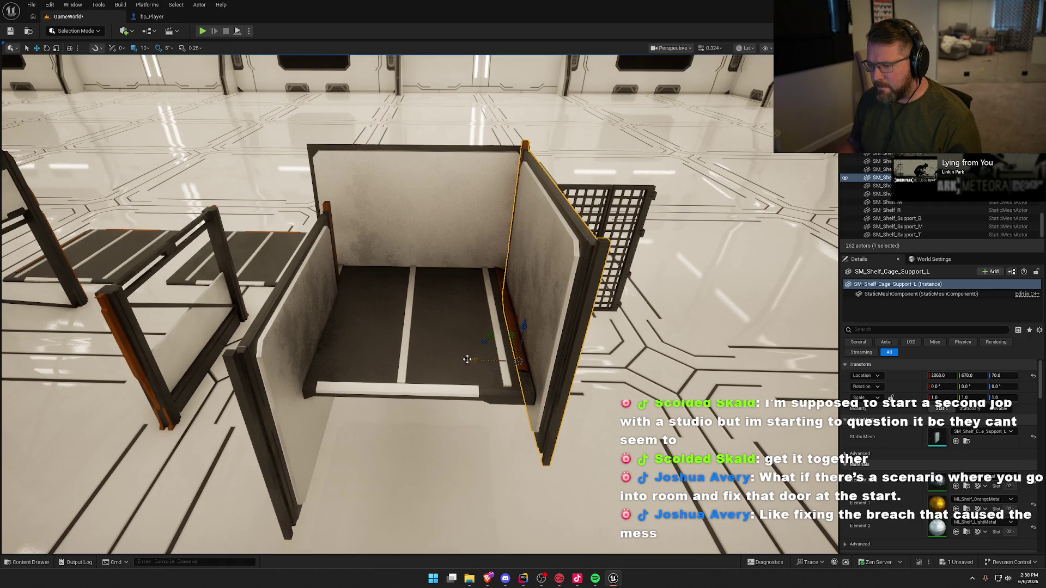
left_click(310, 272)
left_click_drag(311, 271, 338, 293)
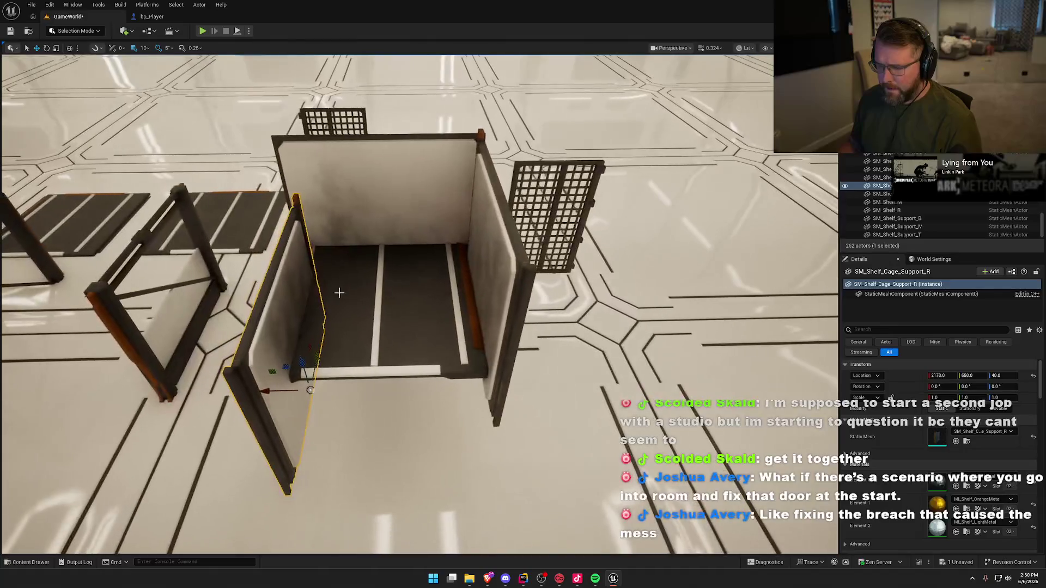
key("Delete")
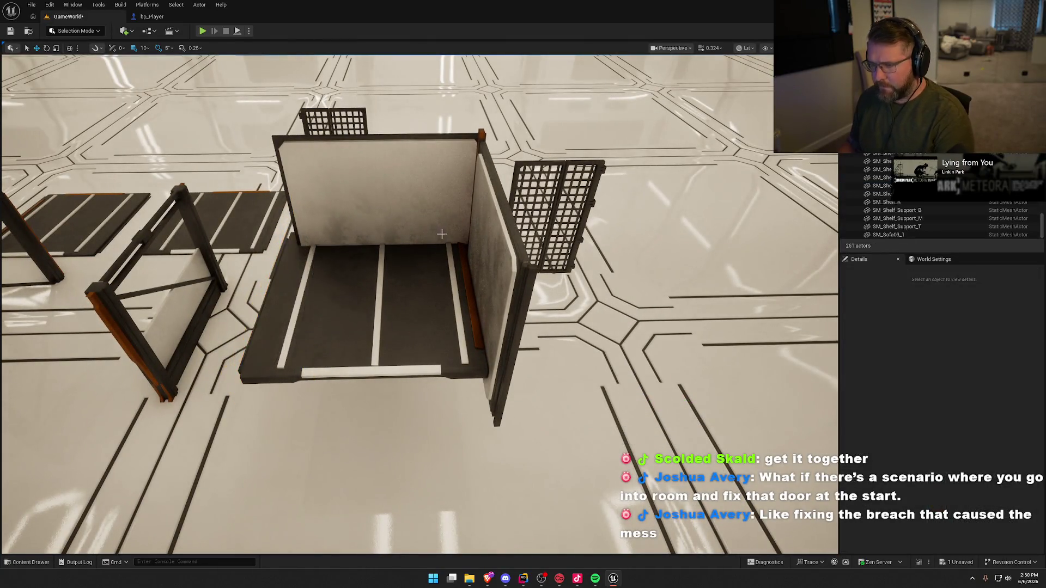
- Slide the shelf floor SM_Shelf_L 30 cm sideways to Y 660
left_click_drag(324, 361, 332, 332)
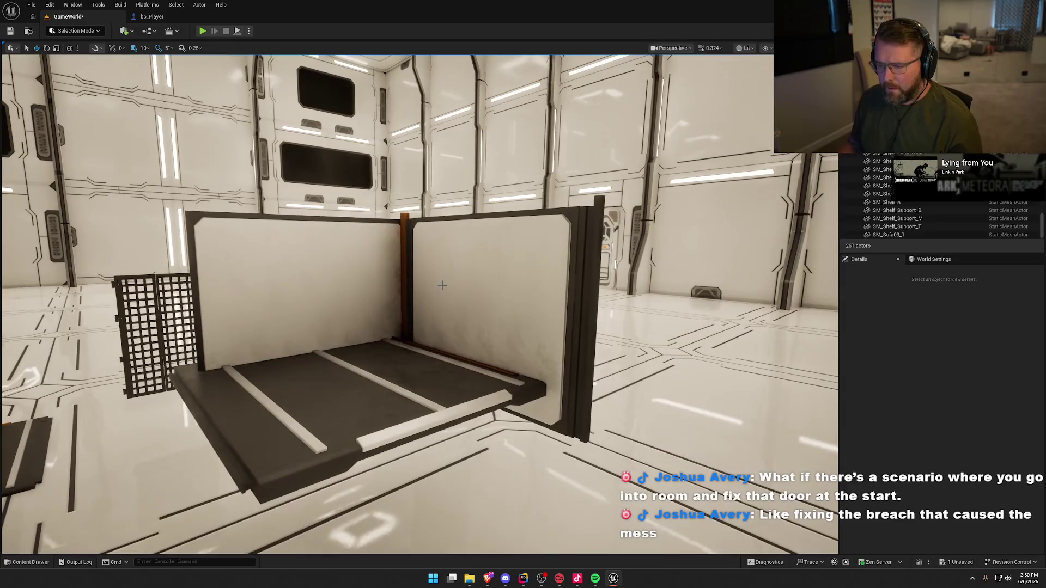
left_click(445, 279)
left_click(316, 278)
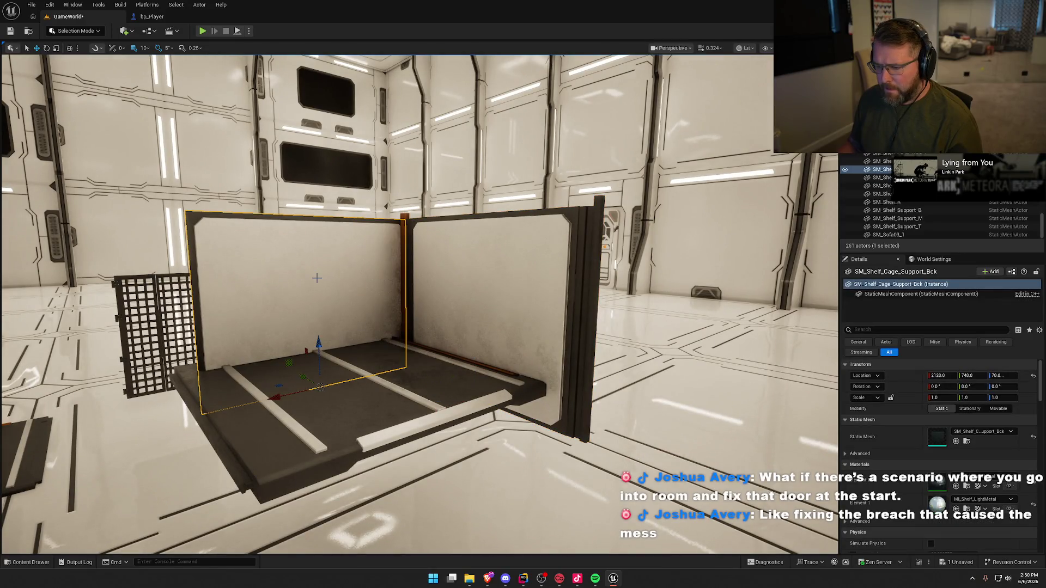
left_click(529, 307)
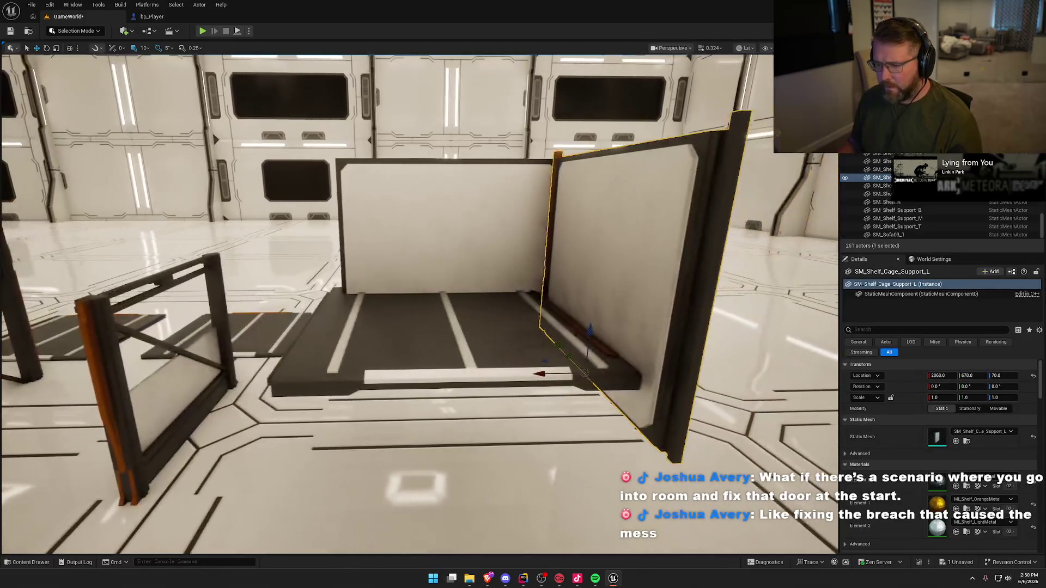
left_click(530, 307)
key("f")
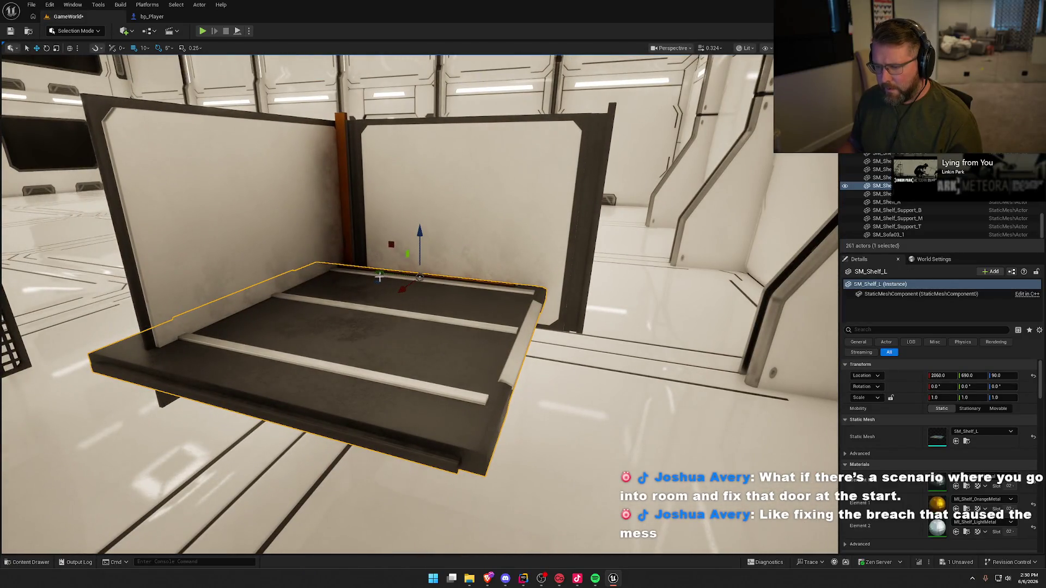
mouse_move(379, 272)
left_mouse_down()
mouse_move(426, 283)
mouse_move(621, 279)
left_mouse_up()
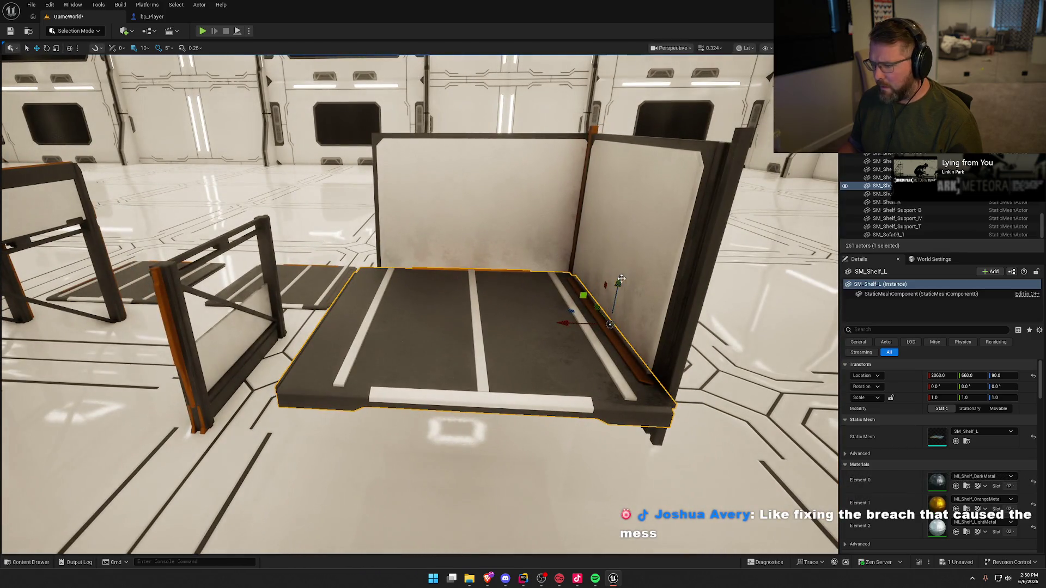
- Lower SM_Shelf_L further to Z 80 and check its fit against the walls
left_click(641, 264)
left_click(531, 327)
mouse_move(602, 361)
left_mouse_down()
mouse_move(618, 293)
mouse_move(603, 343)
mouse_move(613, 310)
left_mouse_up()
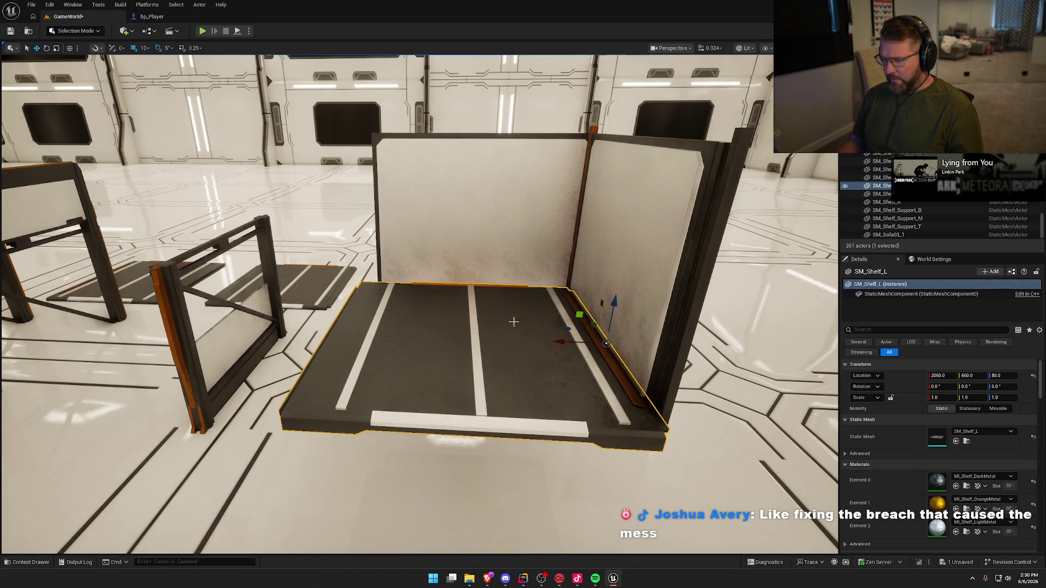
mouse_move(513, 322)
left_mouse_down()
mouse_move(474, 324)
mouse_move(571, 342)
left_mouse_up()
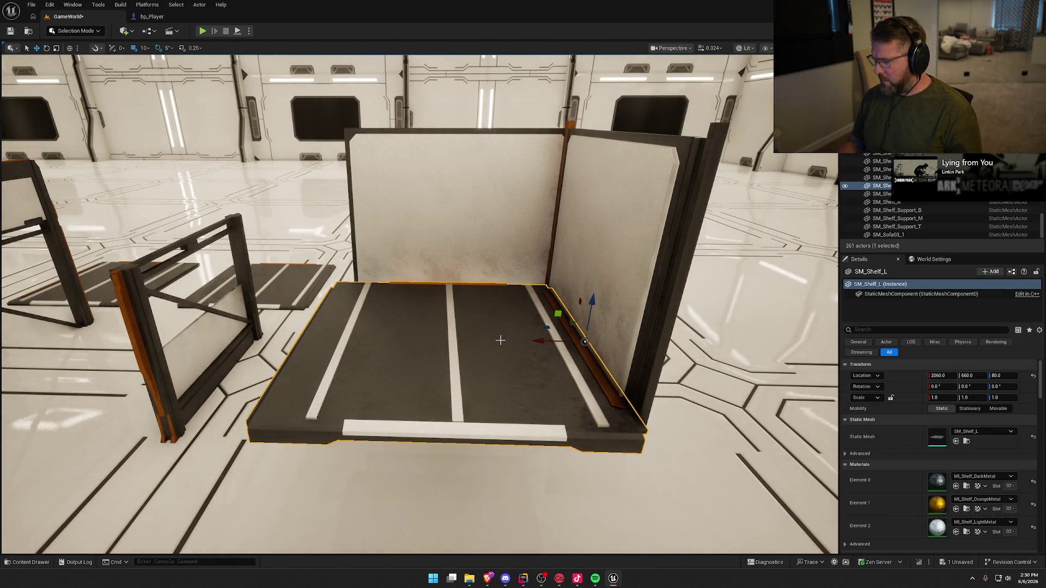
mouse_move(629, 381)
left_mouse_down()
mouse_move(545, 384)
mouse_move(627, 382)
mouse_move(594, 382)
left_mouse_up()
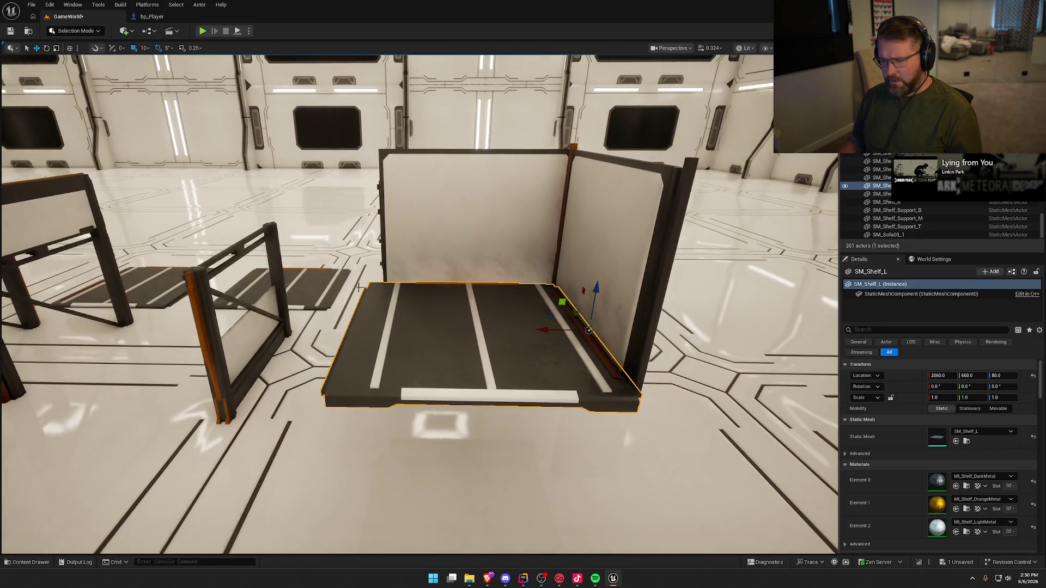
- Compare shelves SM_Shelf_M, SM_Shelf_R and SM_Shelf_L by selecting each in turn
left_click(325, 281)
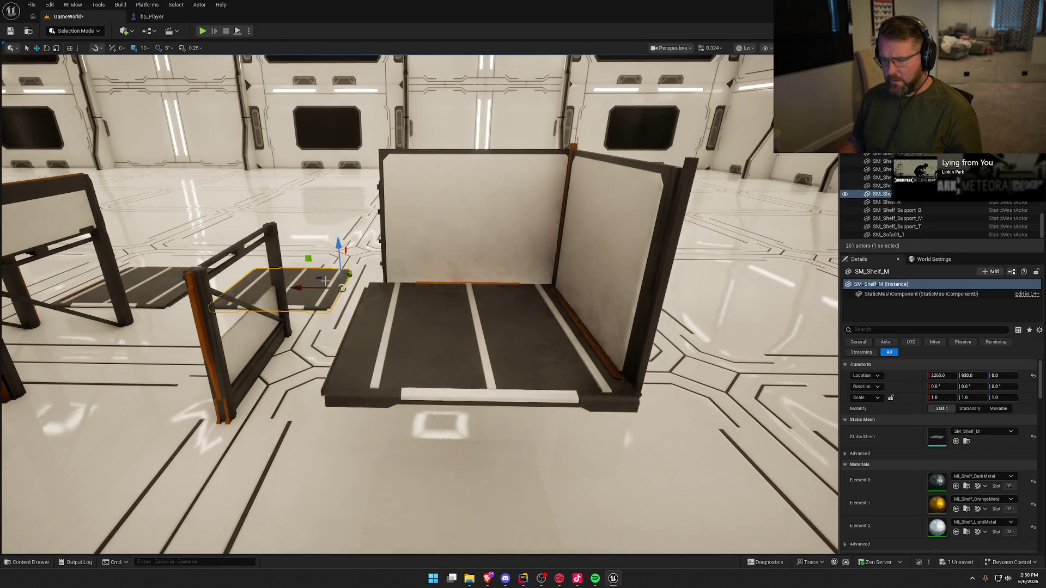
left_click(154, 285)
left_click(312, 293)
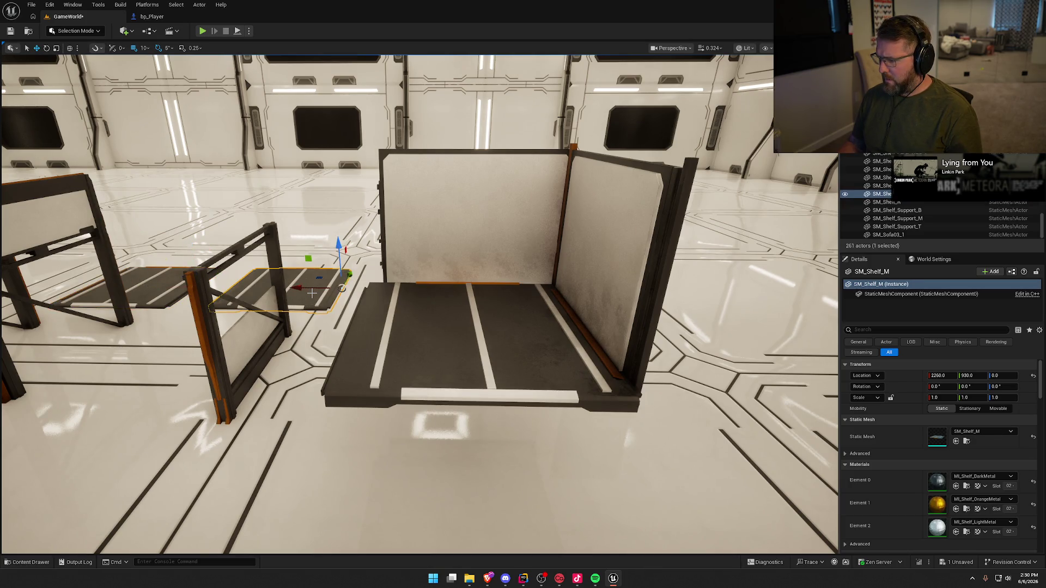
left_click(145, 280)
left_click(307, 288)
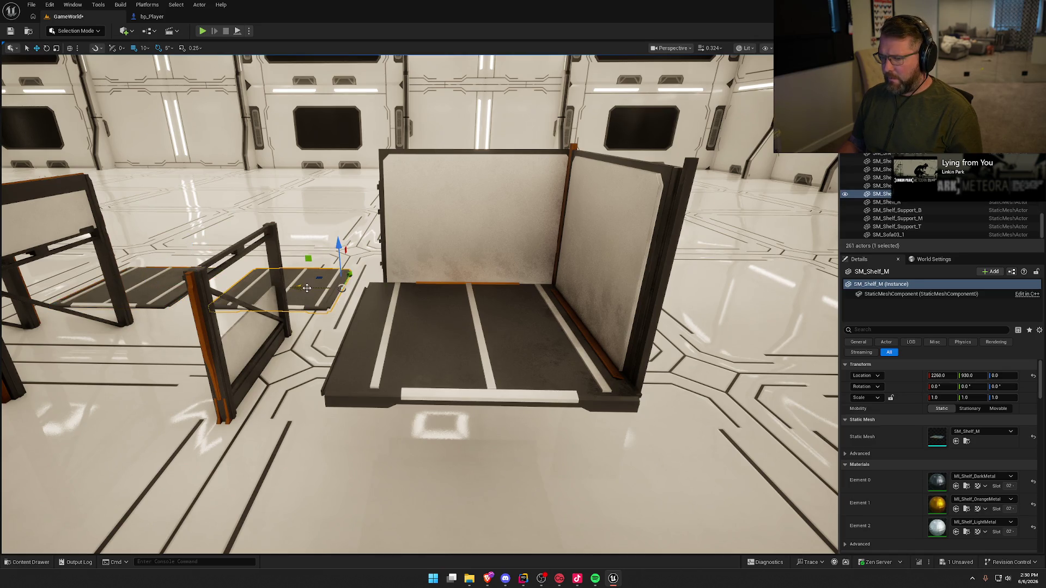
left_click(510, 340)
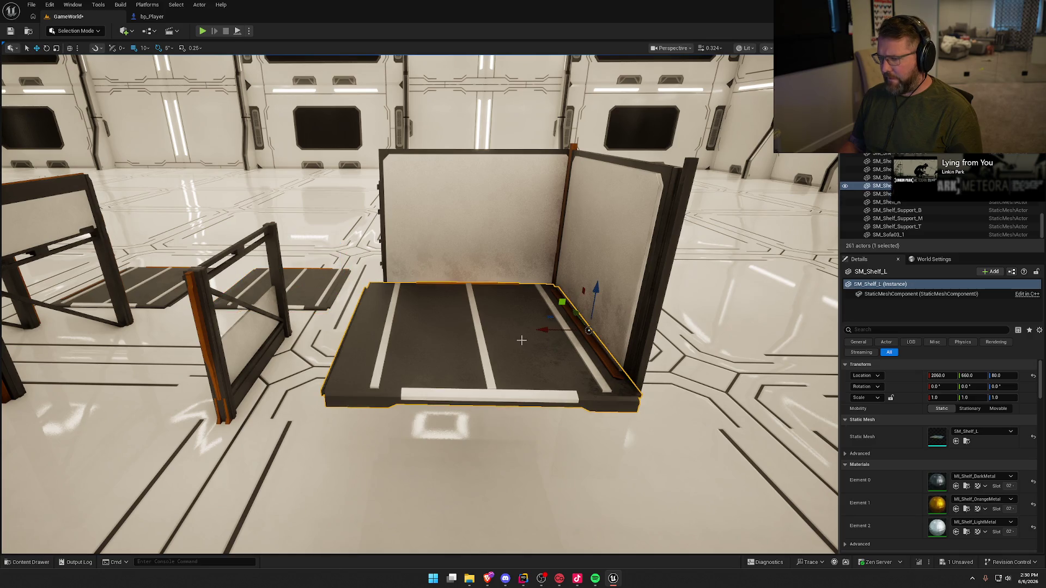
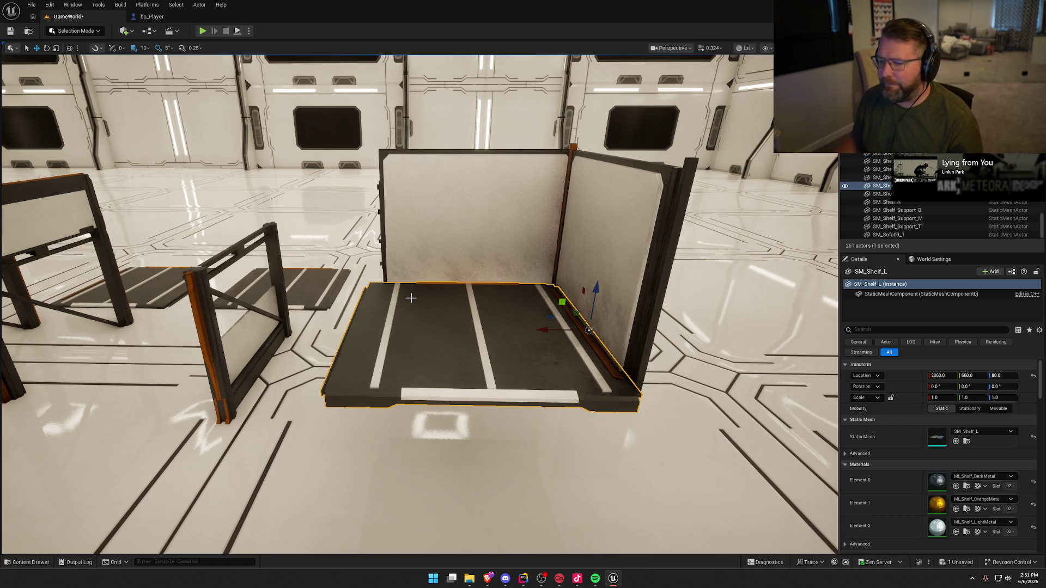
- Alt-drag a copy of SM_Shelf_Cage_Support_L to the cage's open side and swap it to SM_Shelf_Cage_Support_R
mouse_move(412, 298)
left_mouse_down()
mouse_move(397, 344)
mouse_move(441, 307)
left_mouse_up()
left_click(654, 245)
left_click_drag(653, 245, 654, 245)
left_click_drag(545, 309, 414, 309, "alt")
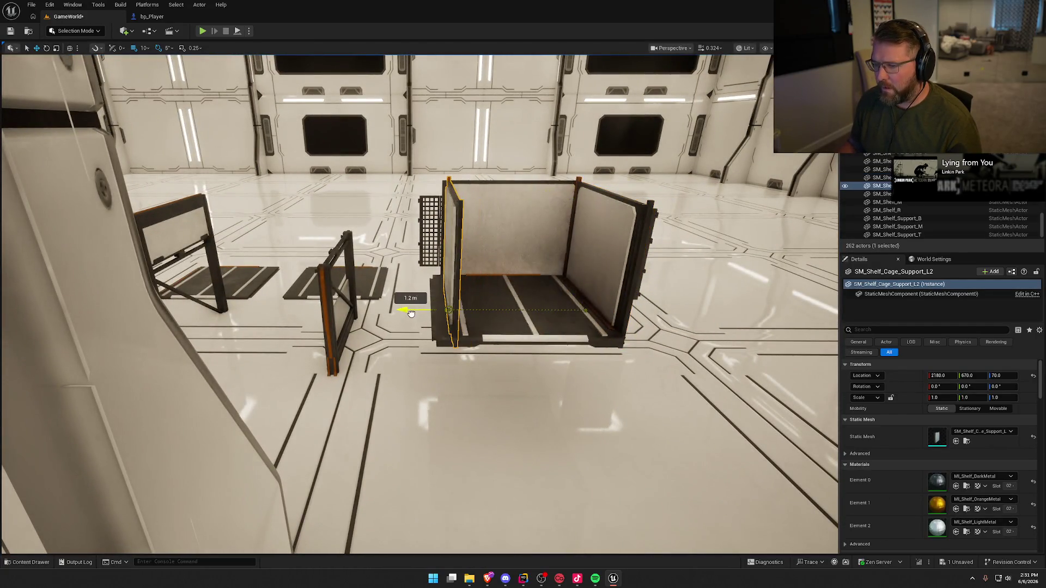
left_click(989, 430)
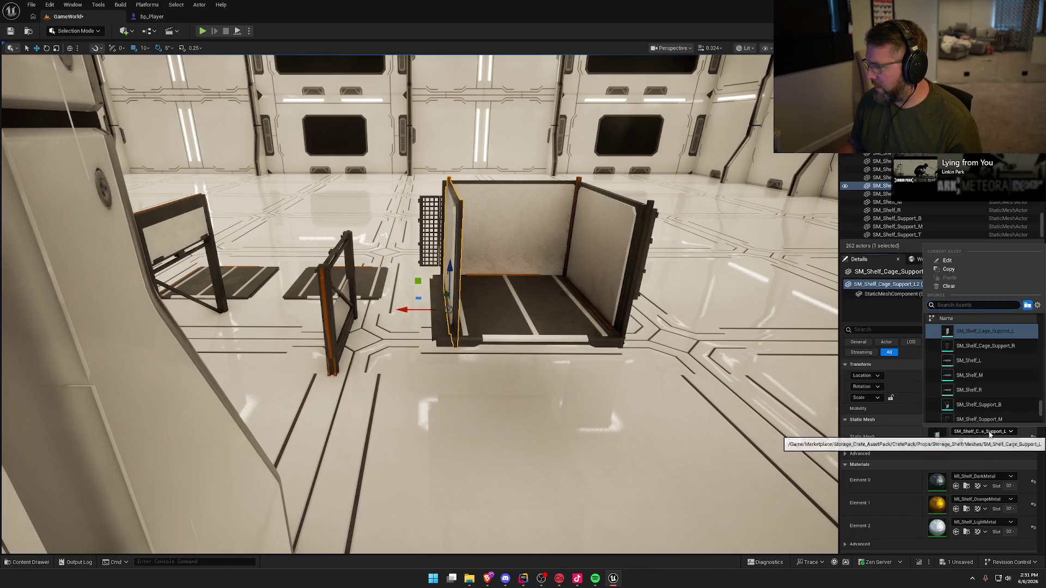
left_click(1005, 348)
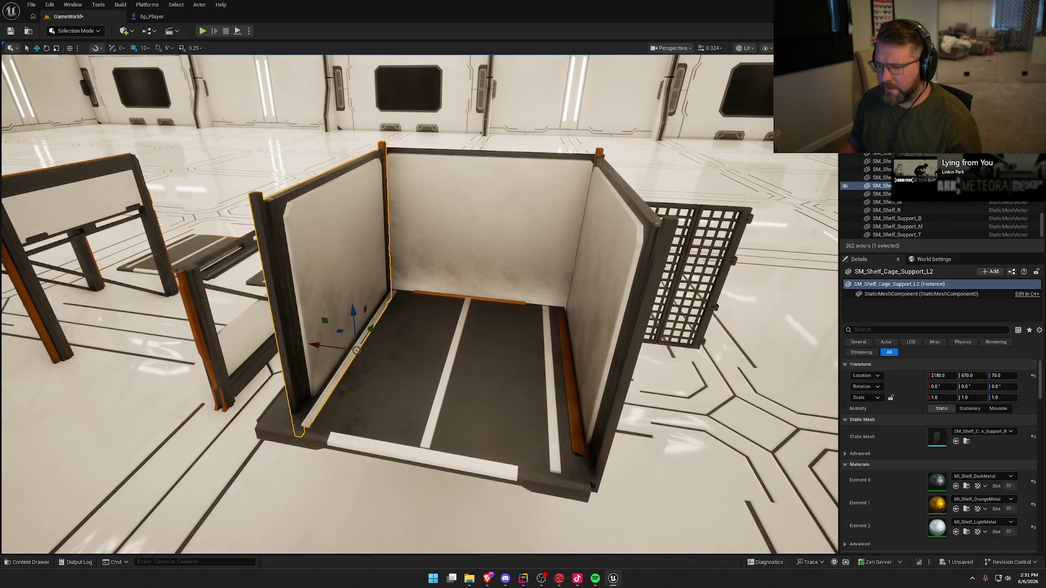
- Check the cage's back panel and SM_Shelf_L floor, reframe the room, and open the Content Drawer
key("Escape")
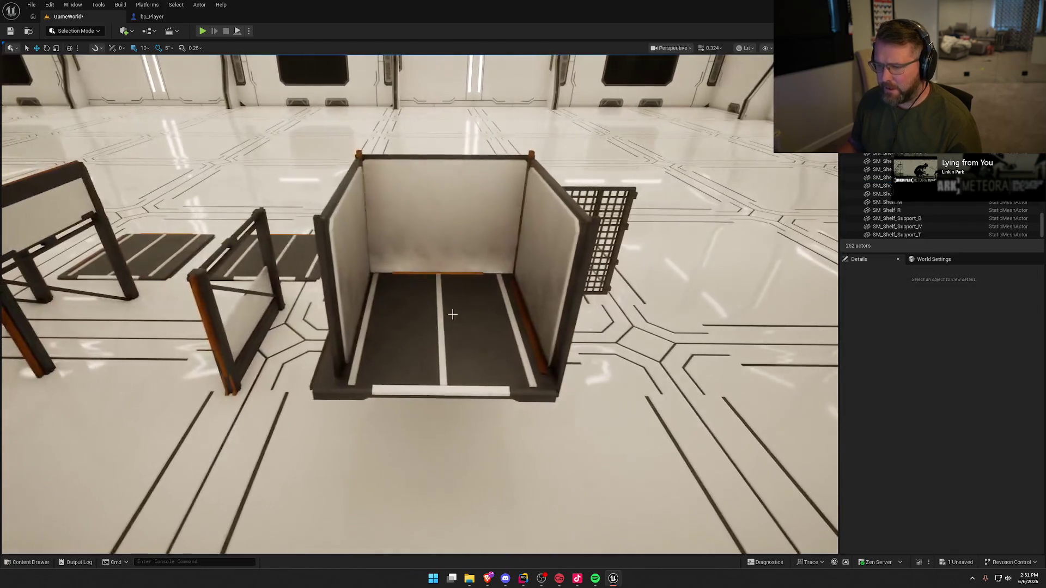
left_click(479, 205)
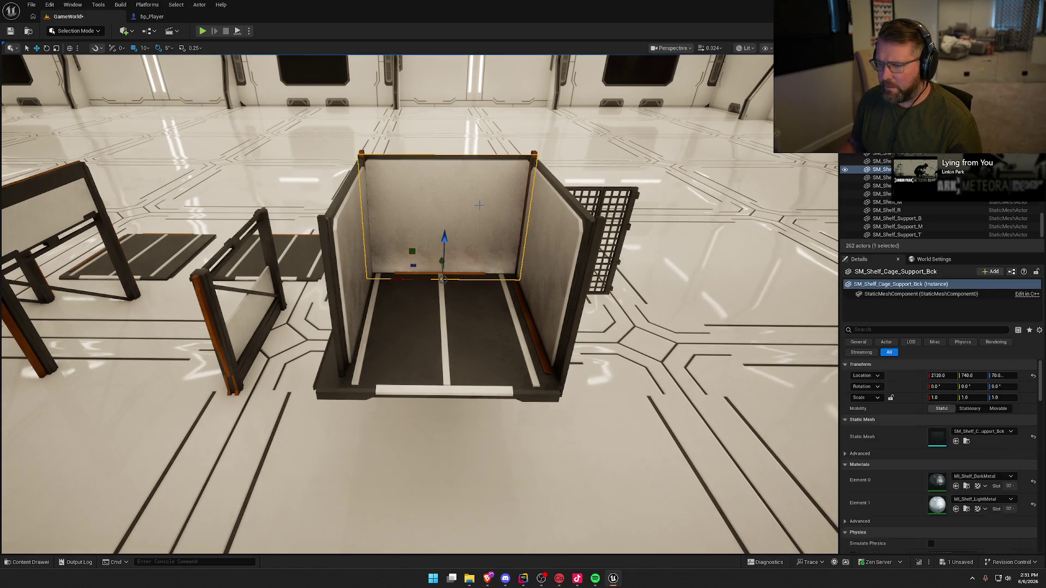
left_click(472, 326)
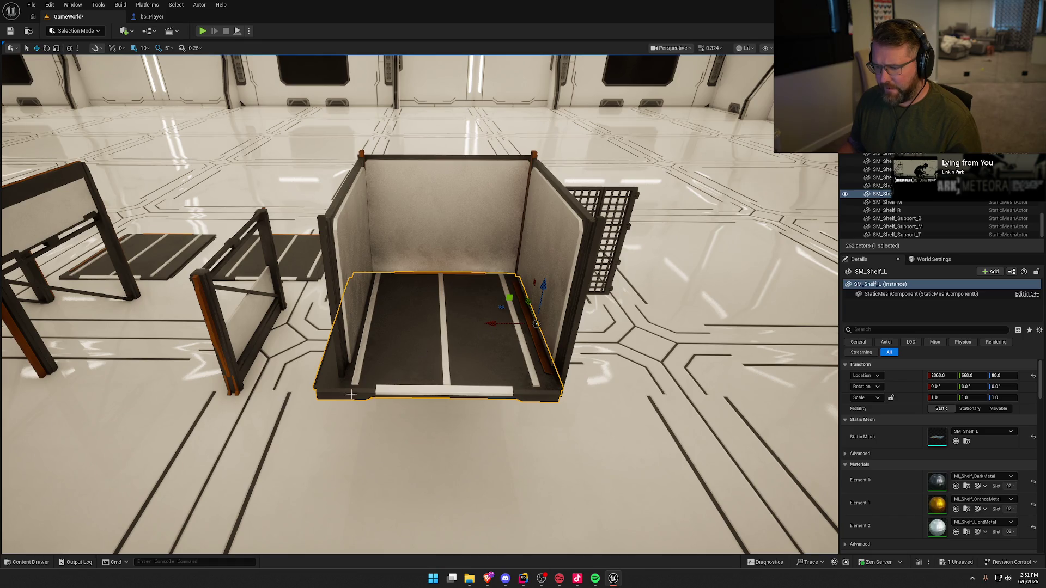
left_click_drag(394, 420, 349, 414)
key("s")
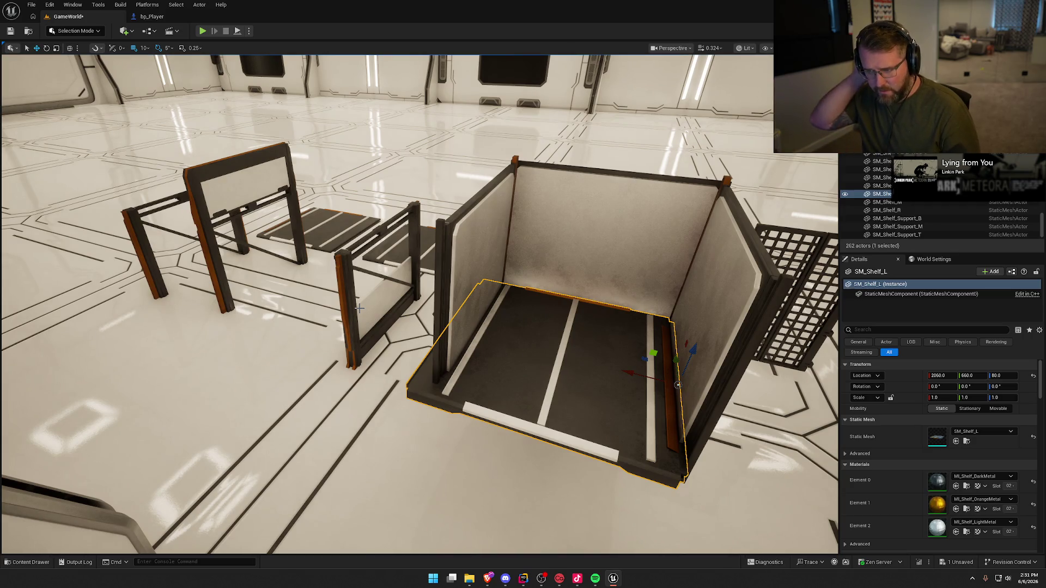
mouse_move(359, 308)
left_mouse_down()
mouse_move(322, 309)
mouse_move(442, 319)
left_mouse_up()
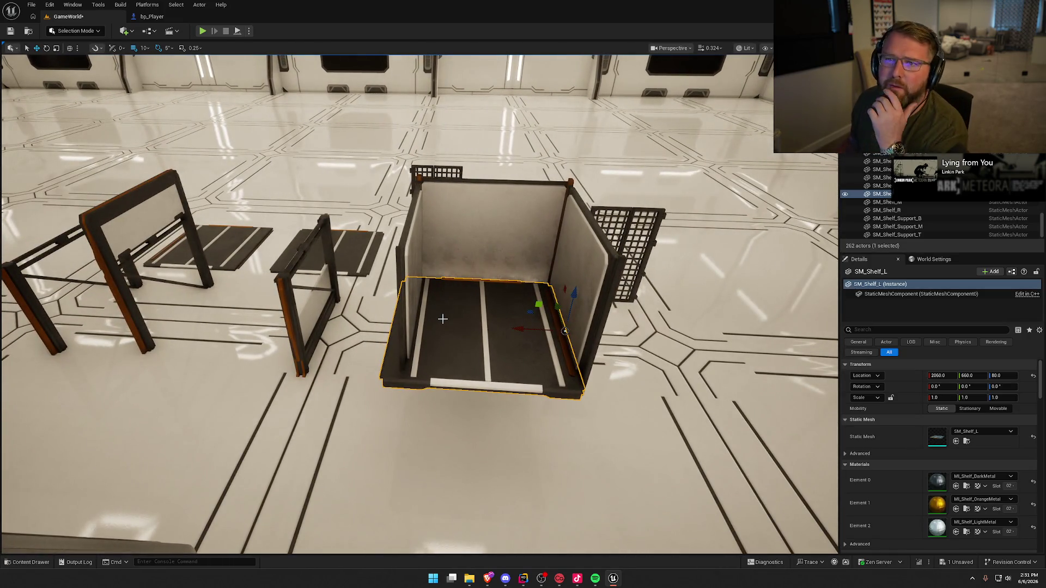
key("ctrl+space")
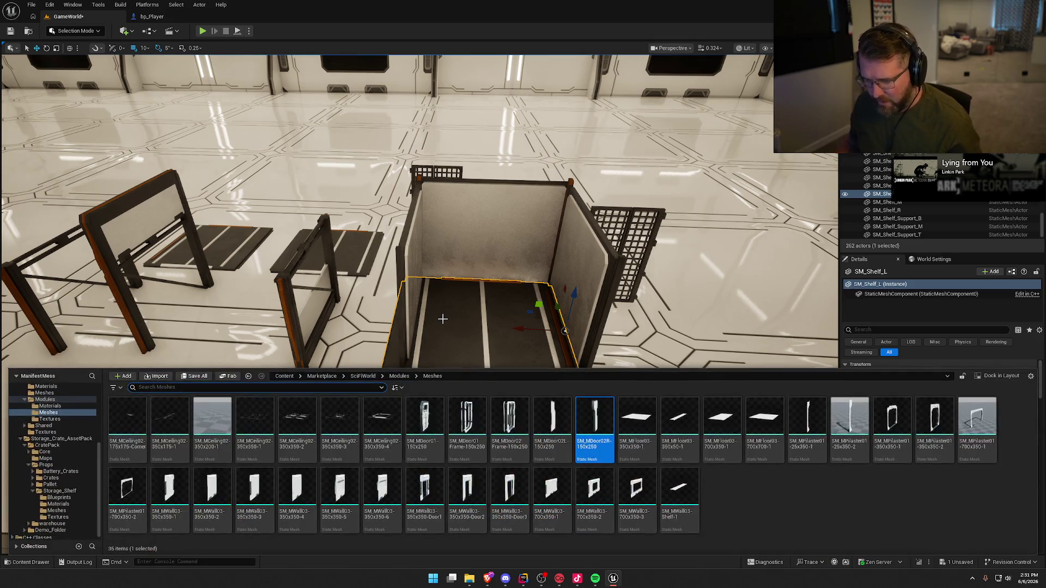
- Browse Storage_Crate_AssetPack > CratePack > warehouse in the Content Drawer tree and open its Meshes folder
scroll(66, 441, "up", 3)
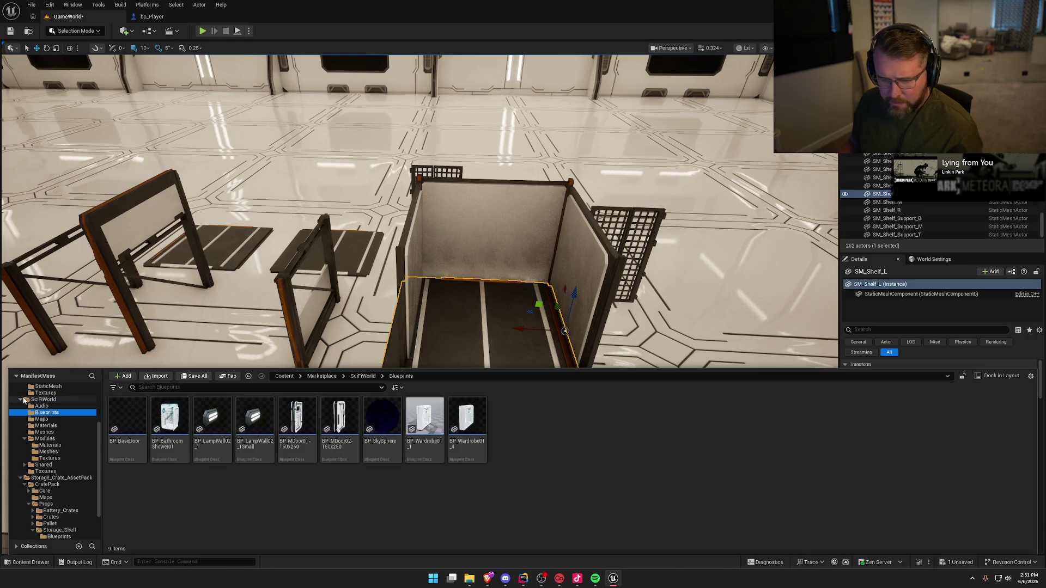
left_click(21, 401)
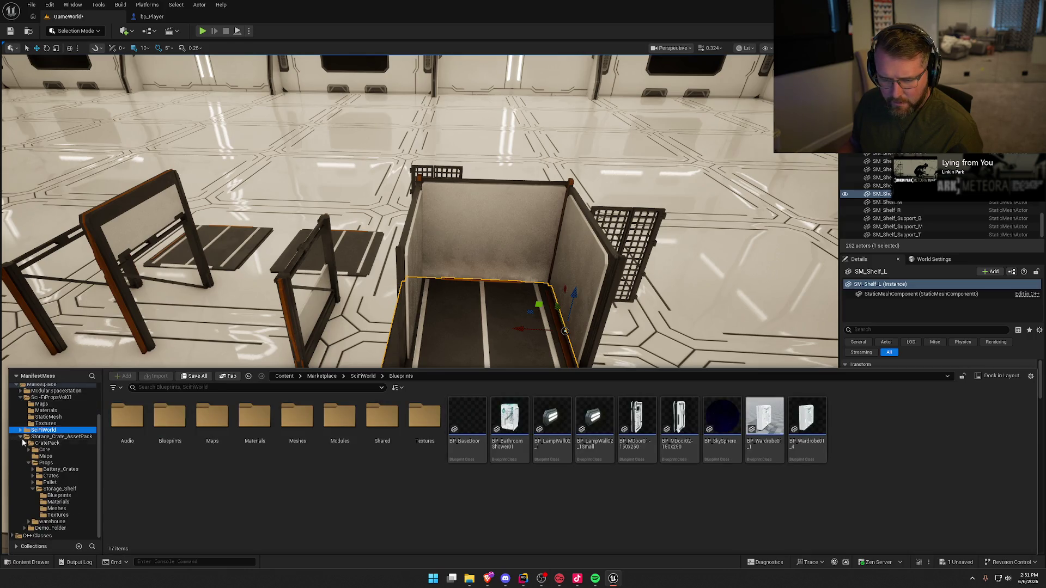
left_click(60, 528)
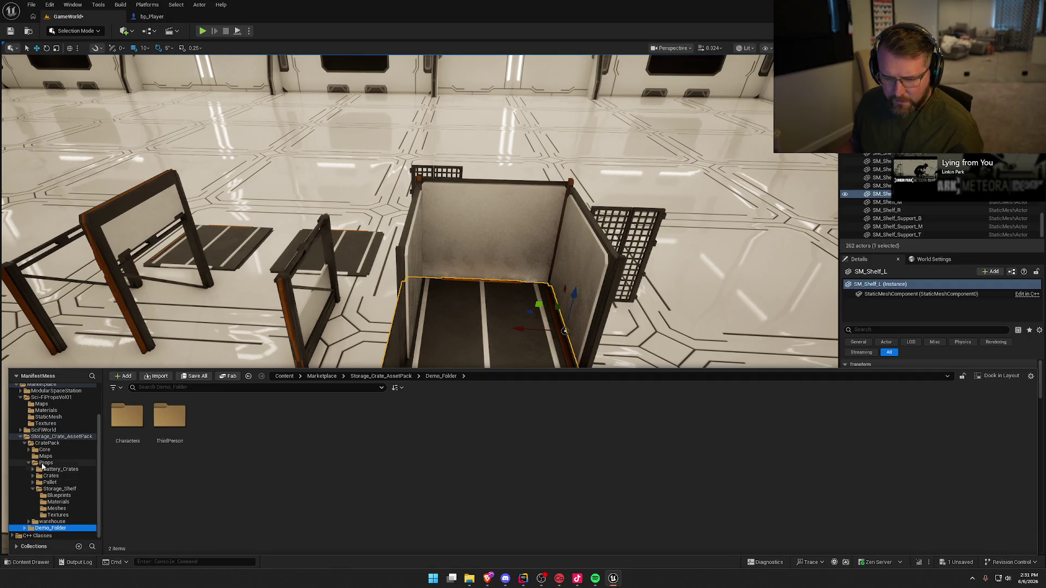
left_click(47, 455)
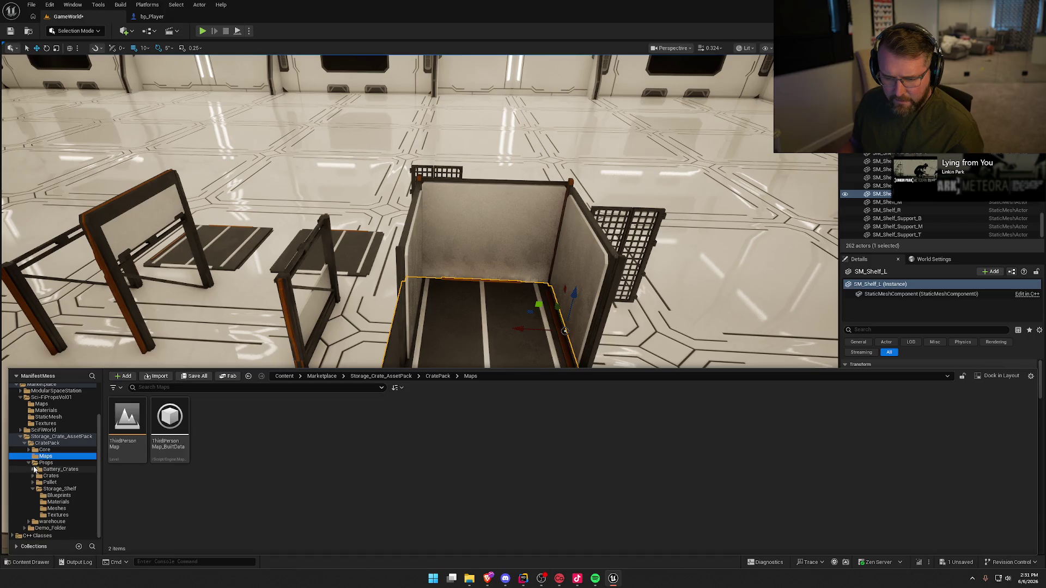
left_click(28, 462)
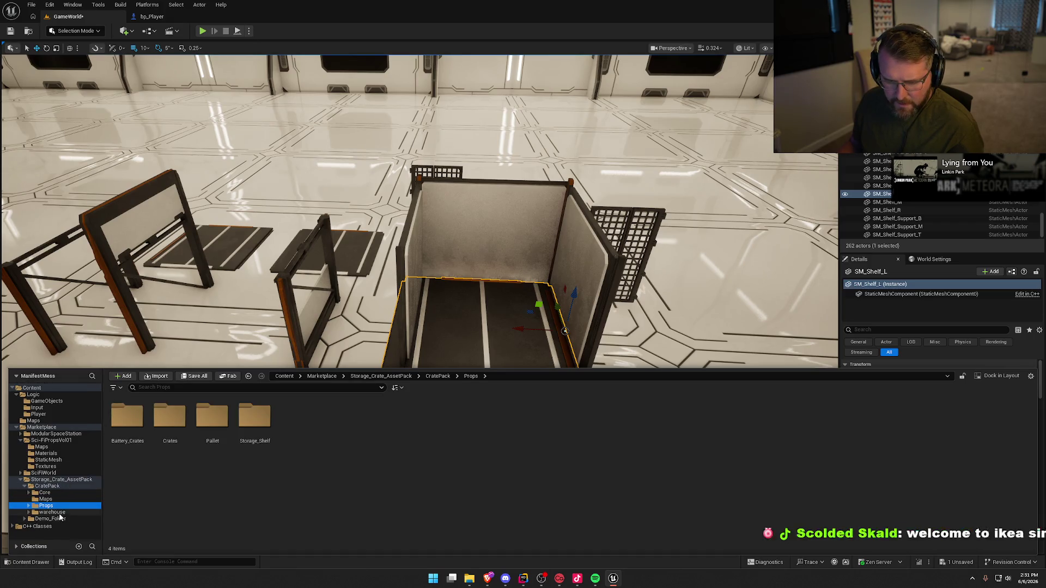
left_click(52, 513)
double_click(168, 436)
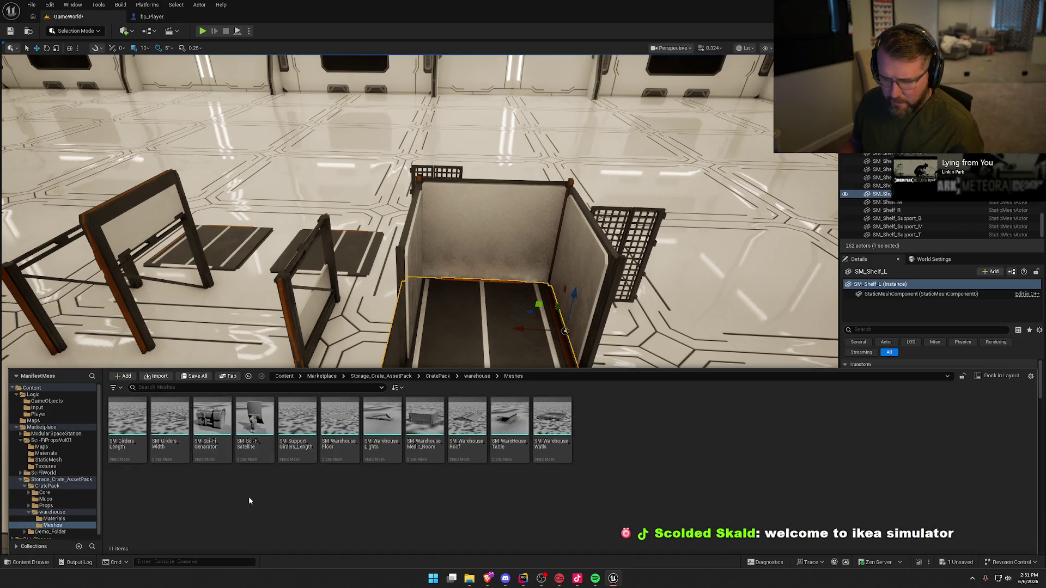
- Place a test SM_Sci-Fi_Satellite mesh in the room, then delete it
left_click_drag(254, 420, 358, 201)
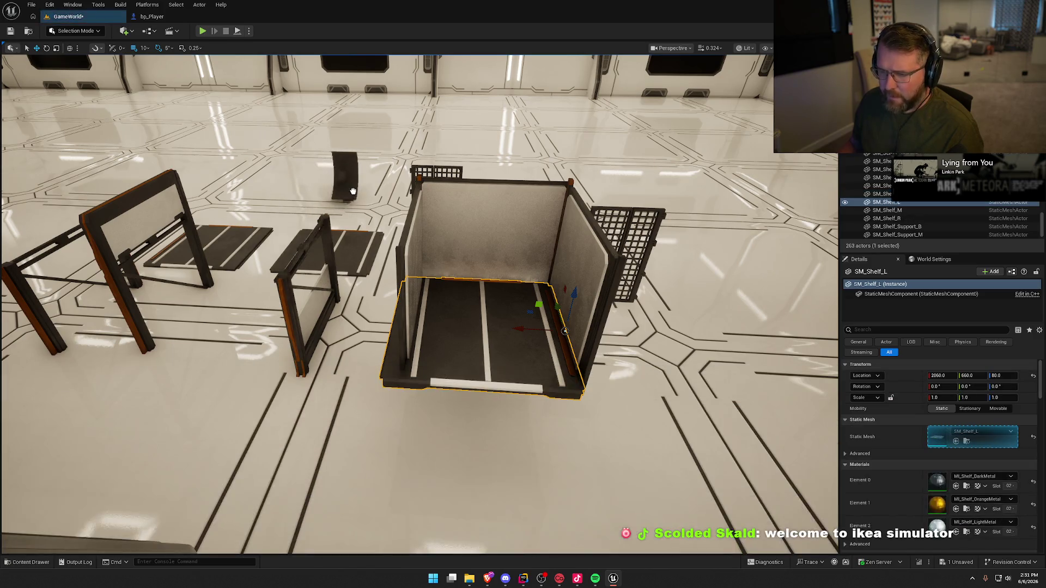
key("f")
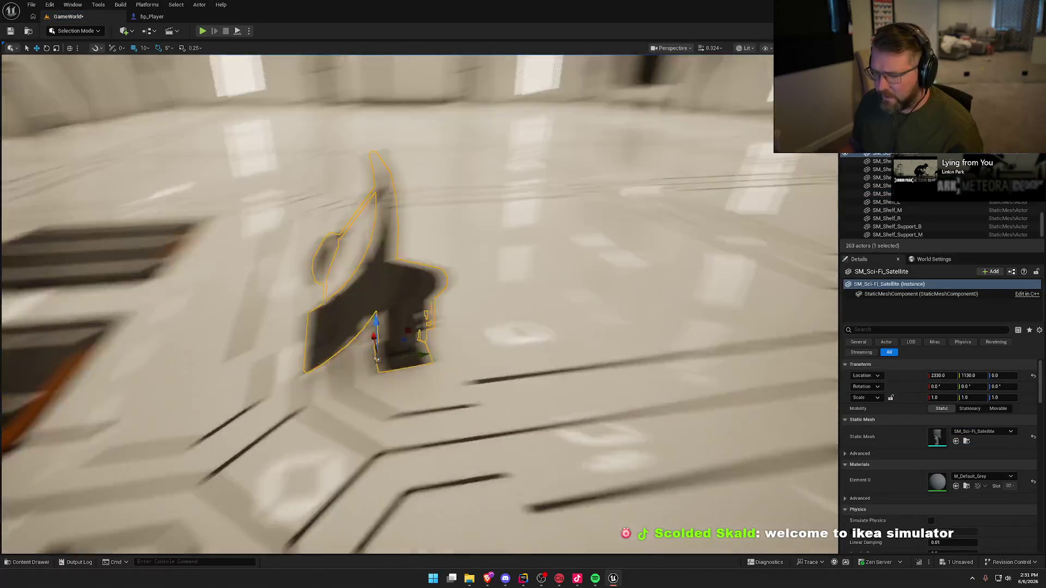
key("Delete")
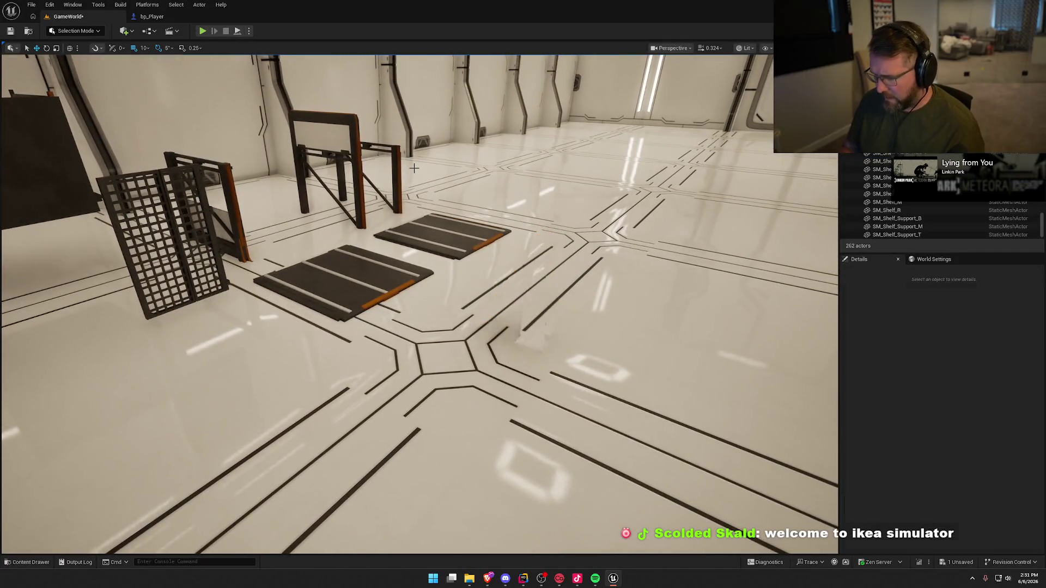
- Place SM_Support_Girders_Length on the warehouse floor
key("ctrl+space")
left_click_drag(297, 419, 561, 304)
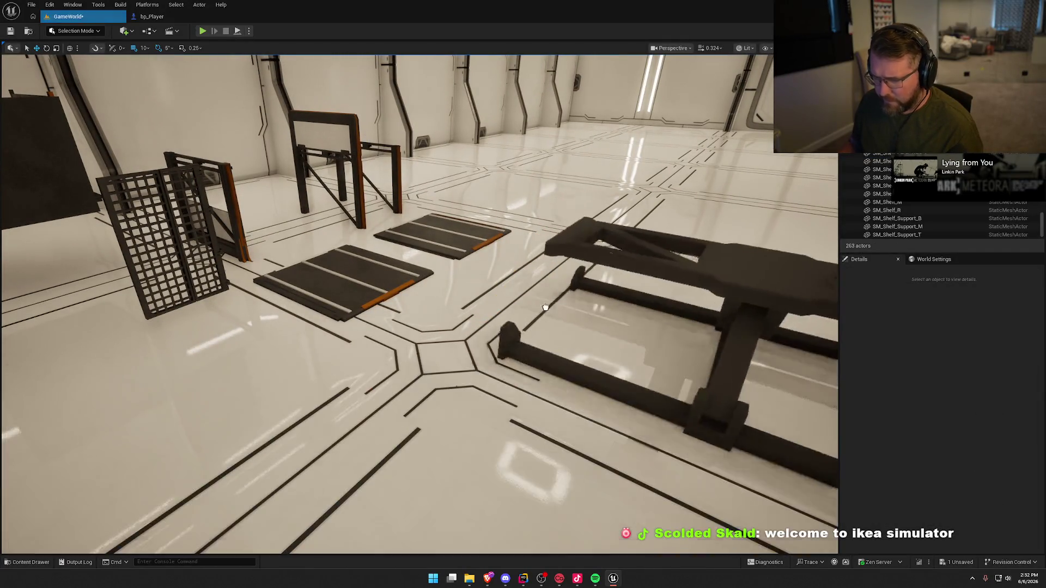
key("f")
mouse_move(414, 305)
left_mouse_down()
mouse_move(447, 294)
mouse_move(382, 305)
mouse_move(414, 308)
mouse_move(401, 307)
left_mouse_up()
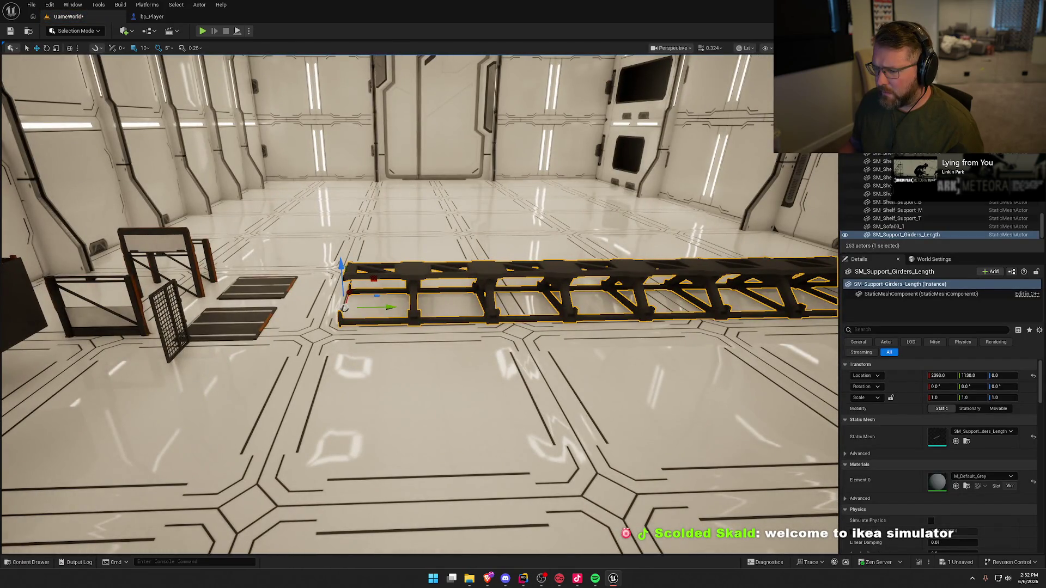
- Try the SM_Warehouse_Floor mesh in the room, then delete it
key("ctrl+space")
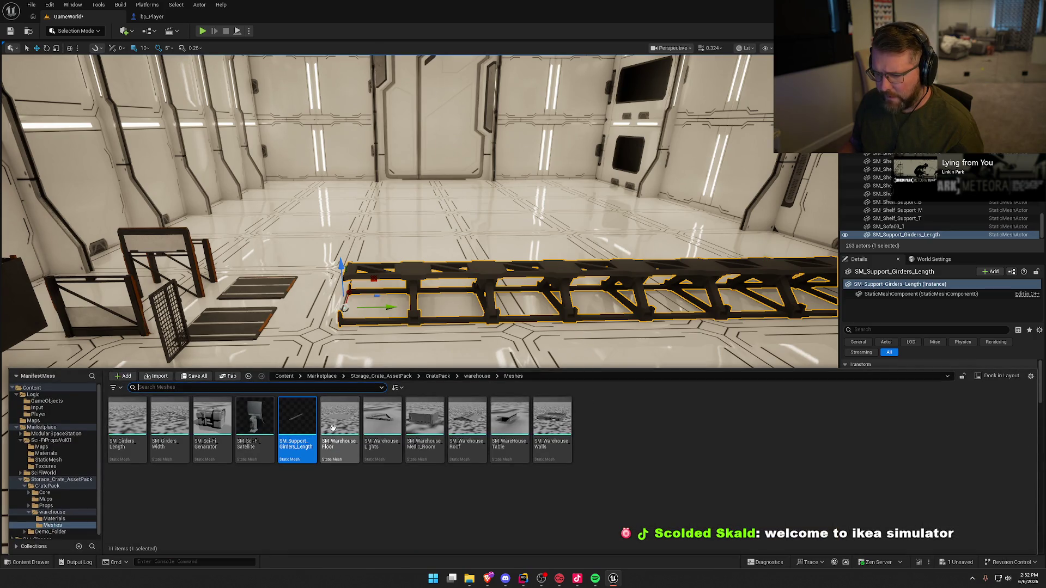
left_click_drag(333, 427, 420, 322)
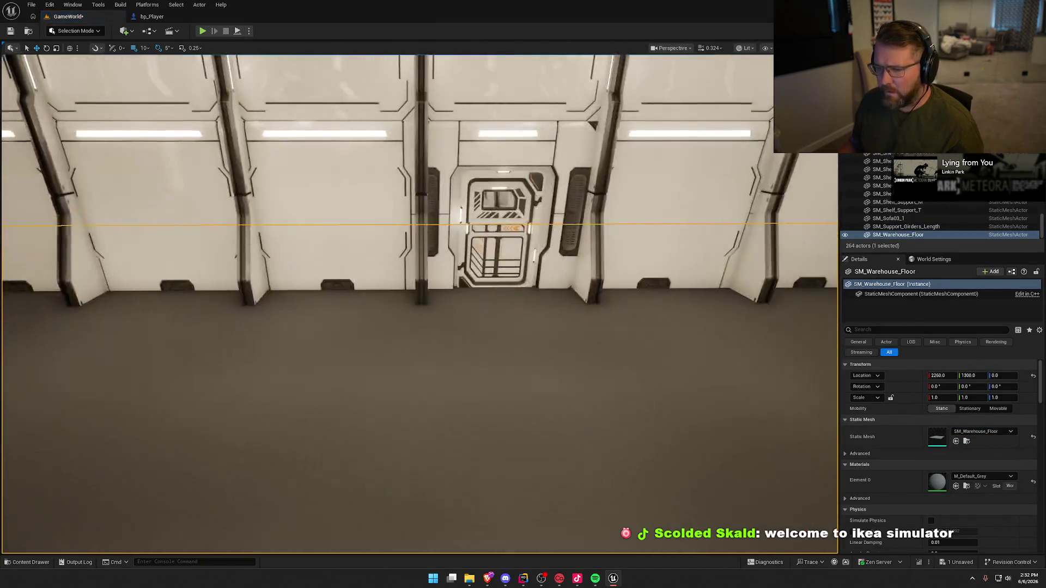
mouse_move(498, 356)
left_mouse_down()
mouse_move(479, 397)
mouse_move(498, 357)
left_mouse_up()
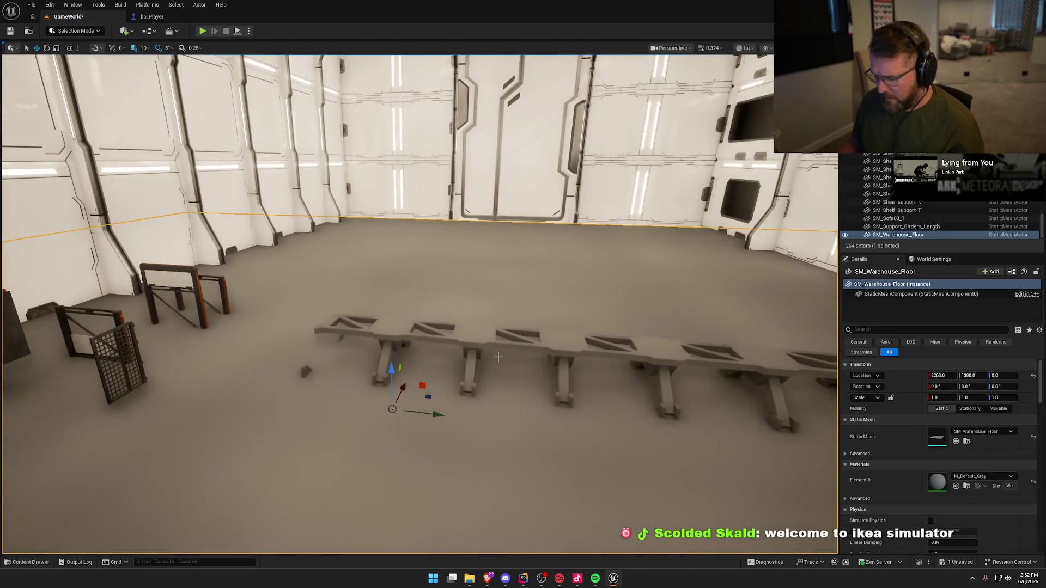
key("Delete")
- Add an SM_Warehouse_Lights fixture to the room, raised to height 380
key("ctrl+space")
mouse_move(382, 444)
left_mouse_down()
mouse_move(441, 296)
mouse_move(519, 269)
mouse_move(494, 218)
mouse_move(507, 115)
left_mouse_up()
key("f")
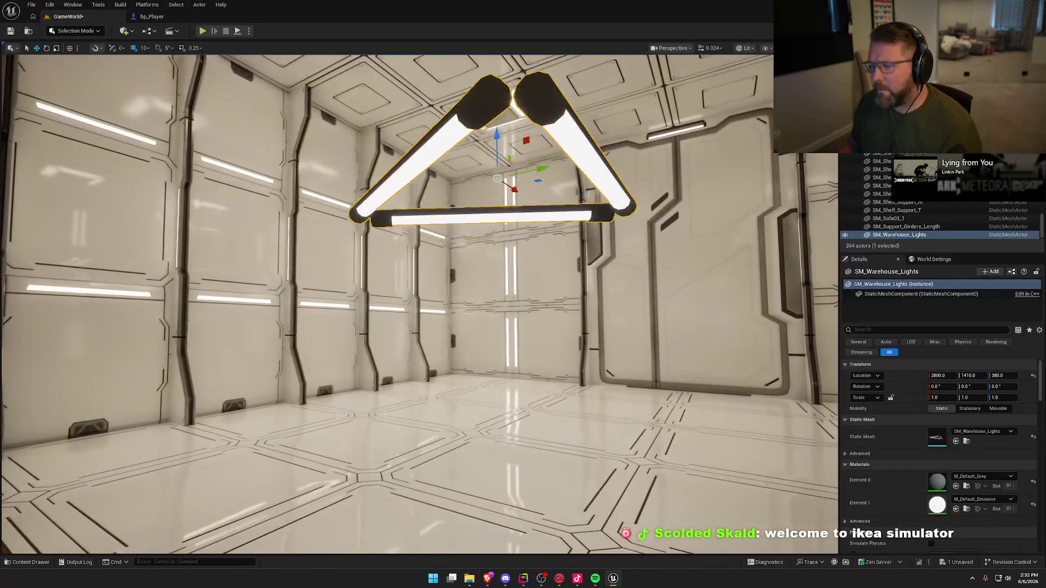
scroll(557, 229, "down", 5)
scroll(557, 229, "down", 1)
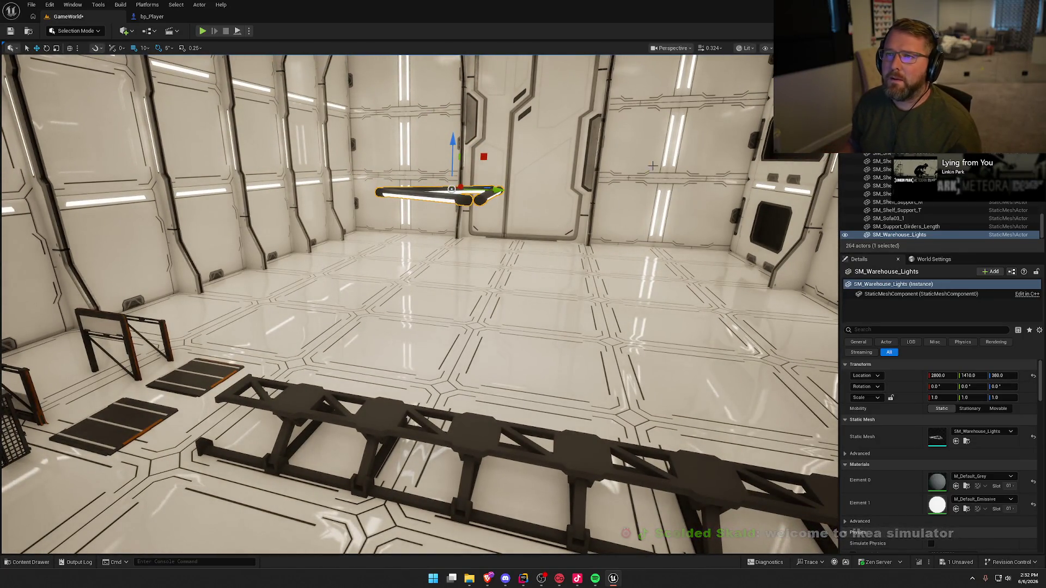
scroll(527, 131, "down", 2)
key("ctrl+b")
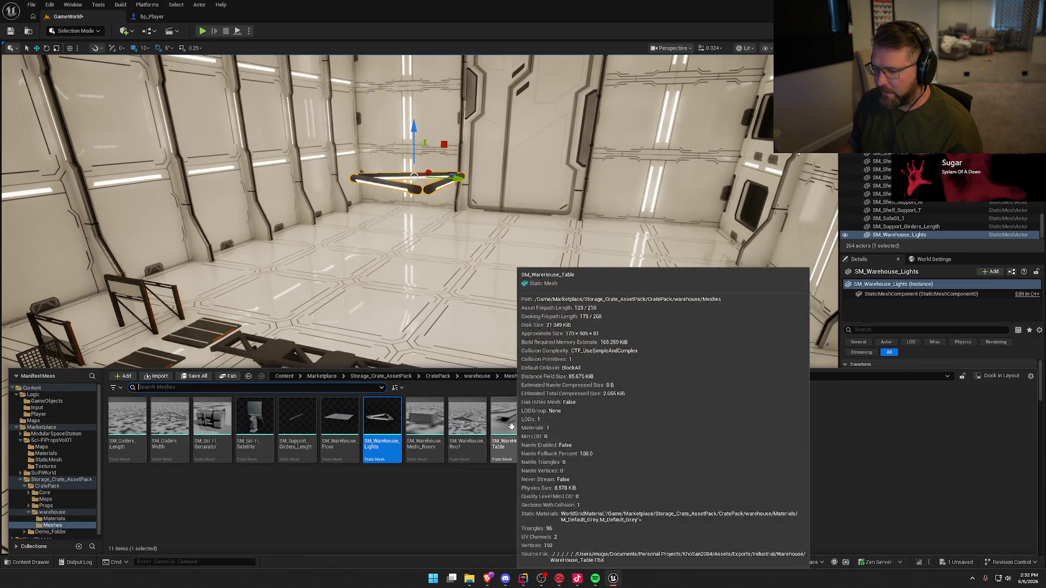
- Preview the warehouse table and SM_Warehouse_Walls meshes in the room, deleting each
left_click_drag(511, 425, 497, 337)
key("Delete")
key("ctrl+space")
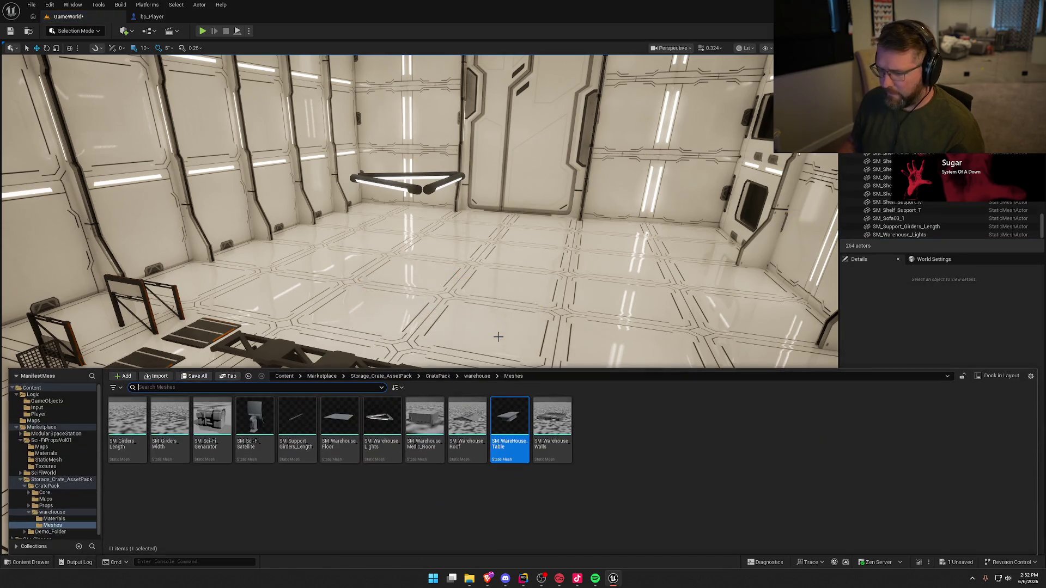
left_click_drag(546, 424, 464, 325)
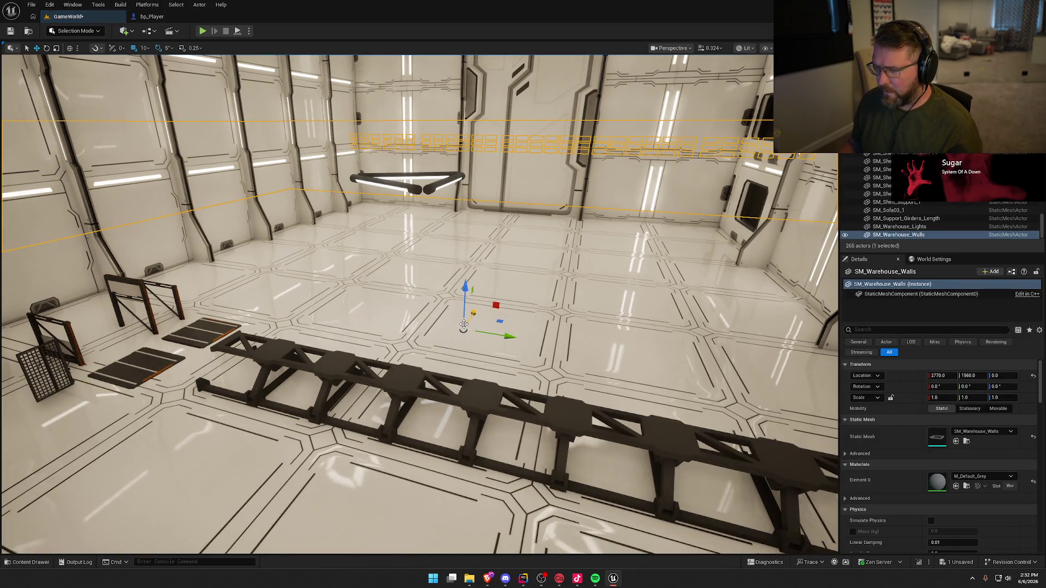
key("Delete")
- Preview the sci-fi generator and an SM_Girders_Width girder, deleting each
key("ctrl+space")
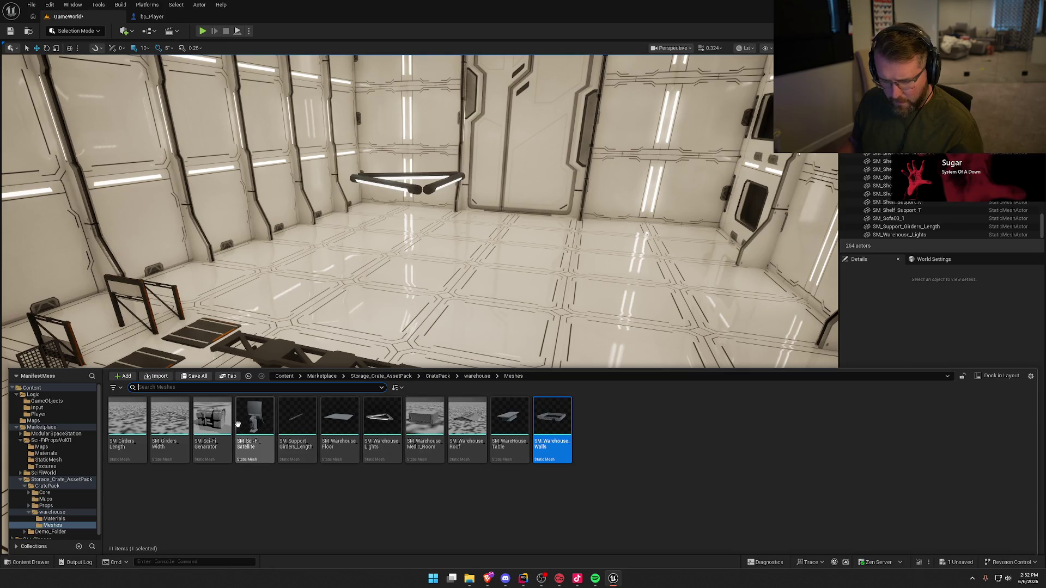
mouse_move(212, 419)
left_mouse_down()
mouse_move(277, 349)
mouse_move(402, 311)
mouse_move(406, 323)
left_mouse_up()
key("Delete")
key("ctrl+space")
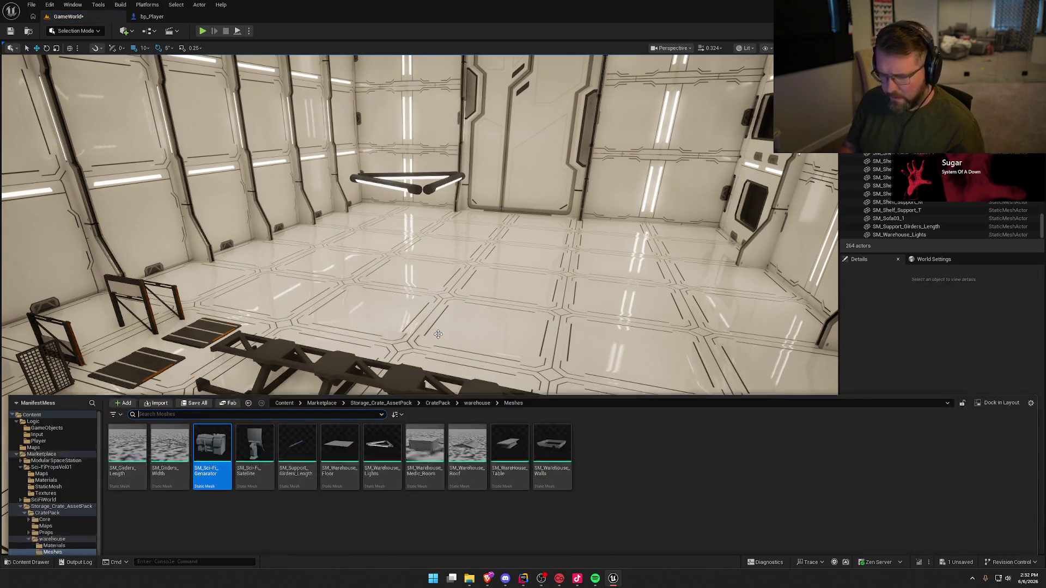
left_click(170, 417)
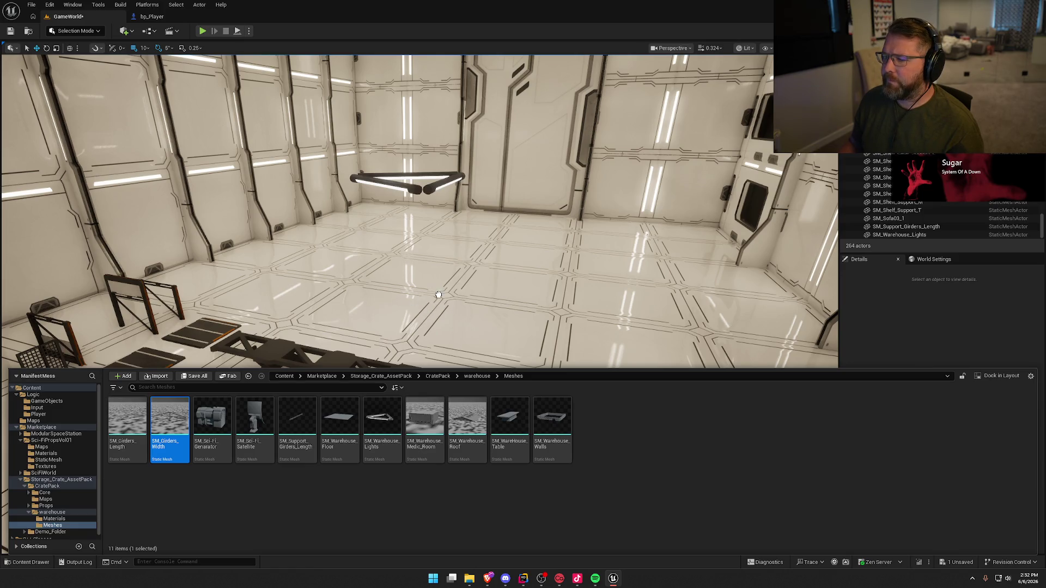
left_click_drag(444, 296, 432, 319)
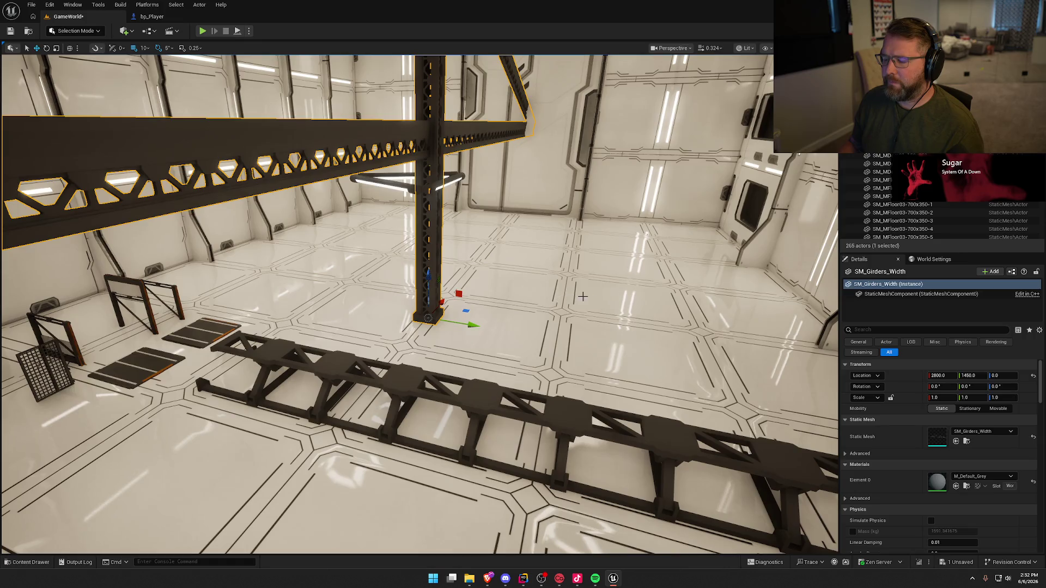
mouse_move(583, 296)
left_mouse_down()
mouse_move(512, 327)
mouse_move(632, 294)
left_mouse_up()
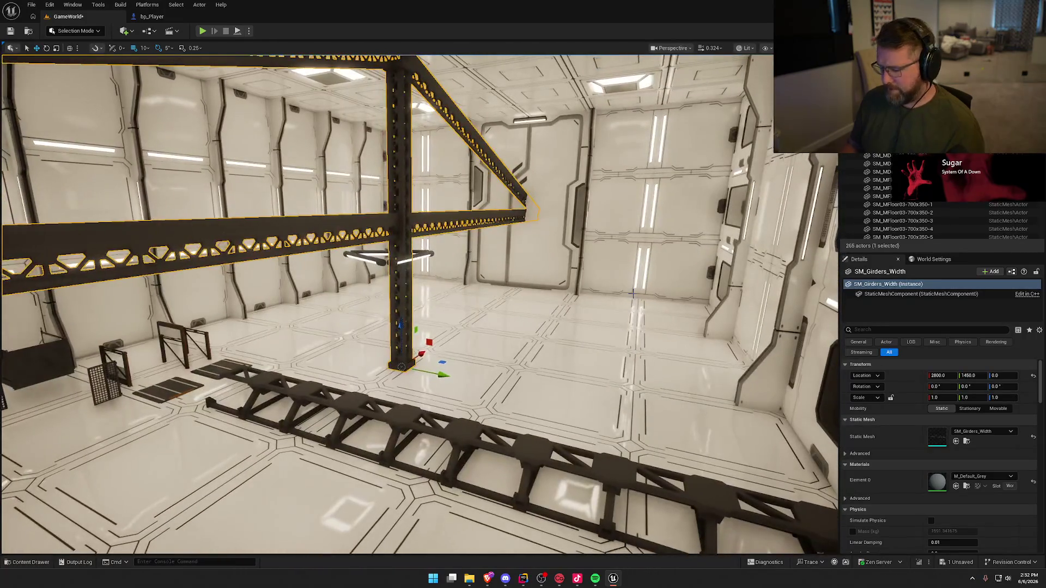
key("Delete")
- Place an SM_Girders_Length girder, raise it 300 units to check the ceiling, then delete it
key("ctrl+space")
left_click(127, 422)
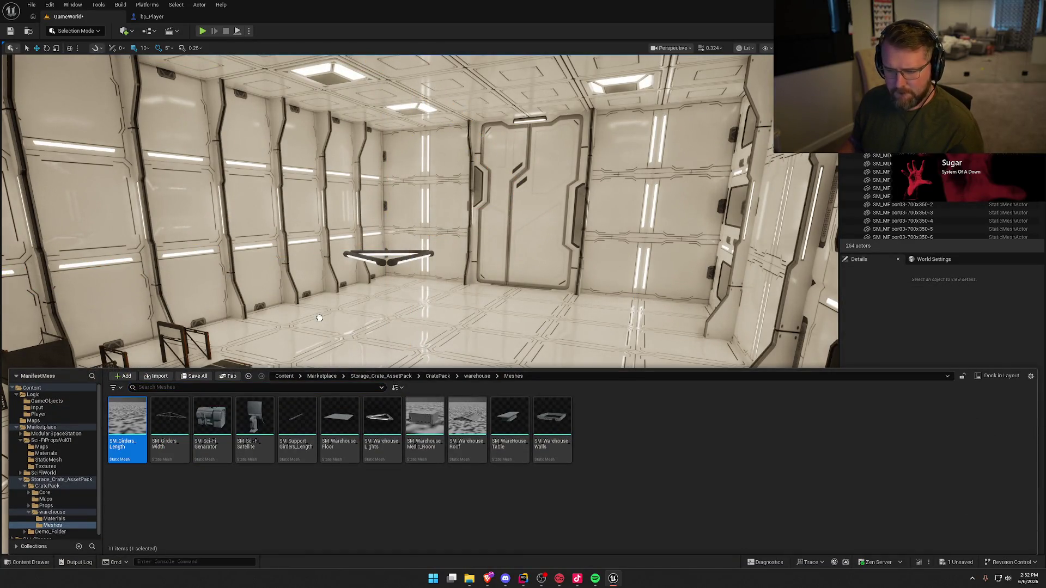
left_click_drag(319, 318, 305, 308)
mouse_move(305, 308)
left_mouse_down()
mouse_move(338, 305)
mouse_move(316, 305)
left_mouse_up()
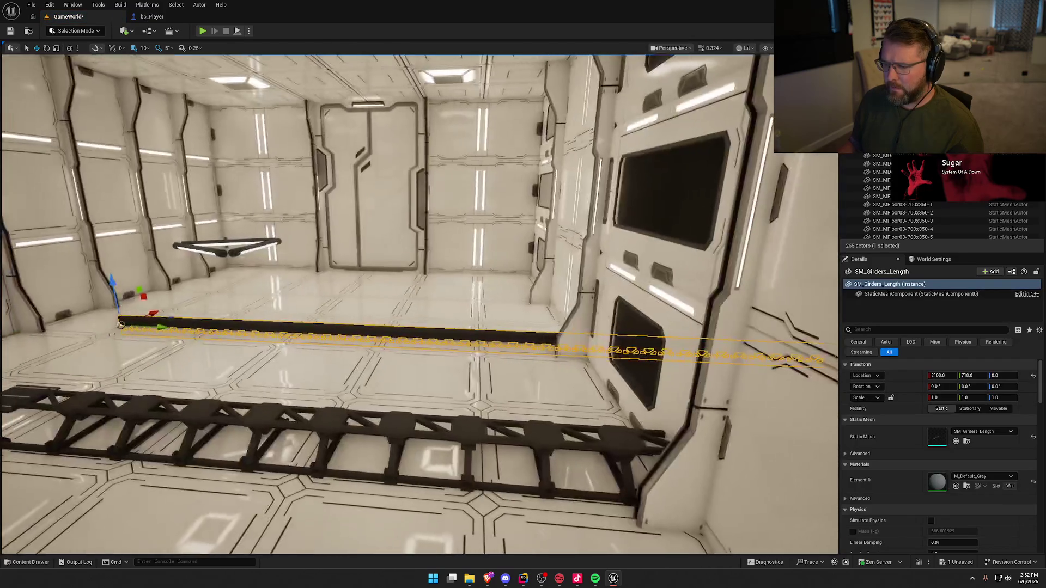
left_click_drag(434, 329, 433, 329)
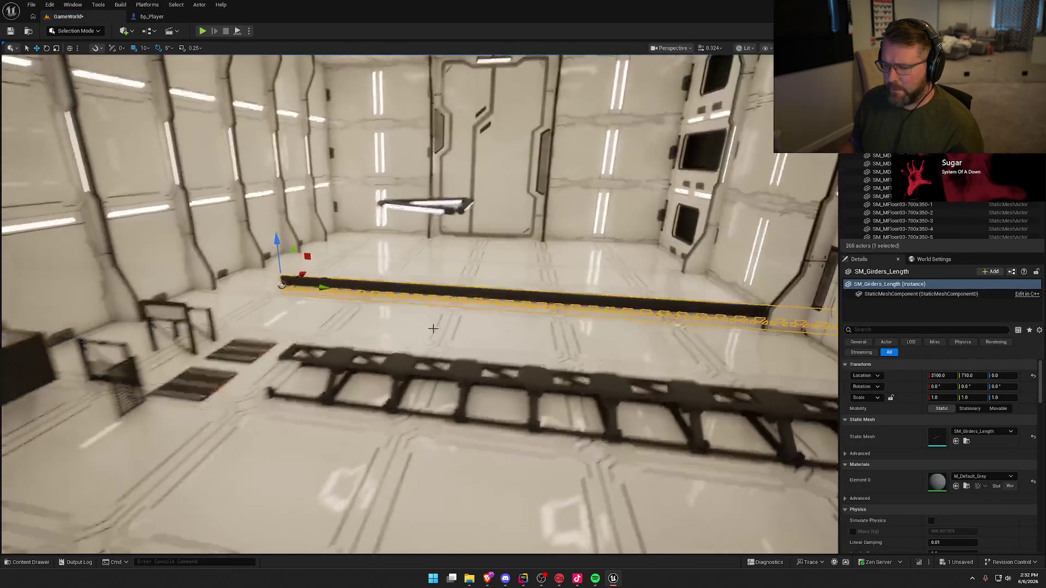
mouse_move(287, 237)
left_mouse_down()
mouse_move(285, 170)
mouse_move(329, 192)
left_mouse_up()
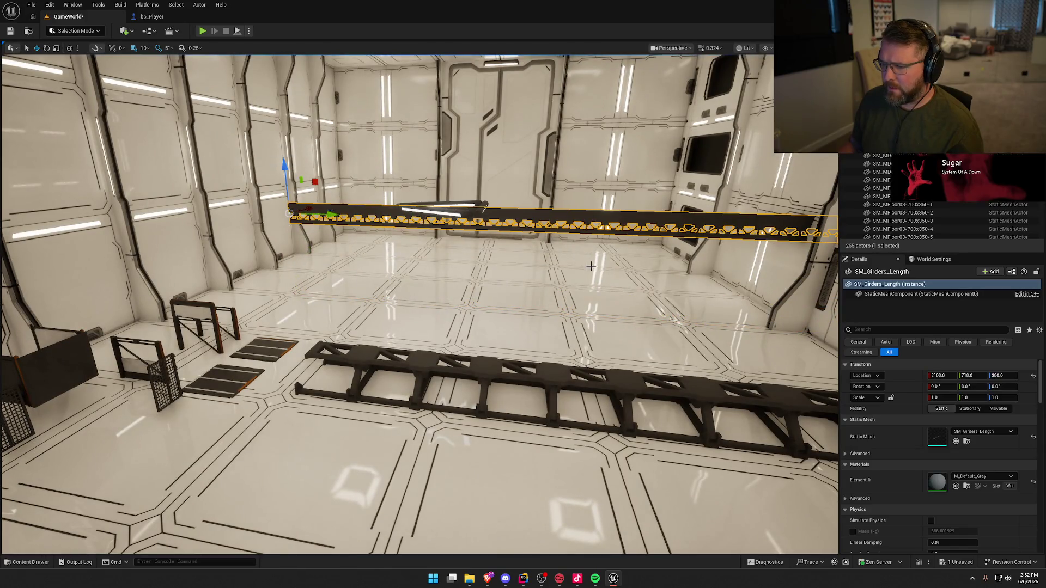
left_click_drag(592, 278, 627, 278)
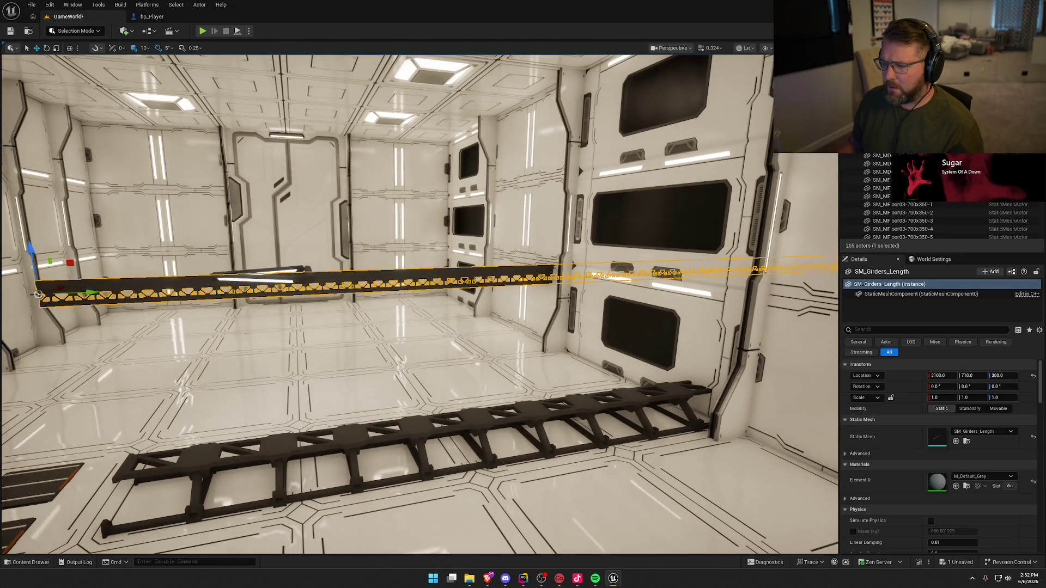
left_click_drag(414, 305, 388, 227)
key("Delete")
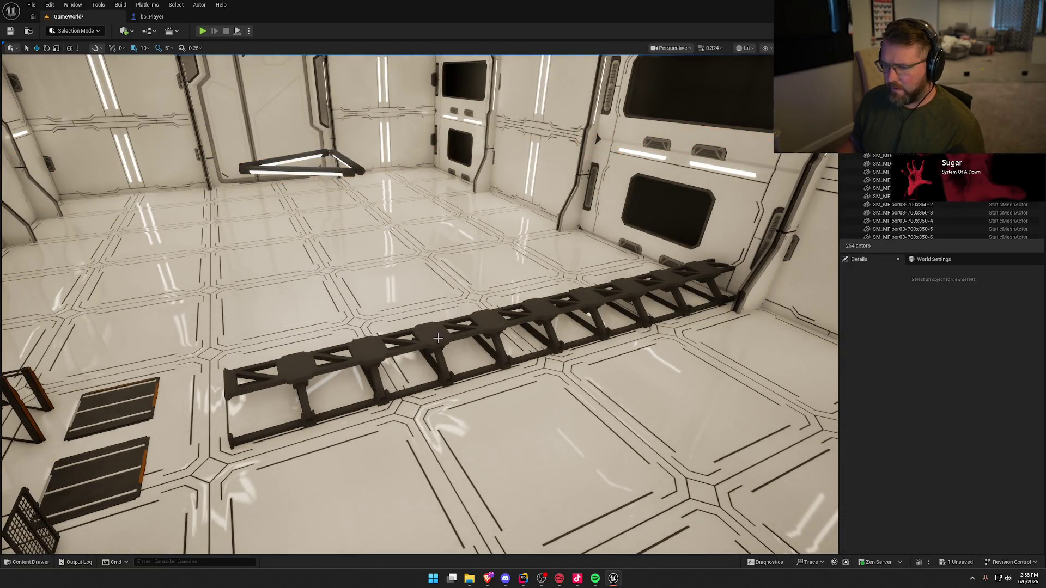
- Move SM_Support_Girders_Length from the floor toward the far wall and up to the ceiling
left_click(435, 337)
mouse_move(436, 337)
left_mouse_down()
mouse_move(262, 446)
mouse_move(271, 428)
left_mouse_up()
mouse_move(369, 386)
left_mouse_down()
mouse_move(275, 385)
mouse_move(402, 404)
left_mouse_up()
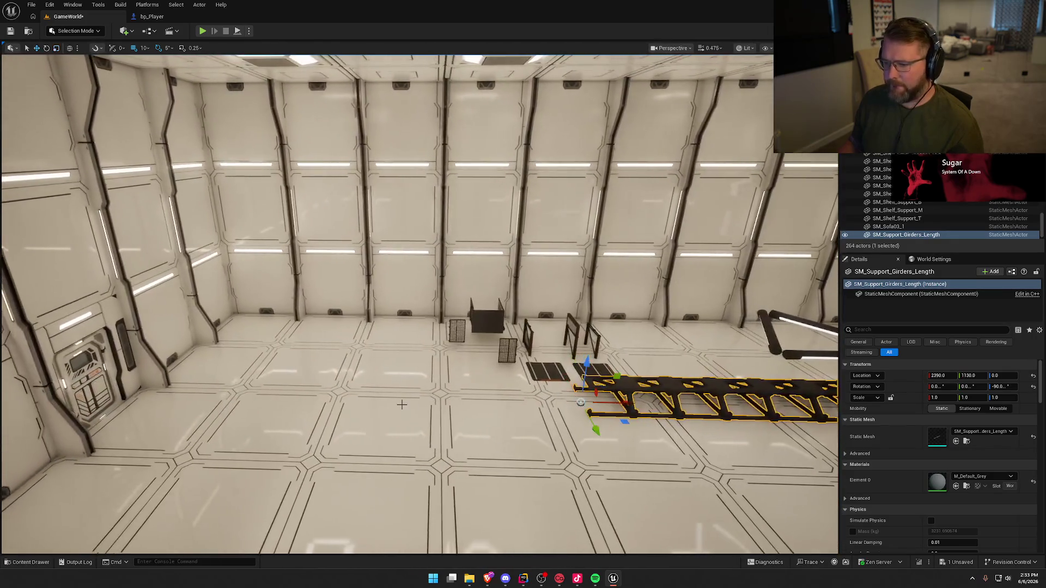
mouse_move(626, 403)
left_mouse_down()
mouse_move(172, 394)
mouse_move(297, 421)
left_mouse_up()
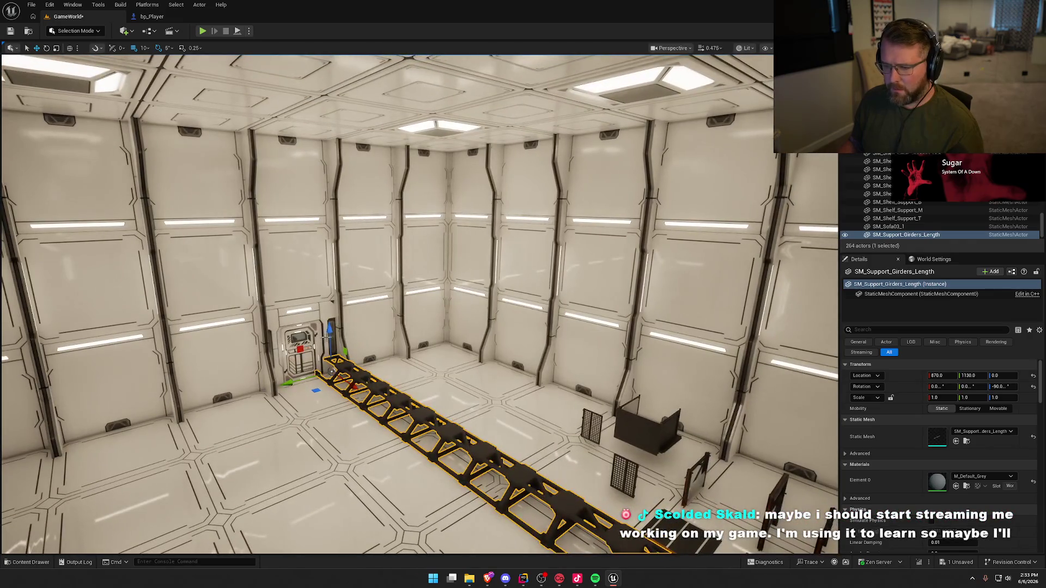
mouse_move(329, 334)
left_mouse_down()
mouse_move(329, 163)
mouse_move(348, 228)
mouse_move(349, 297)
mouse_move(403, 270)
mouse_move(376, 241)
left_mouse_up()
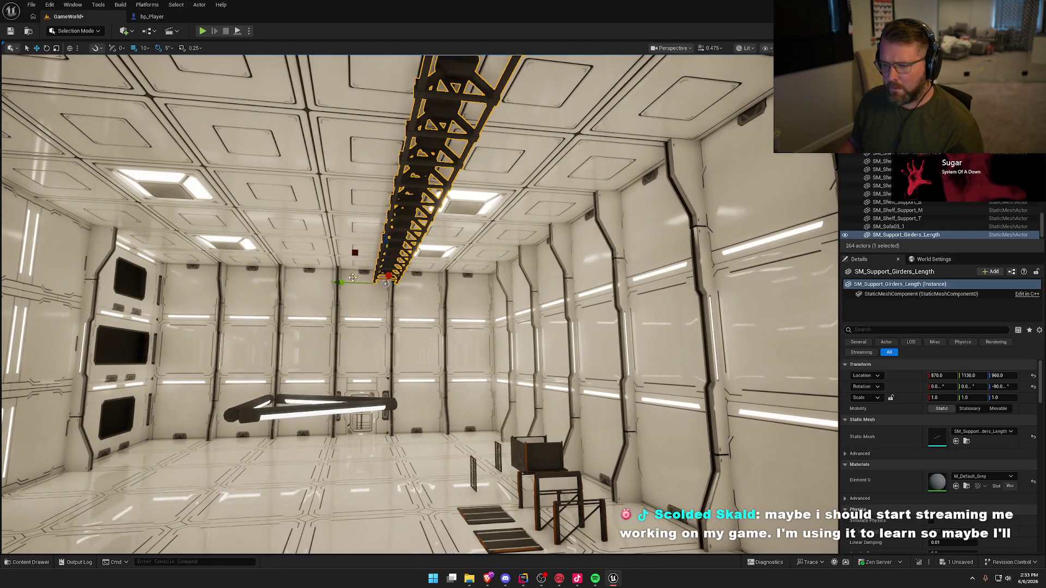
left_click_drag(340, 283, 342, 282)
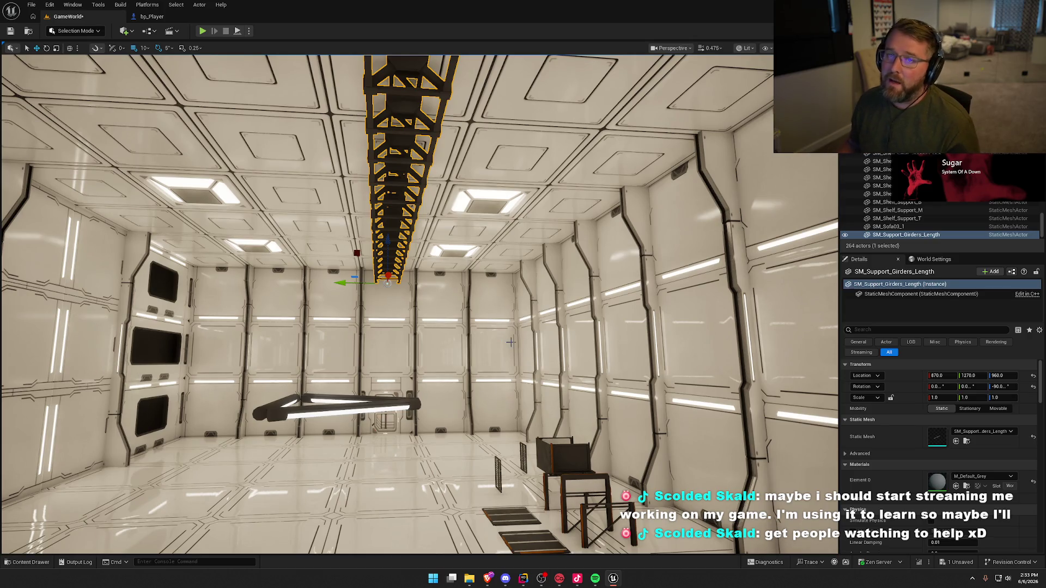
mouse_move(573, 273)
left_mouse_down()
mouse_move(414, 217)
mouse_move(388, 256)
left_mouse_up()
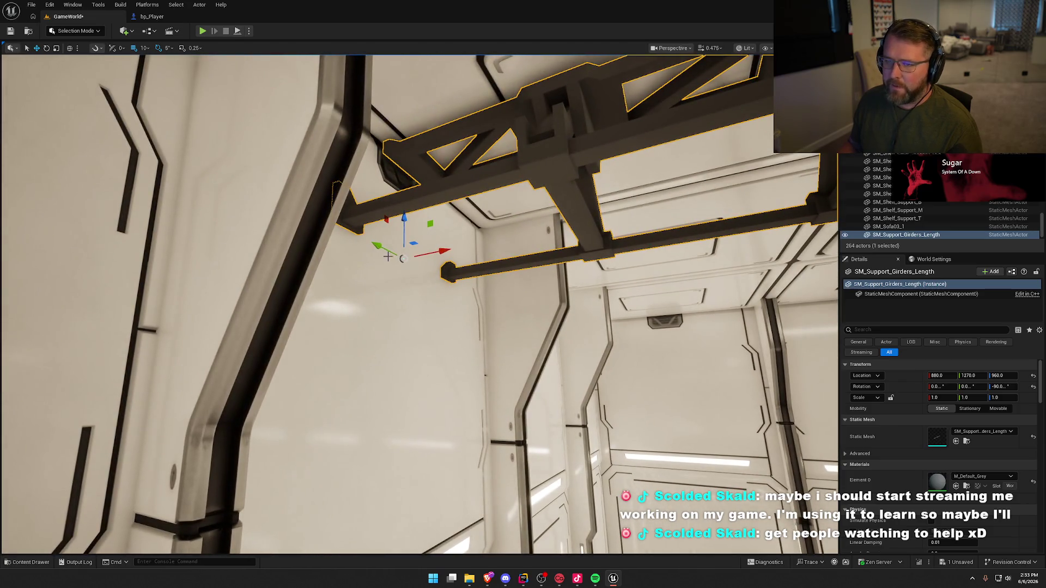
- Set grid snap to 5 and nudge the ceiling girder 5 cm toward the wall
left_click(146, 49)
left_click(153, 86)
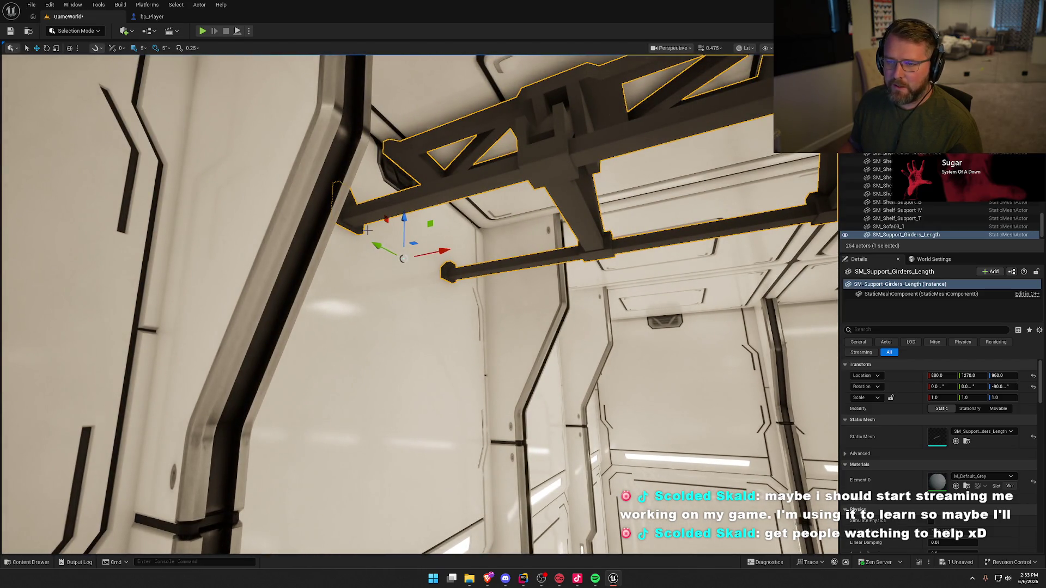
mouse_move(446, 255)
left_mouse_down()
mouse_move(435, 252)
mouse_move(463, 272)
left_mouse_up()
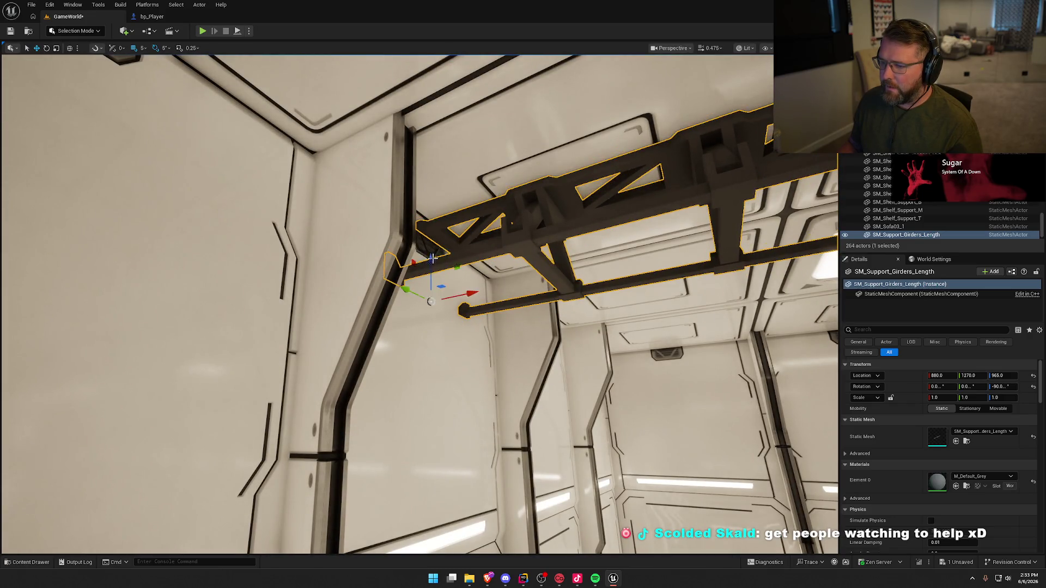
left_click_drag(432, 258, 431, 258)
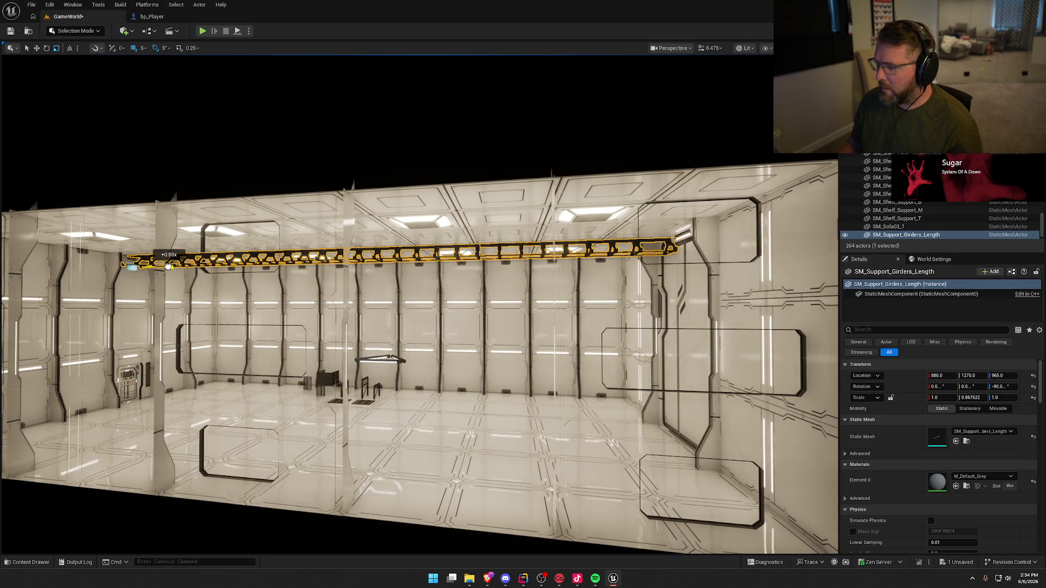
left_click_drag(193, 275, 193, 275)
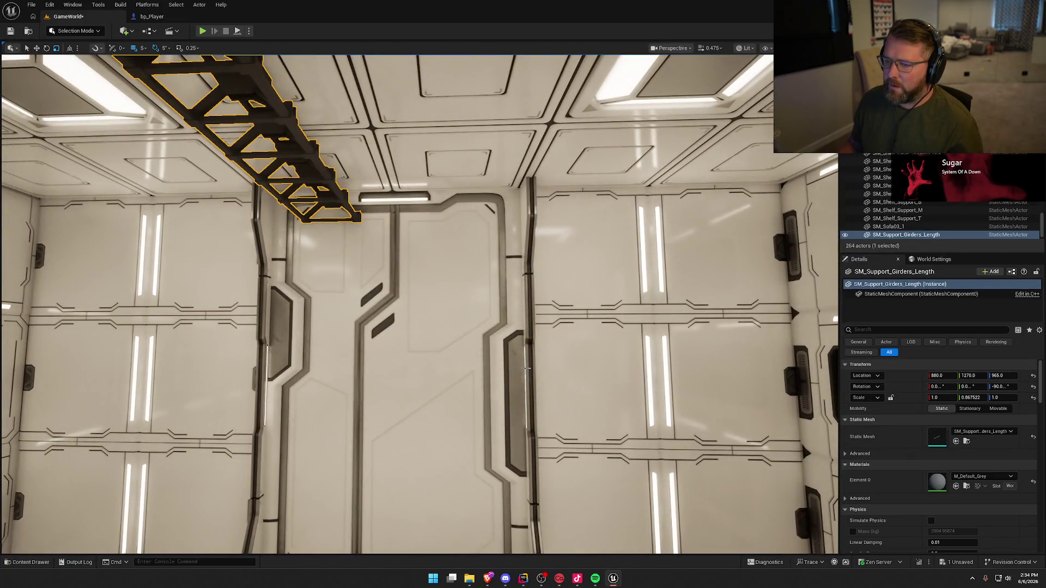
- Reselect the ceiling girder and slide it along Y to location 1620 at height 965
key("Escape")
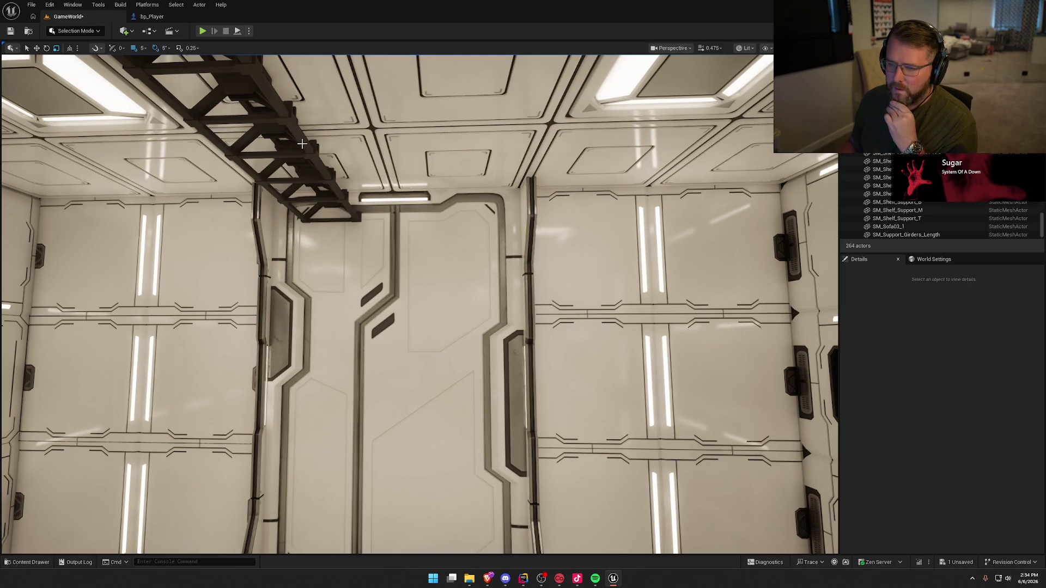
left_click(302, 142)
left_click_drag(430, 285, 450, 290)
key("e")
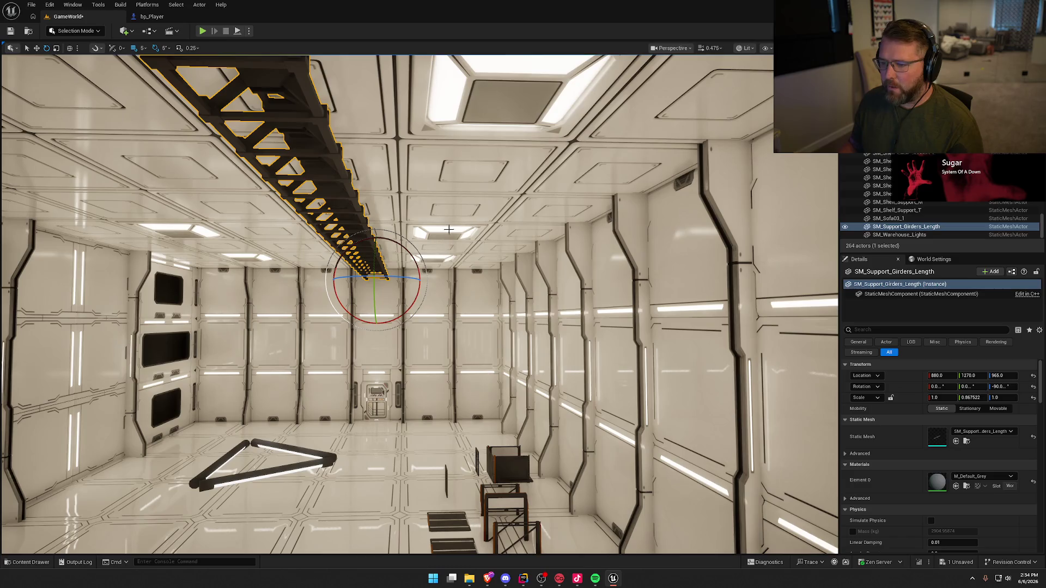
key("w")
left_click_drag(452, 235, 500, 290)
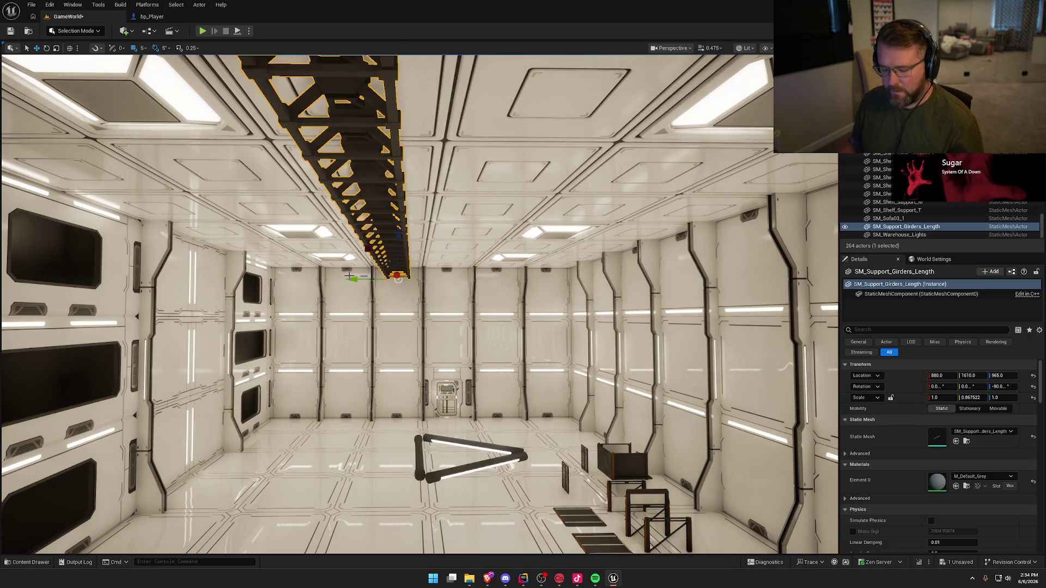
key("ctrl+z")
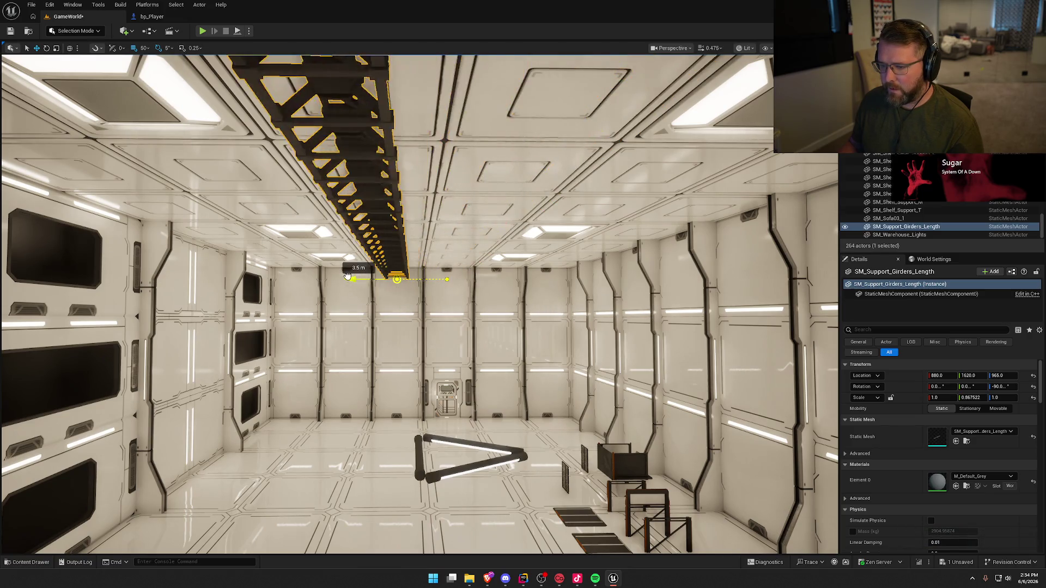
key("Escape")
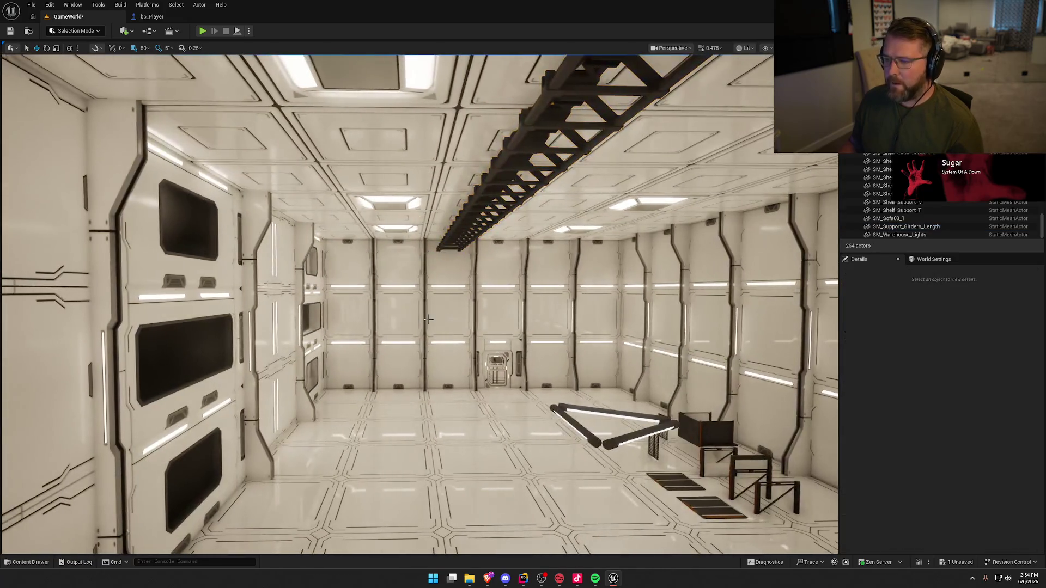
key("w")
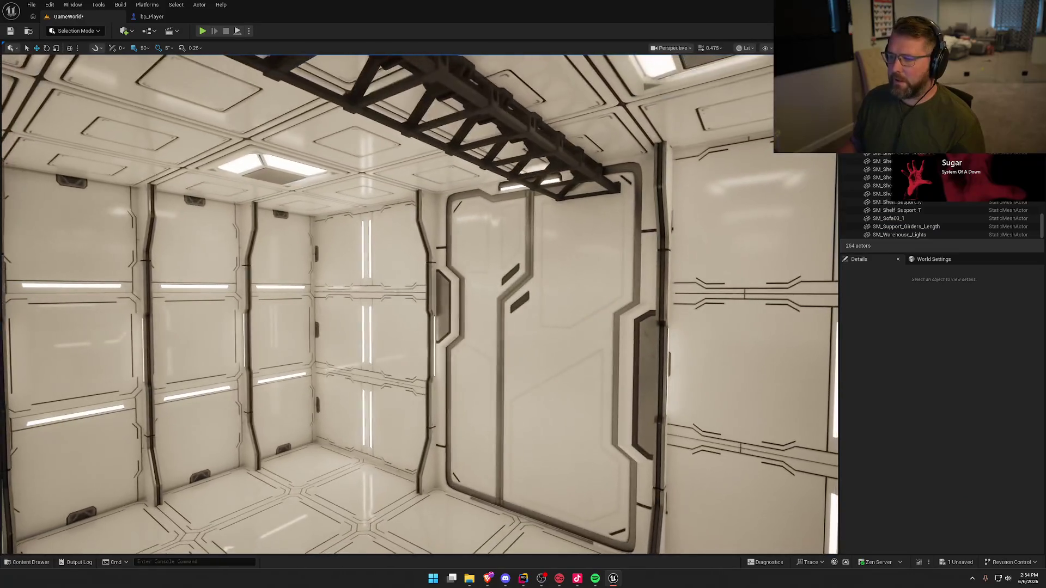
key("w")
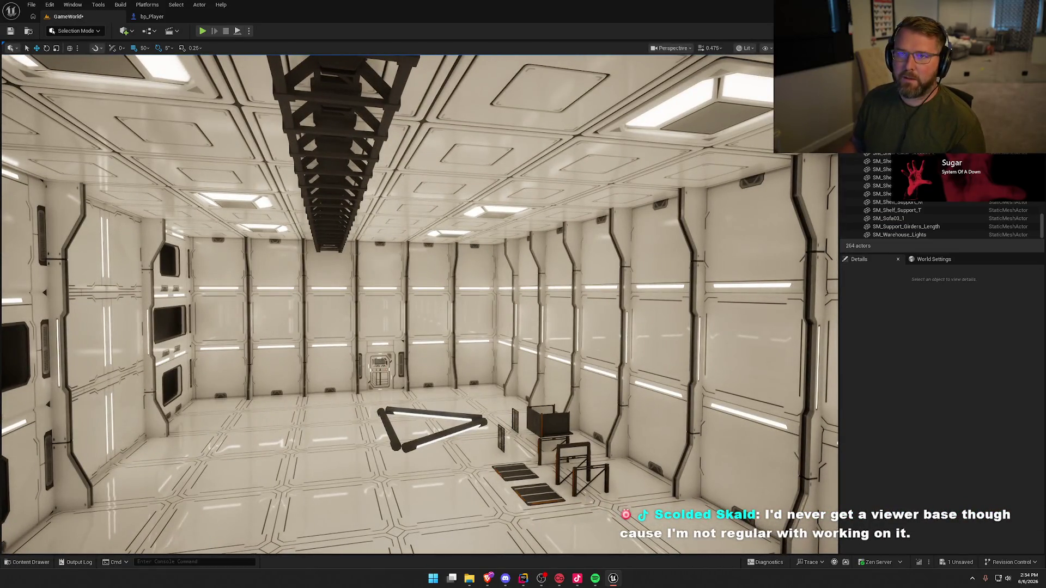
key("w")
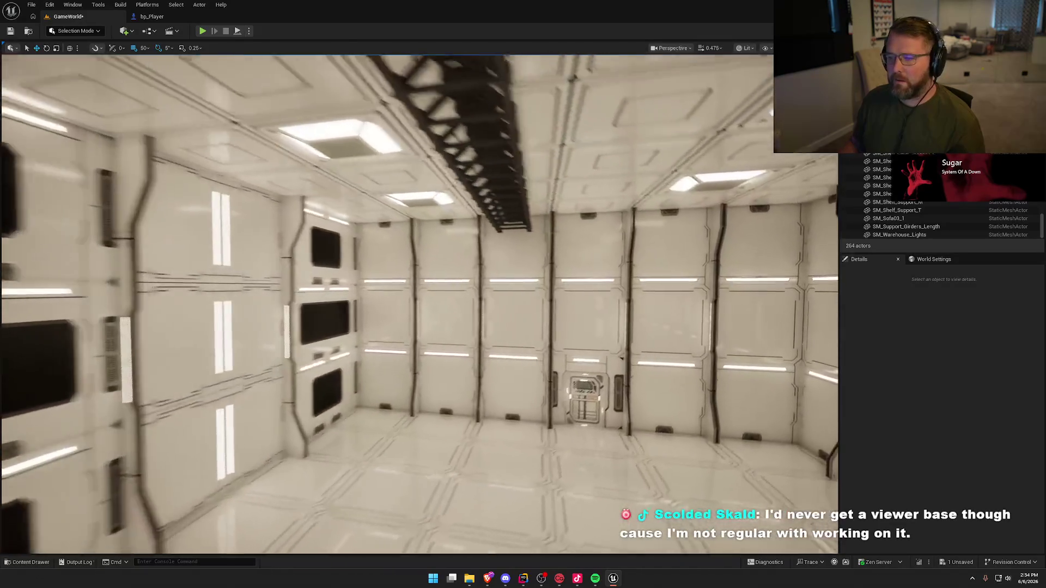
key("w")
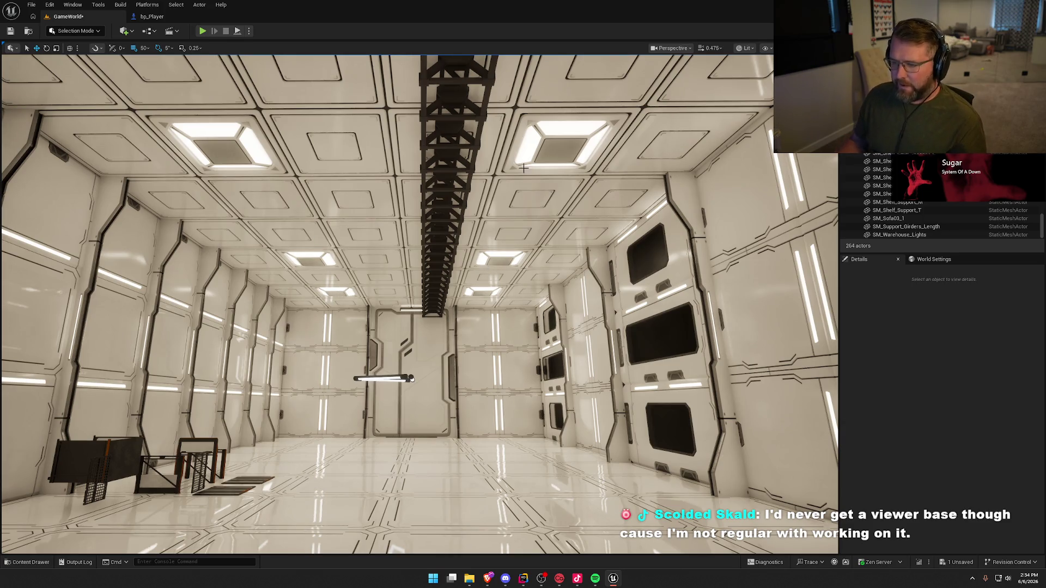
mouse_move(532, 340)
left_mouse_down()
mouse_move(488, 315)
mouse_move(518, 283)
mouse_move(544, 349)
left_mouse_up()
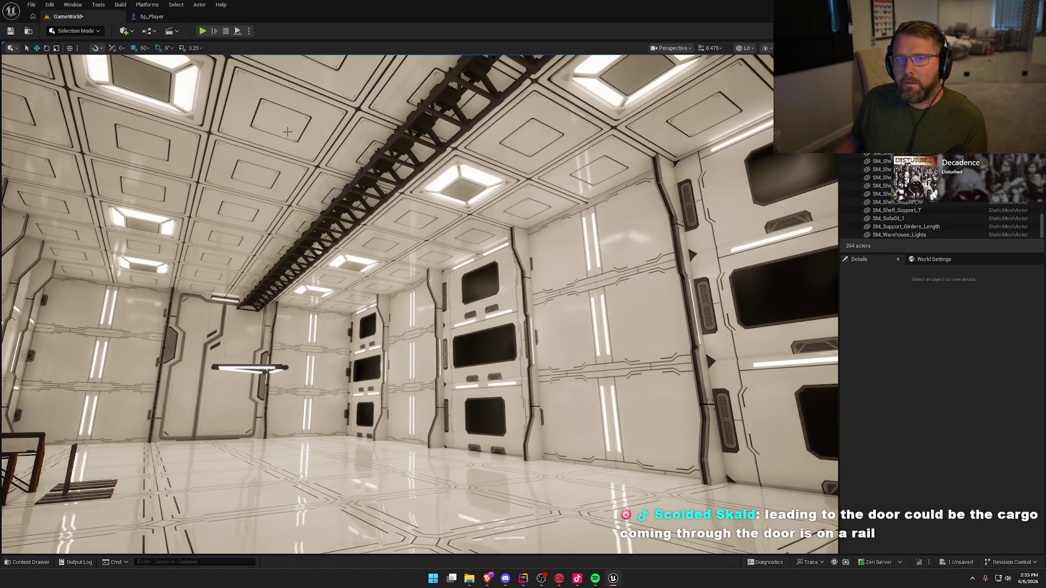
left_click_drag(405, 294, 349, 272)
left_click(410, 301)
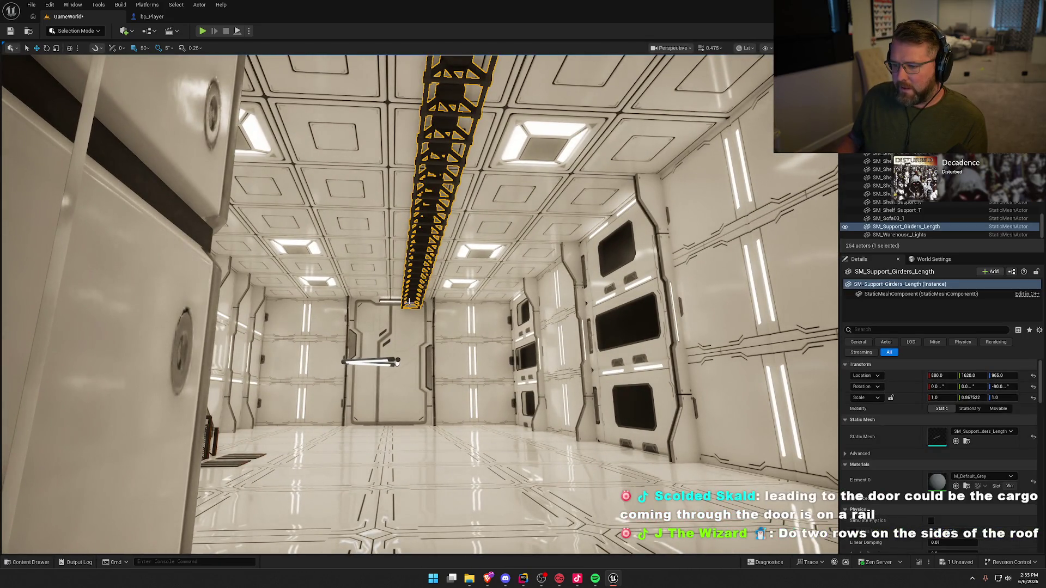
- Shift the middle ceiling girder about 50 cm along the corridor and set grid snap to 5
mouse_move(418, 302)
left_mouse_down()
mouse_move(403, 305)
mouse_move(414, 288)
mouse_move(403, 305)
mouse_move(376, 288)
left_mouse_up()
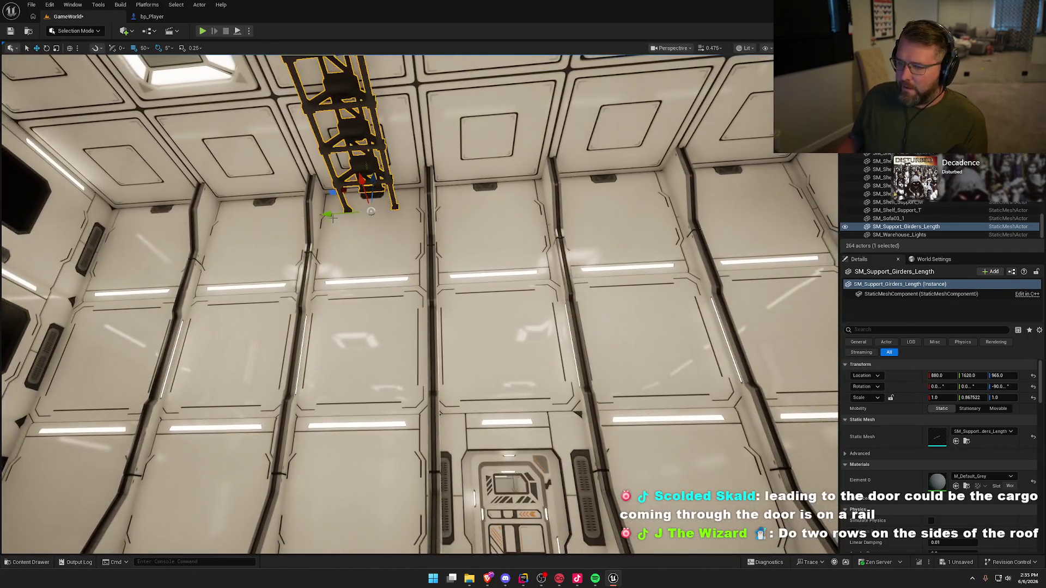
left_click_drag(330, 215, 386, 212)
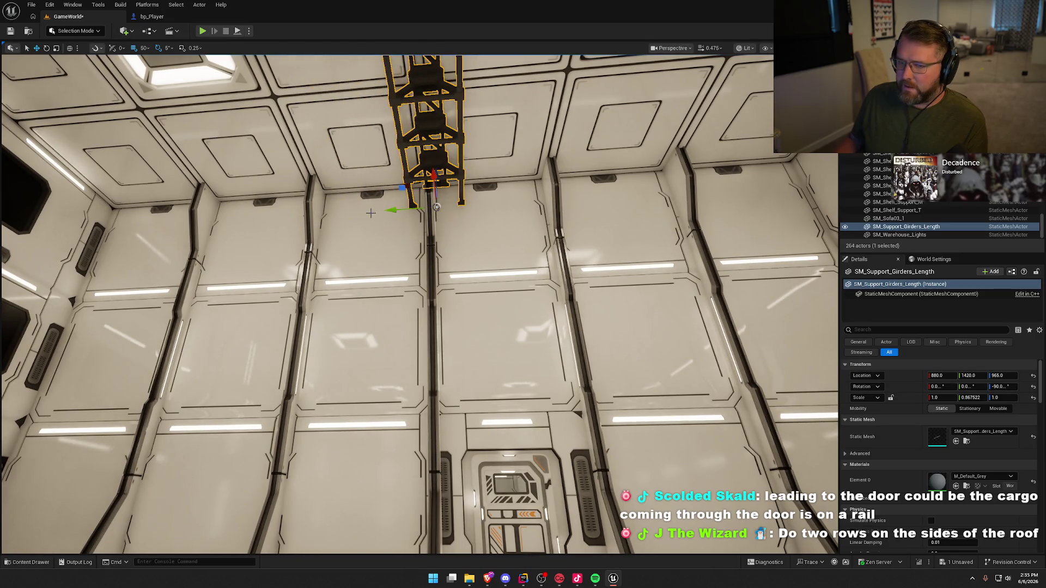
left_click(147, 48)
left_click(158, 74)
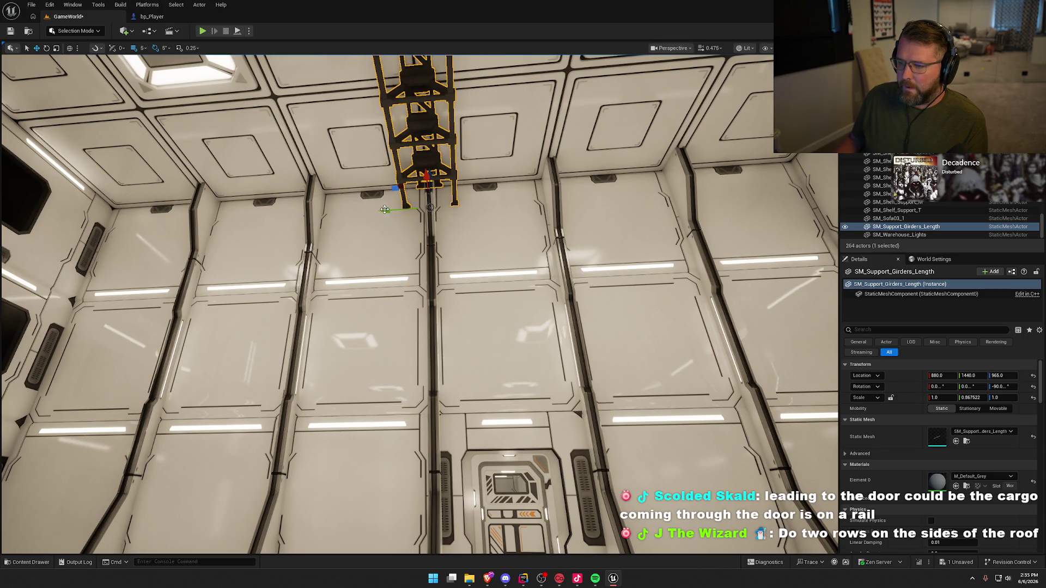
key("Escape")
mouse_move(498, 272)
left_mouse_down()
mouse_move(498, 213)
mouse_move(498, 256)
mouse_move(512, 267)
mouse_move(498, 271)
left_mouse_up()
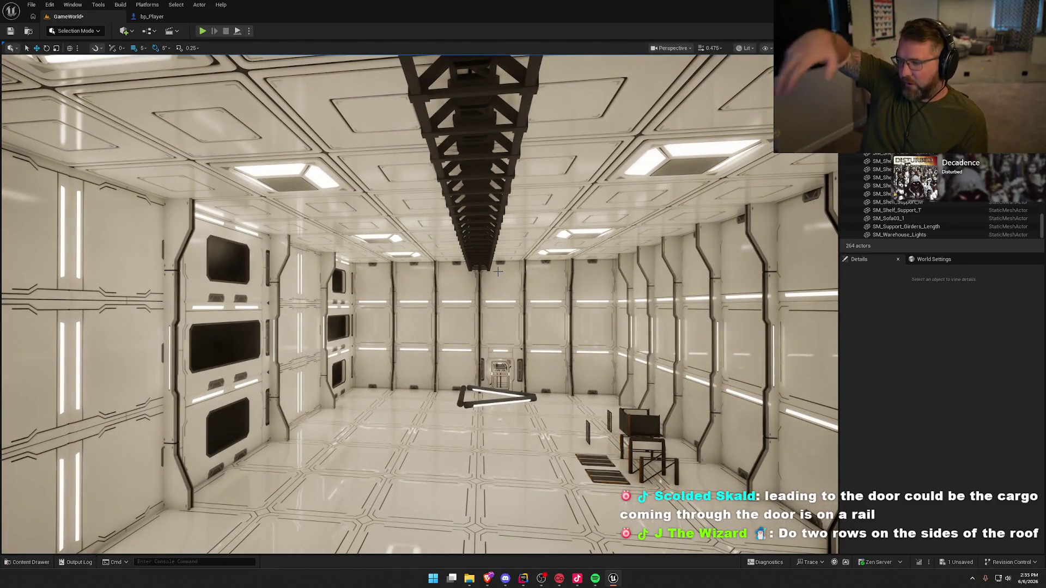
left_click_drag(482, 333, 485, 308)
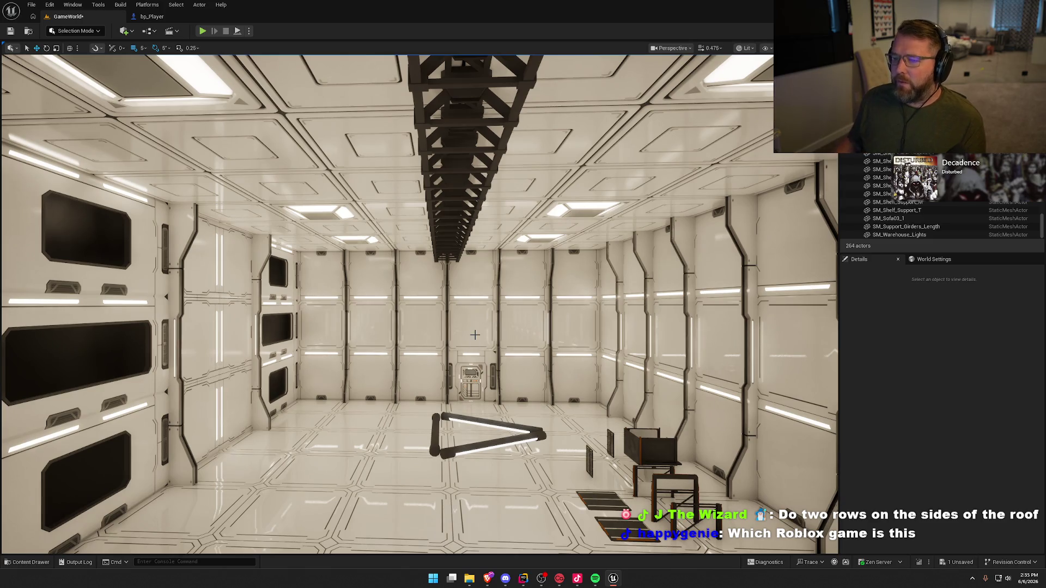
- Alt-drag the ceiling girder to create SM_Support_Girders_Length2 above the left wall
left_click_drag(475, 334, 403, 283)
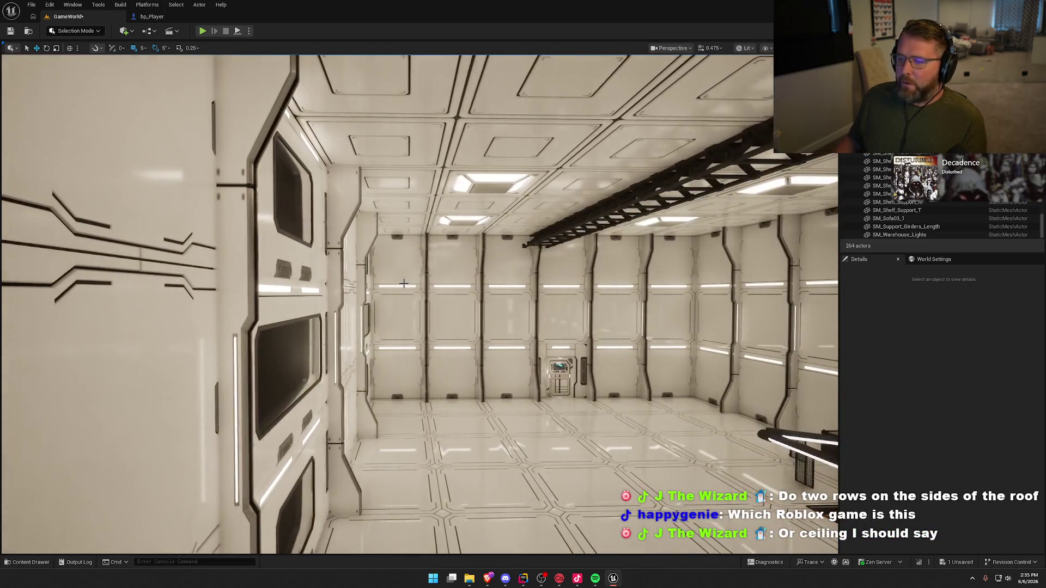
mouse_move(499, 300)
left_mouse_down()
mouse_move(332, 151)
mouse_move(431, 177)
mouse_move(487, 224)
mouse_move(335, 216)
mouse_move(403, 213)
mouse_move(350, 219)
left_mouse_up()
left_click(373, 128)
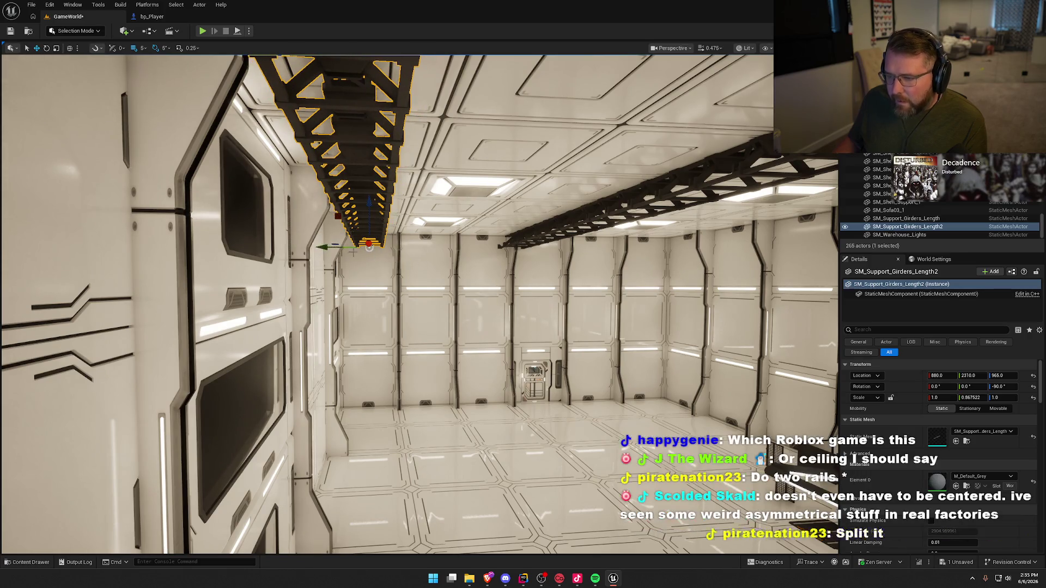
left_click_drag(323, 248, 329, 246)
- Delete the hanging SM_Warehouse_Lights bar near the far door
key("Escape")
scroll(329, 247, "down", 1)
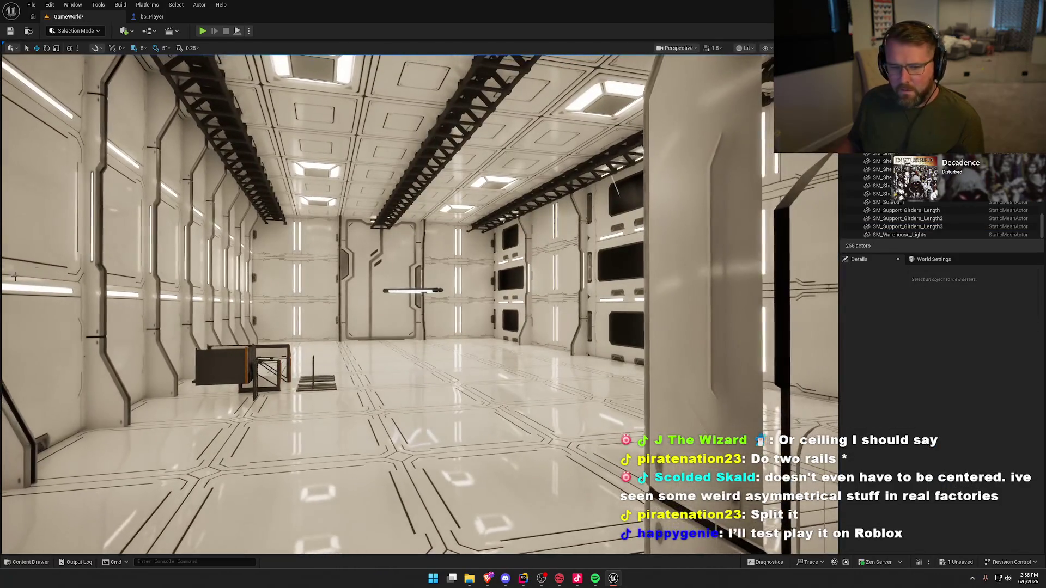
scroll(332, 314, "down", 2)
mouse_move(332, 315)
left_mouse_down()
mouse_move(449, 333)
mouse_move(436, 333)
mouse_move(523, 322)
mouse_move(450, 333)
left_mouse_up()
left_click(449, 333)
key("Delete")
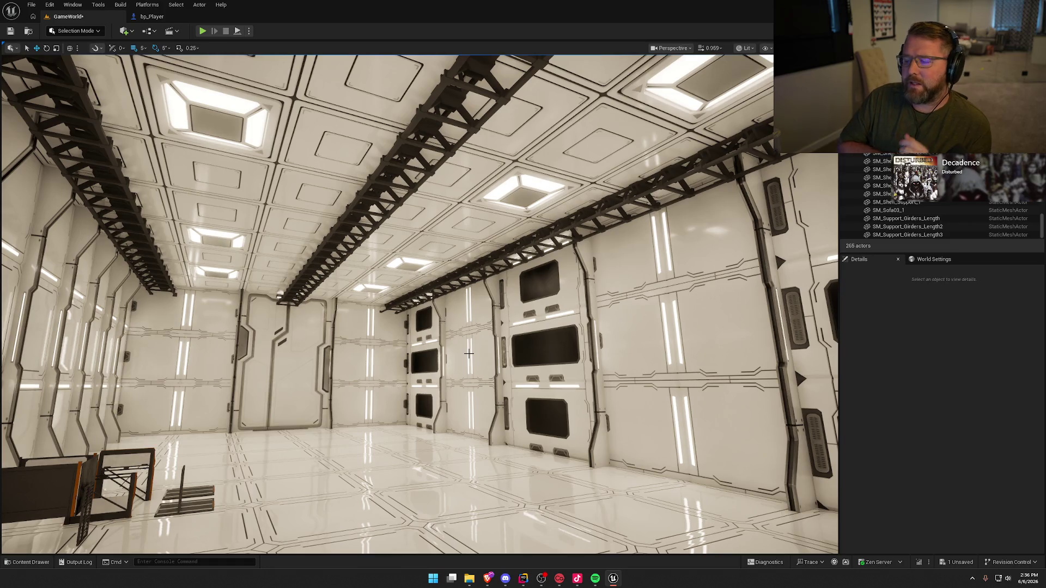
- Save the level with Ctrl+S and fly down the corridor to review the three girders
mouse_move(469, 354)
left_mouse_down()
mouse_move(525, 251)
mouse_move(507, 207)
mouse_move(498, 235)
mouse_move(474, 245)
mouse_move(512, 355)
left_mouse_up()
key("ctrl+s")
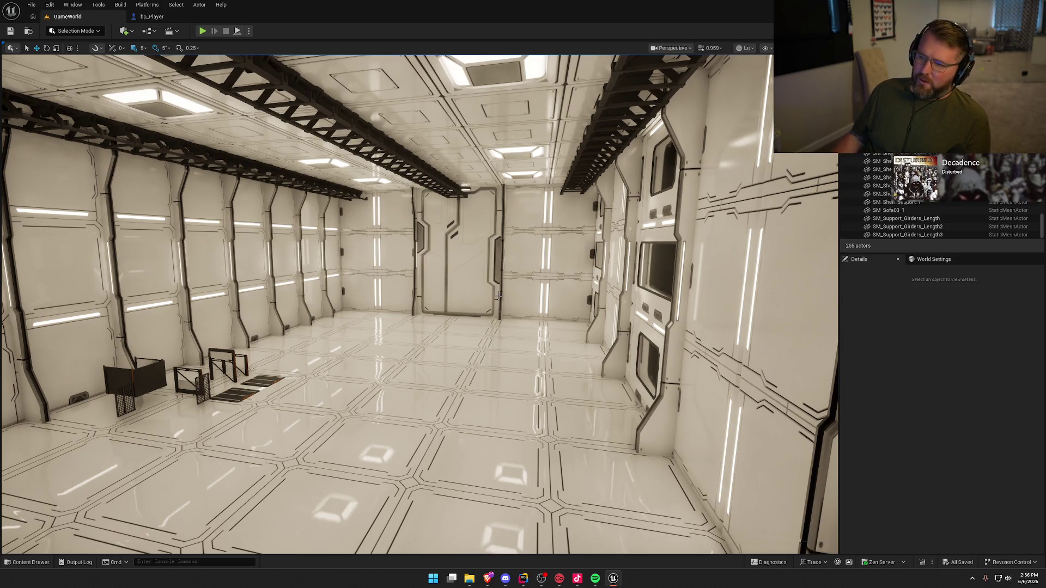
left_click_drag(499, 296, 469, 219)
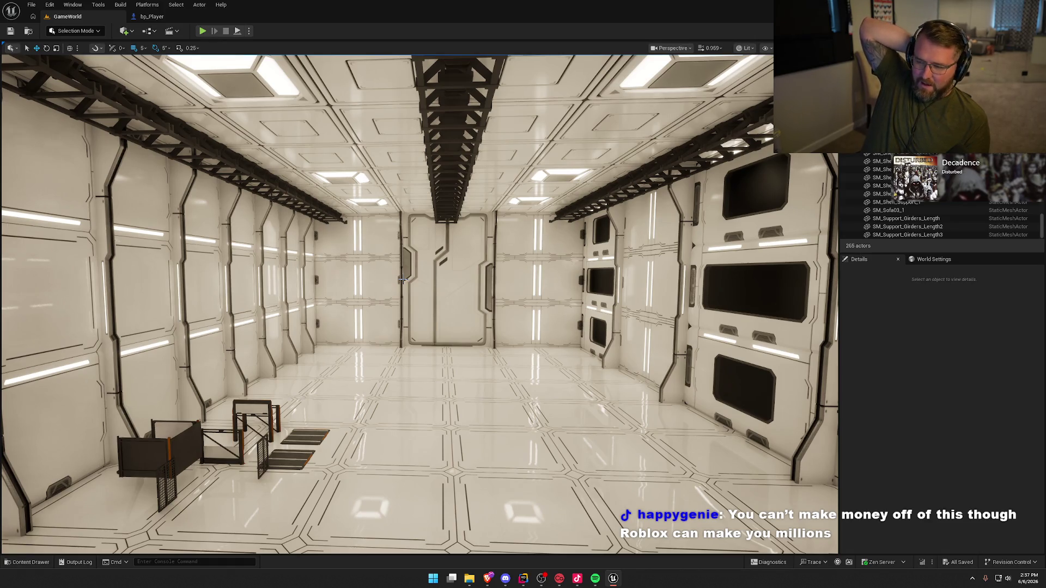
left_click_drag(381, 280, 382, 228)
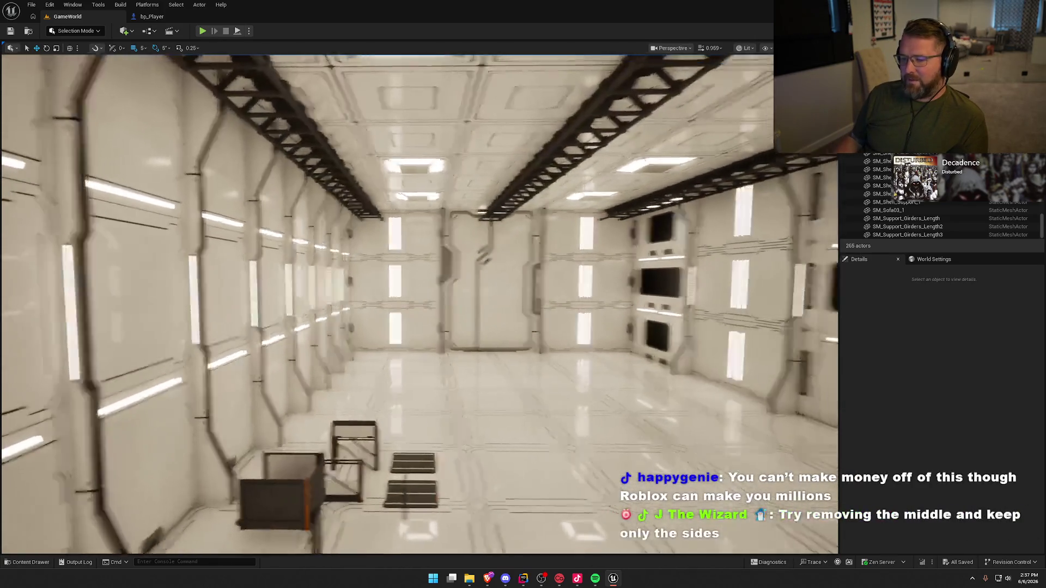
left_click_drag(515, 360, 516, 349)
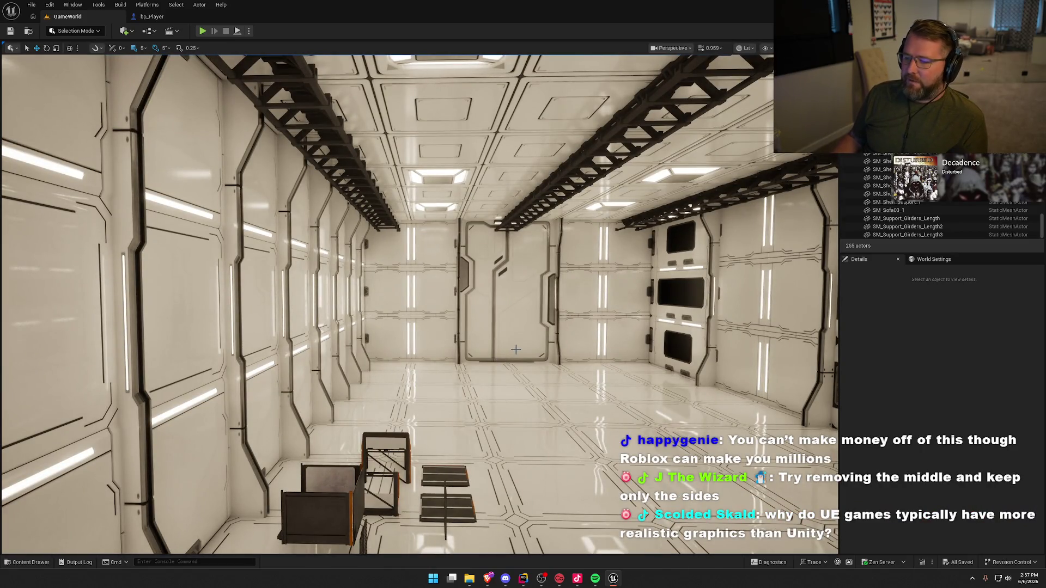
left_click_drag(516, 349, 530, 351)
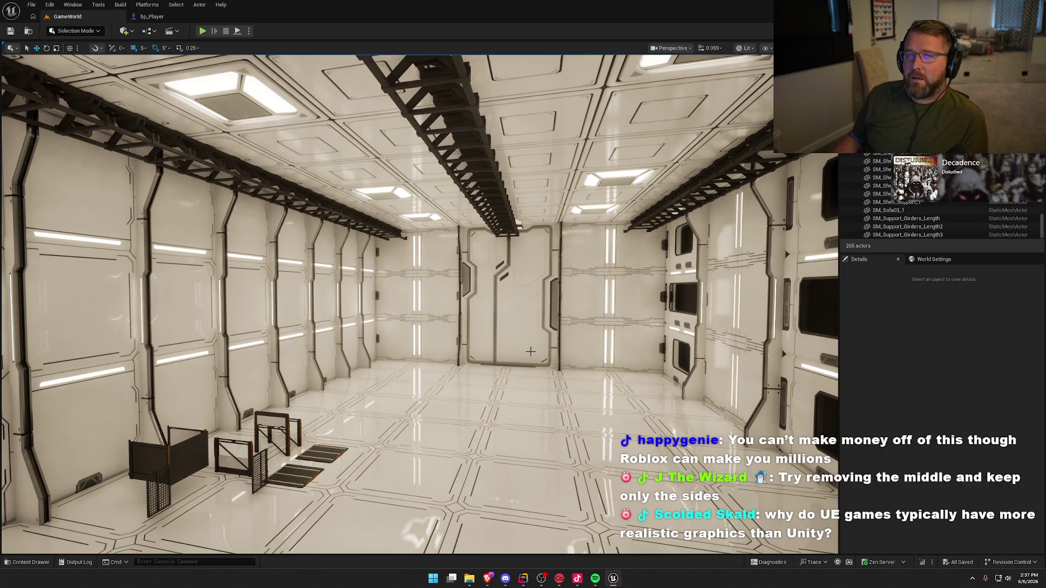
mouse_move(521, 347)
left_mouse_down()
mouse_move(485, 316)
mouse_move(517, 316)
mouse_move(498, 351)
left_mouse_up()
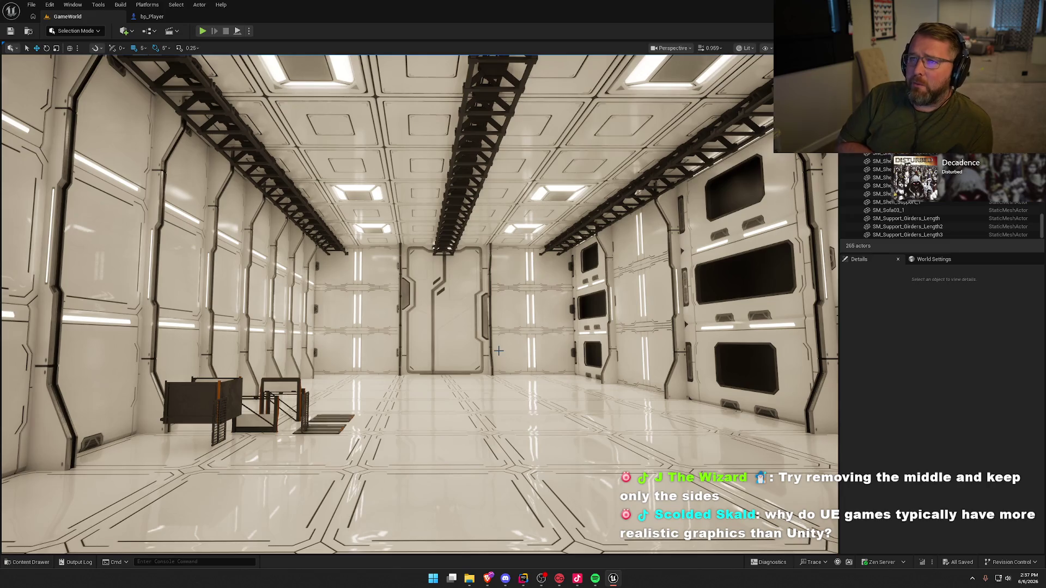
- Delete the middle ceiling girder SM_Support_Girders_Length
left_click(485, 147)
key("Delete")
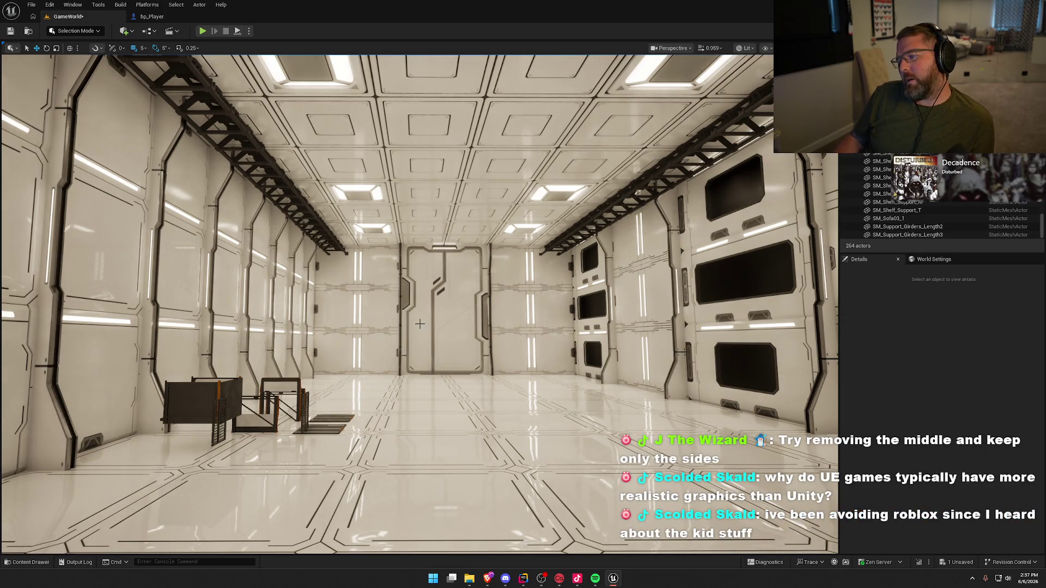
mouse_move(376, 259)
left_mouse_down()
mouse_move(375, 223)
mouse_move(376, 259)
left_mouse_up()
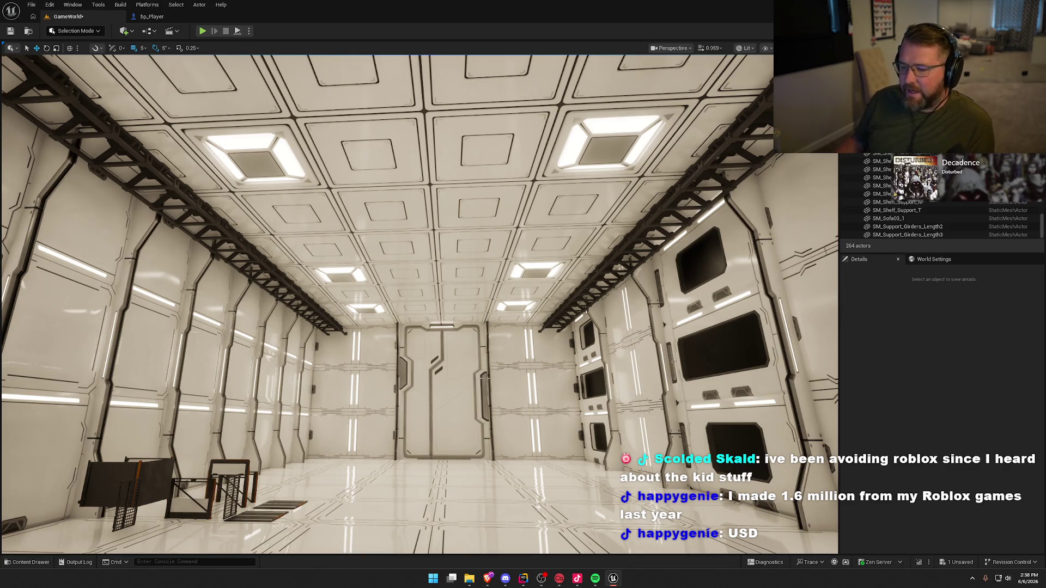
- Slide the side girder SM_Support_Girders_Length3 from Y 580 to Y 730
mouse_move(484, 377)
left_mouse_down()
mouse_move(484, 346)
mouse_move(469, 335)
mouse_move(393, 330)
mouse_move(469, 344)
mouse_move(484, 376)
left_mouse_up()
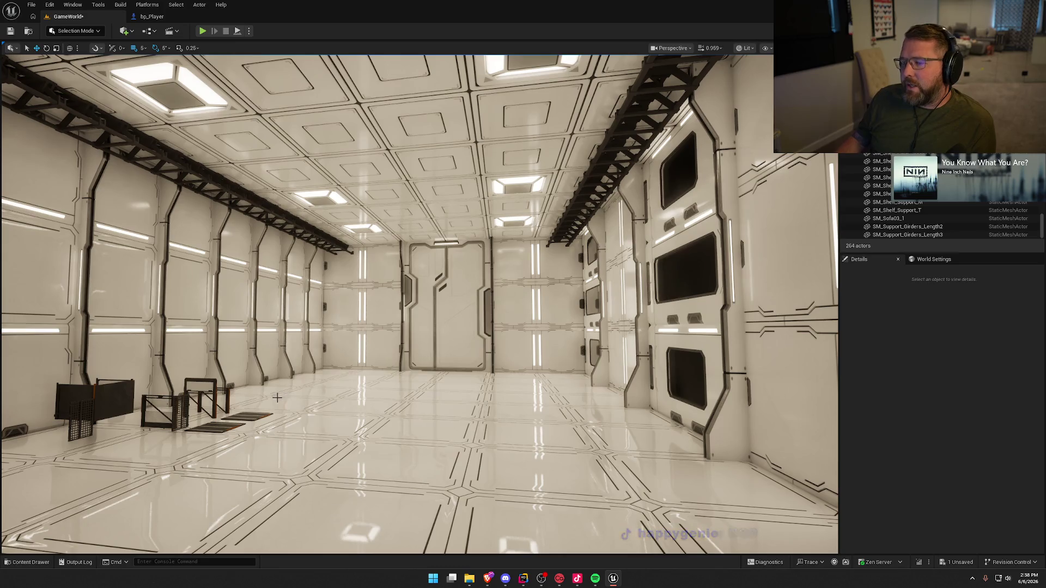
mouse_move(532, 458)
left_mouse_down()
mouse_move(515, 419)
mouse_move(414, 403)
mouse_move(439, 361)
left_mouse_up()
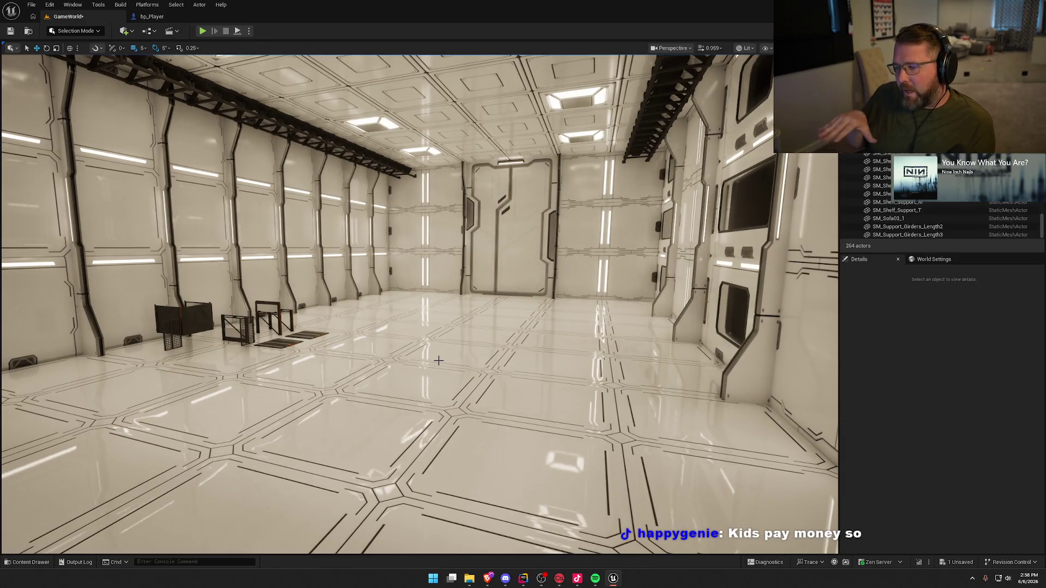
left_click_drag(403, 336, 415, 344)
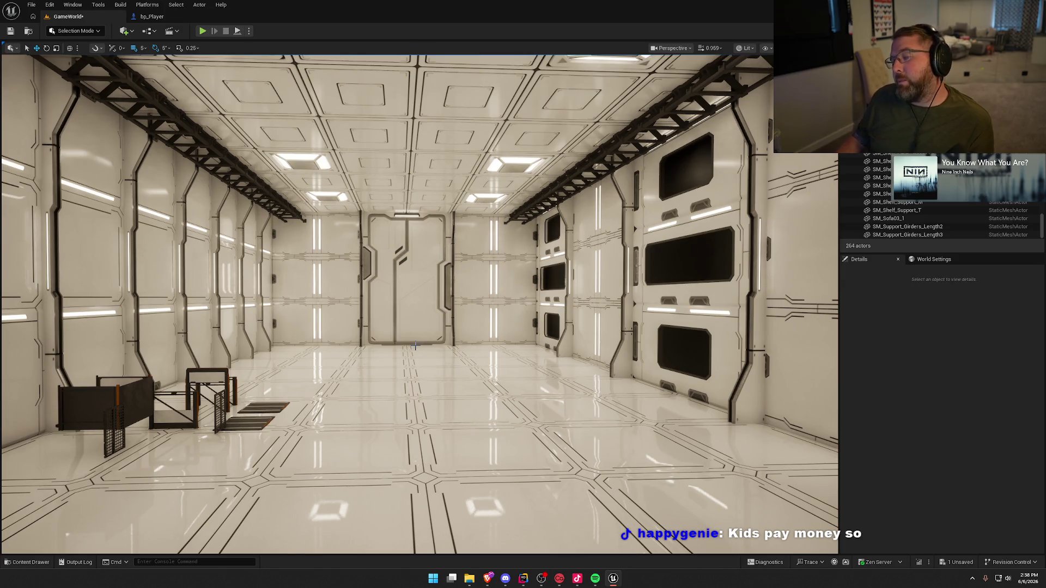
mouse_move(415, 346)
left_mouse_down()
mouse_move(314, 117)
mouse_move(278, 103)
mouse_move(272, 76)
left_mouse_up()
left_click(338, 173)
left_click_drag(392, 256, 396, 270)
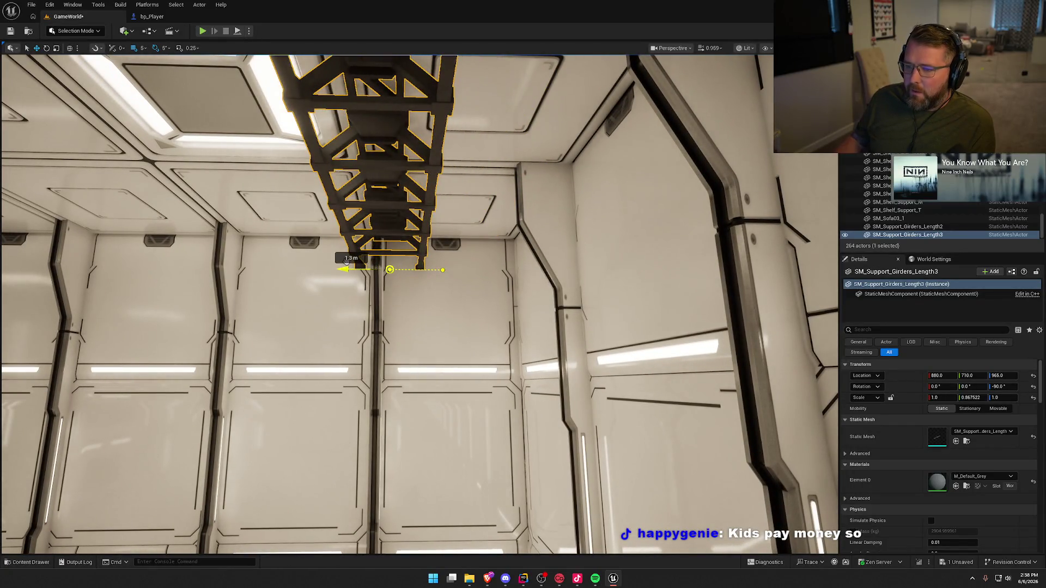
- Shorten SM_Support_Girders_Length3 to a Y scale of 0.864 in the Details panel
mouse_move(334, 260)
left_mouse_down()
mouse_move(506, 231)
mouse_move(513, 300)
mouse_move(490, 251)
mouse_move(422, 170)
mouse_move(109, 215)
left_mouse_up()
key("Escape")
left_click(423, 171)
key("f")
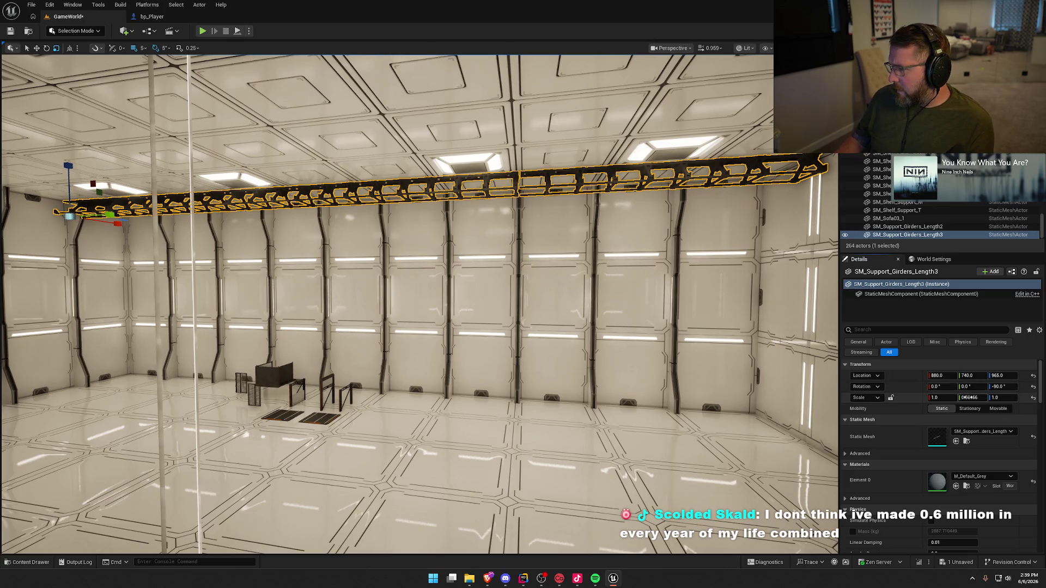
left_click_drag(967, 398, 964, 397)
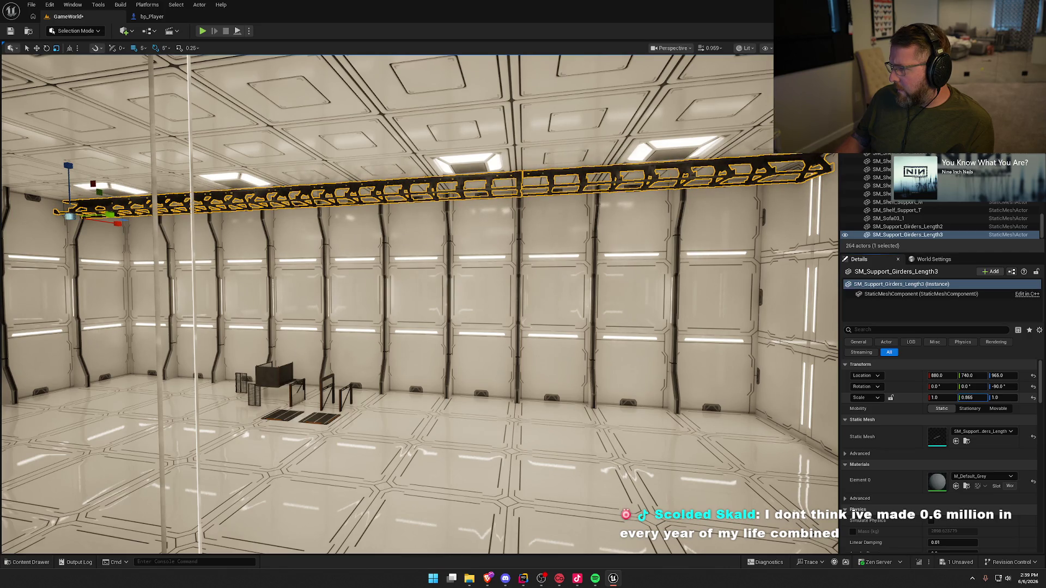
left_click(968, 398)
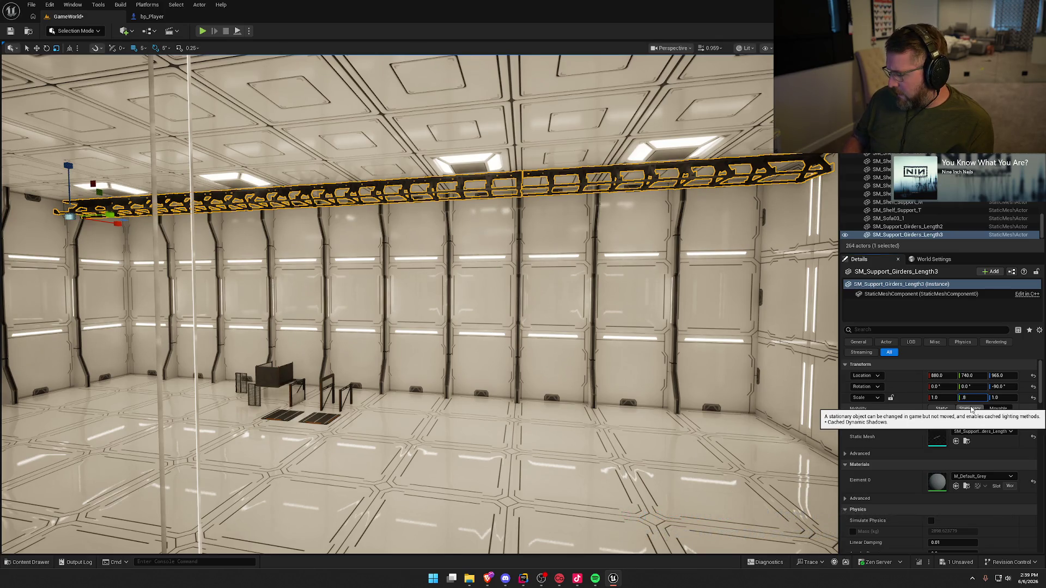
type("0.864")
key("Return")
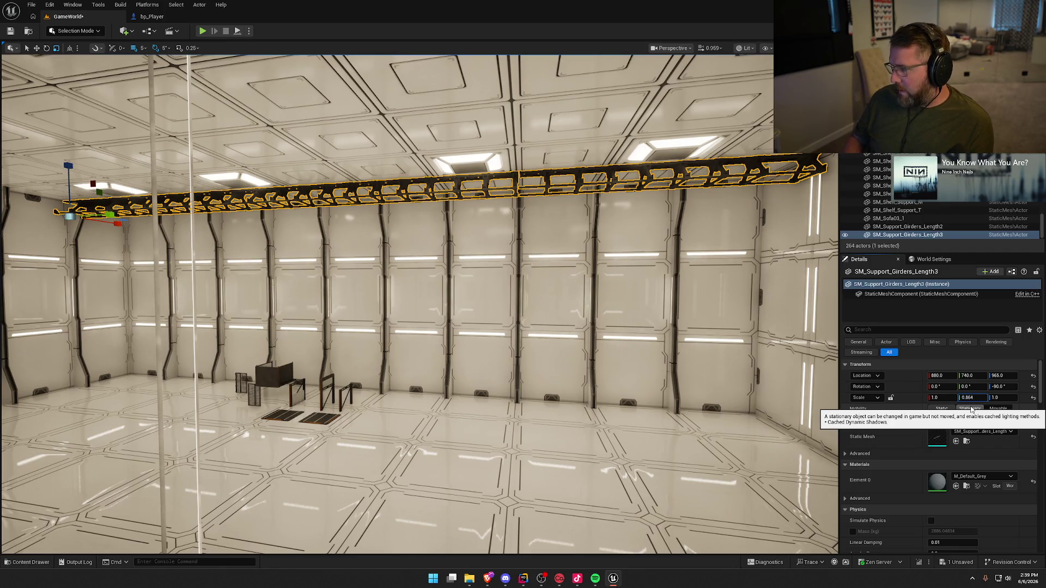
left_click_drag(572, 273, 595, 264)
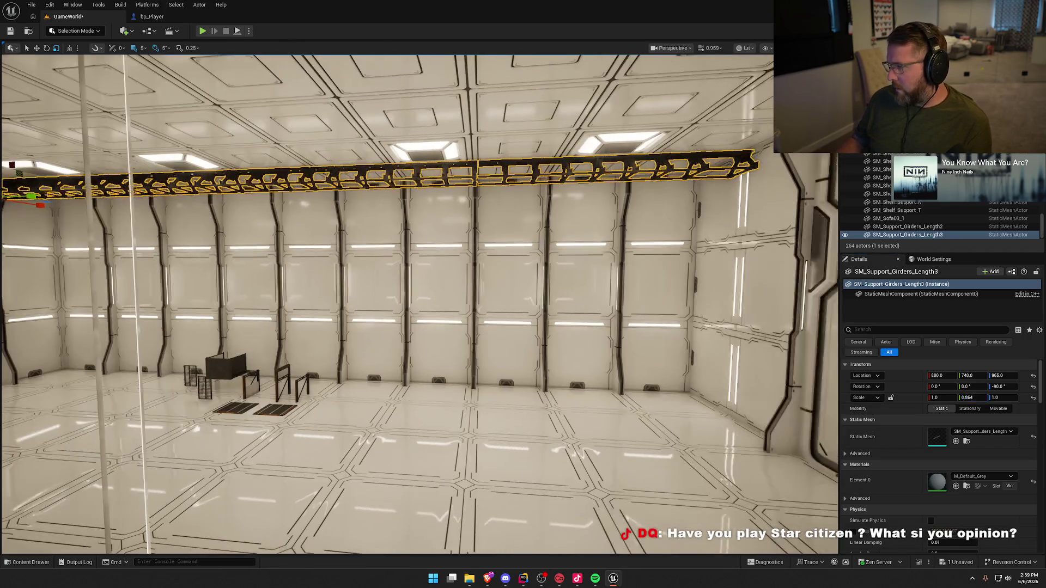
key("Escape")
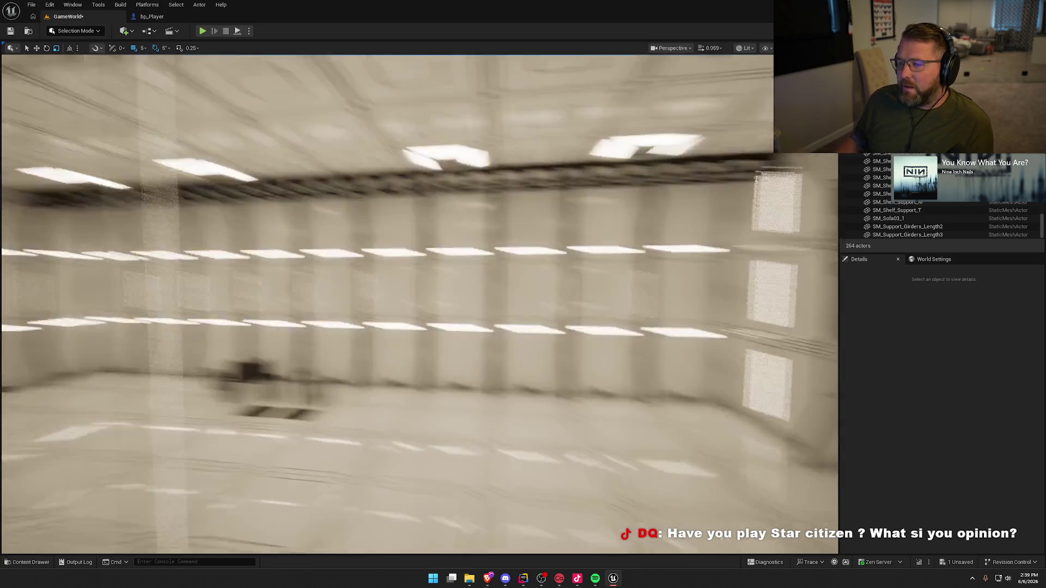
- Delete the left-side ceiling girder SM_Support_Girders_Length2
left_click_drag(351, 170, 325, 192)
left_click(325, 192)
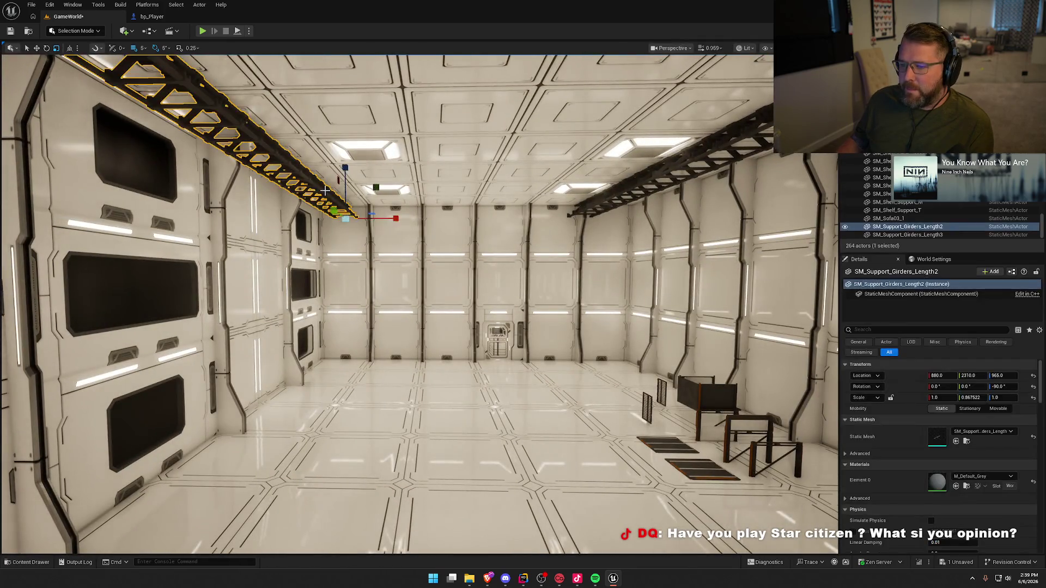
key("Delete")
- Alt-drag a copy of the resized girder to the other side, placing it at 880, 2135, 965
left_click(613, 190)
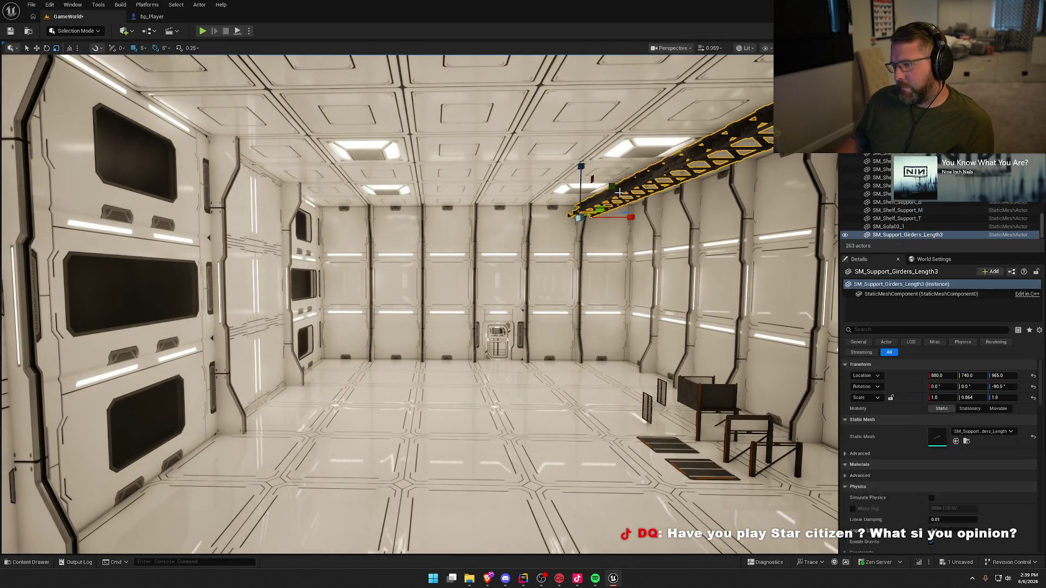
mouse_move(536, 219)
left_mouse_down("alt")
mouse_move(315, 225)
mouse_move(326, 220)
mouse_move(491, 282)
left_mouse_up("alt")
key("Escape")
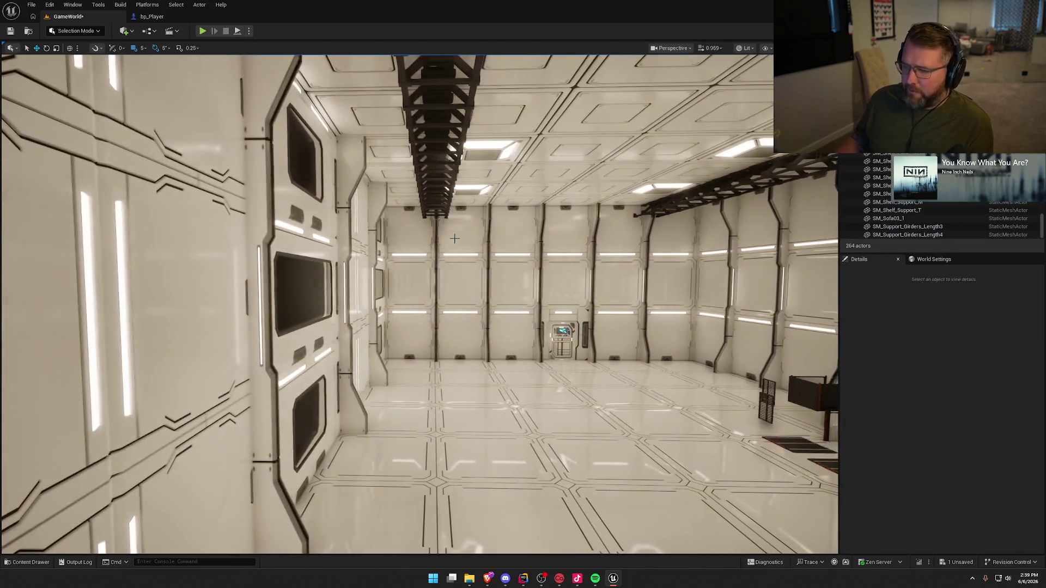
left_click(434, 188)
left_click_drag(393, 218, 393, 218)
key("Escape")
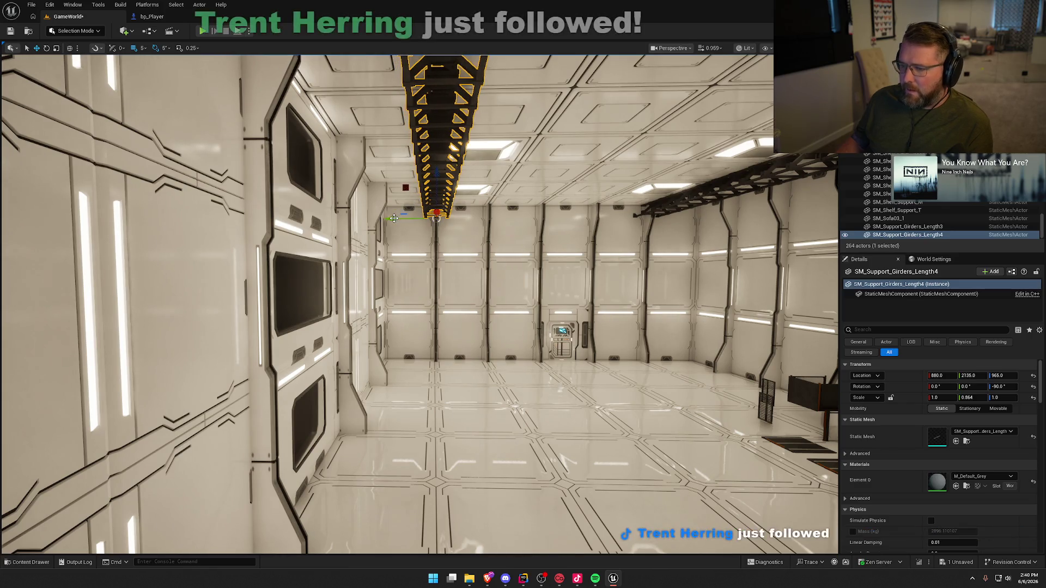
left_click_drag(565, 261, 567, 261)
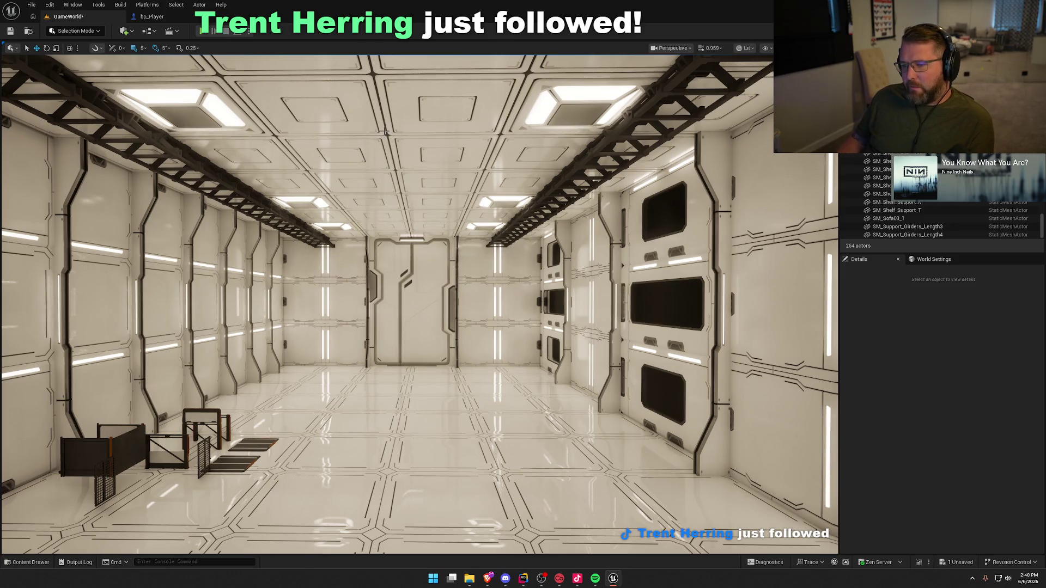
left_click_drag(386, 131, 385, 131)
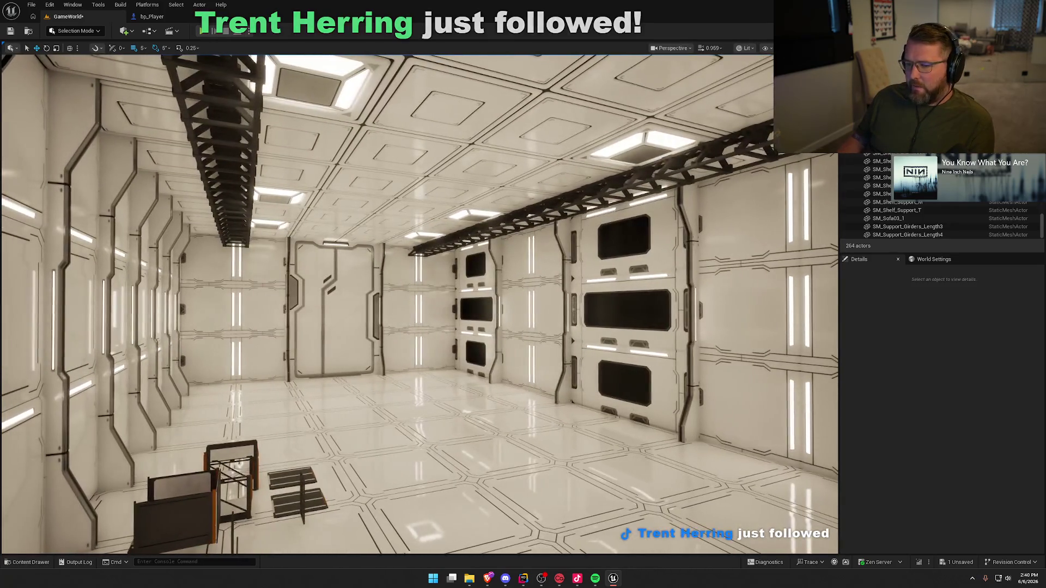
- Drag the SM_Girders_Length mesh from the Content Drawer into the room
key("ctrl+space")
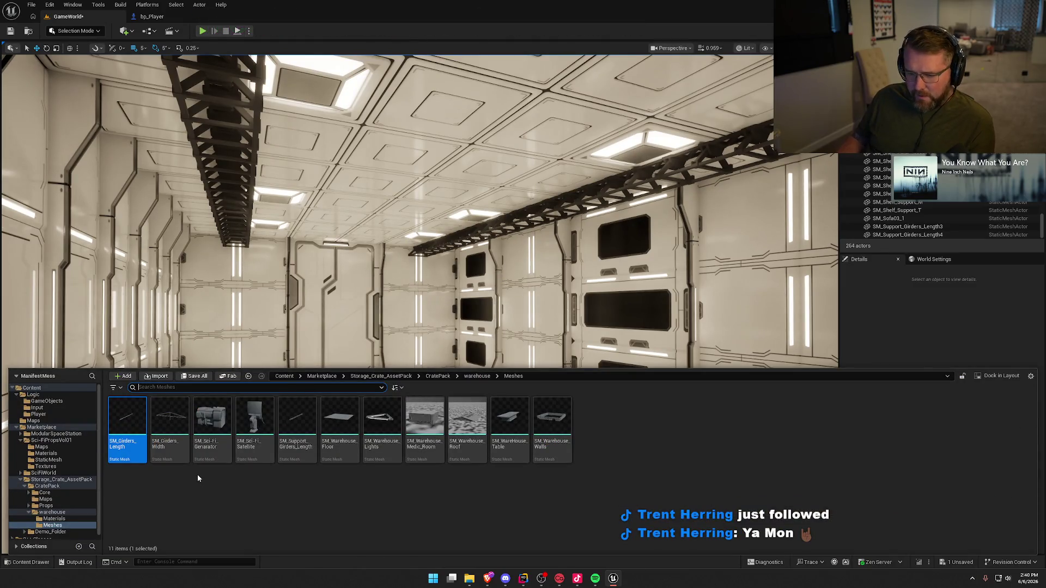
mouse_move(297, 422)
left_mouse_down()
mouse_move(305, 403)
mouse_move(403, 431)
left_mouse_up()
key("ctrl+space")
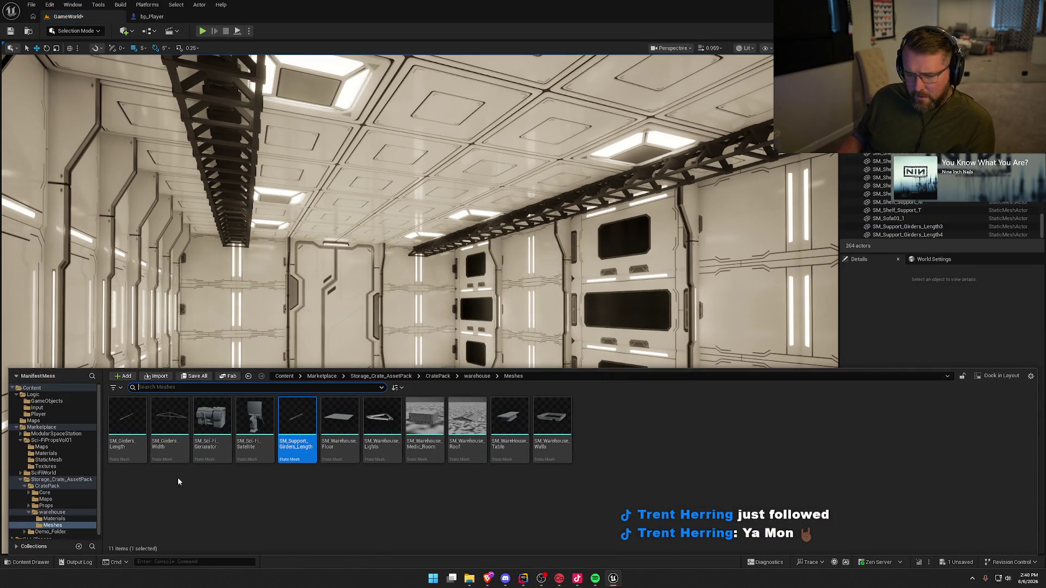
mouse_move(127, 420)
left_mouse_down()
mouse_move(217, 447)
mouse_move(392, 454)
left_mouse_up()
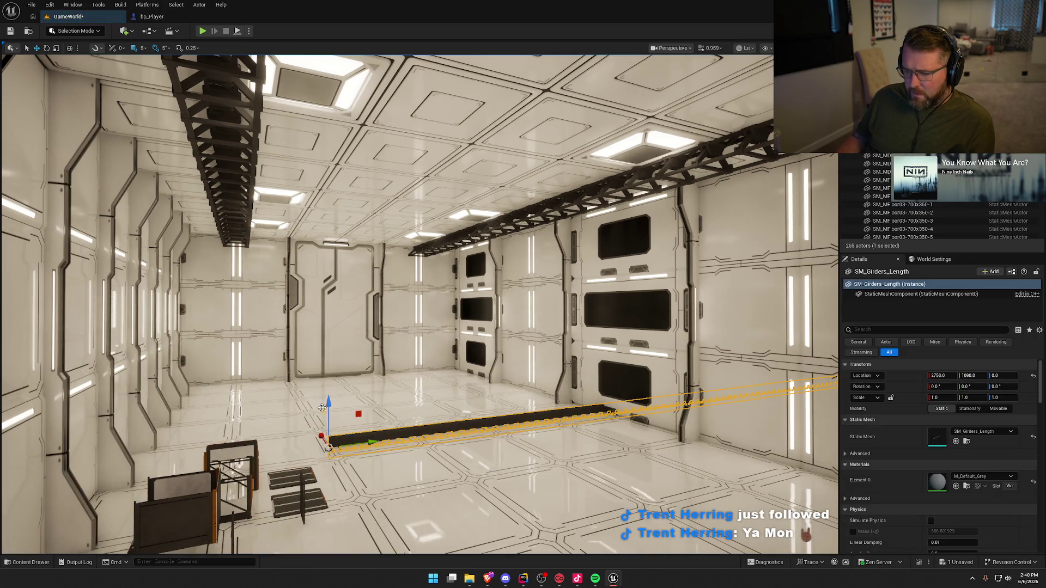
left_click_drag(329, 412, 347, 260)
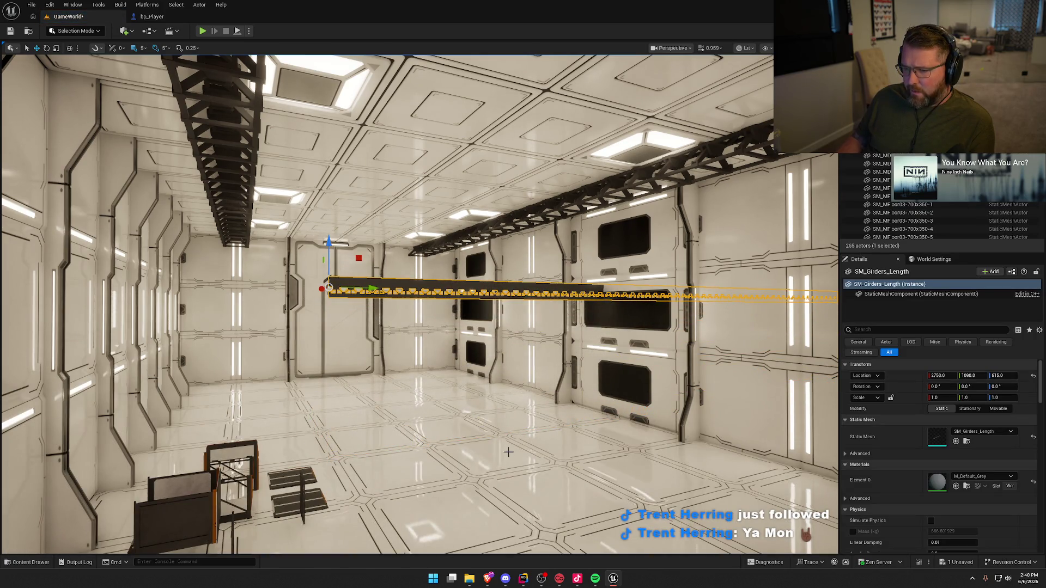
left_click_drag(494, 300, 495, 300)
left_click_drag(579, 257, 579, 257)
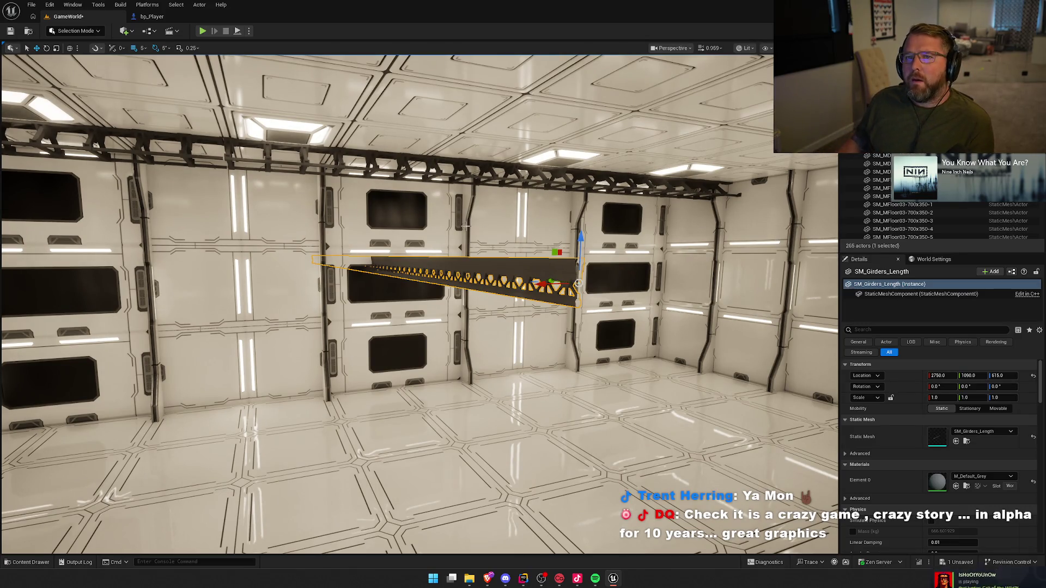
left_click_drag(492, 306, 492, 306)
- Rotate the new girder -90° and move it up to 965, 1440, 1010 near the ceiling
key("e")
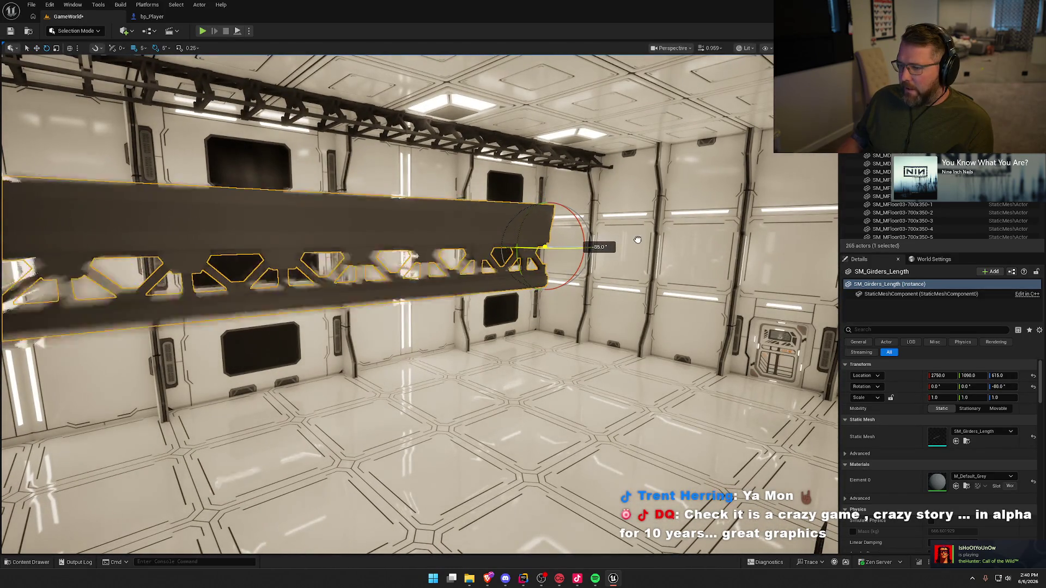
key("w")
left_click_drag(644, 237, 589, 314)
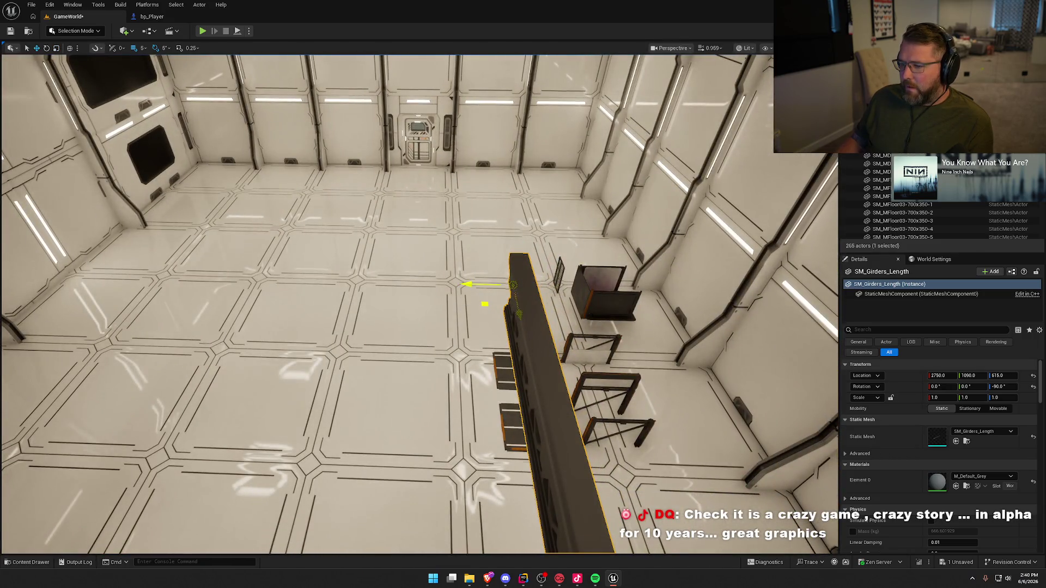
mouse_move(484, 304)
left_mouse_down()
mouse_move(467, 284)
mouse_move(446, 338)
mouse_move(497, 367)
mouse_move(477, 235)
left_mouse_up()
left_click_drag(474, 193, 442, 223)
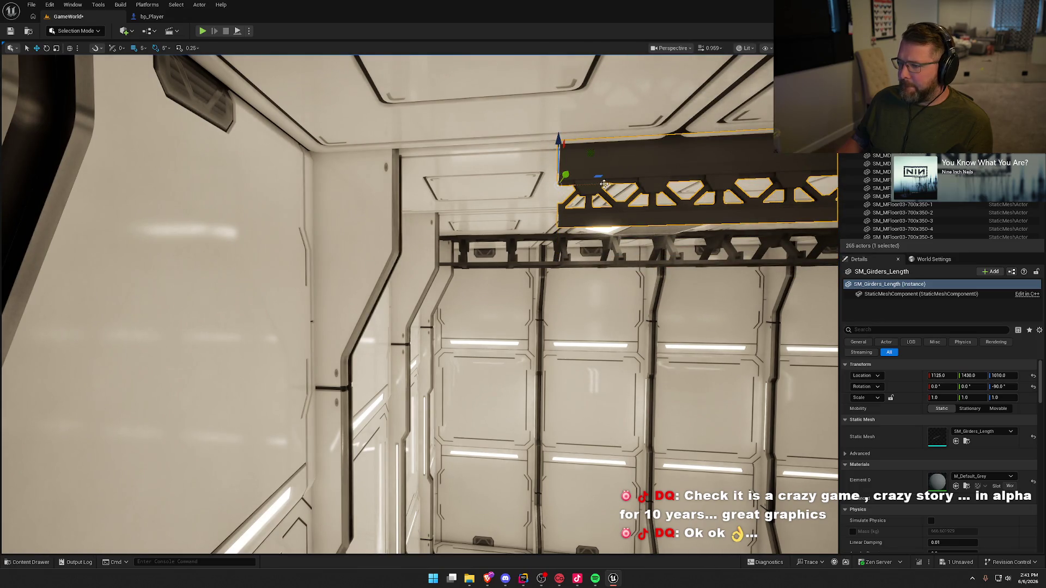
mouse_move(604, 184)
left_mouse_down()
mouse_move(432, 175)
mouse_move(420, 196)
mouse_move(430, 197)
left_mouse_up()
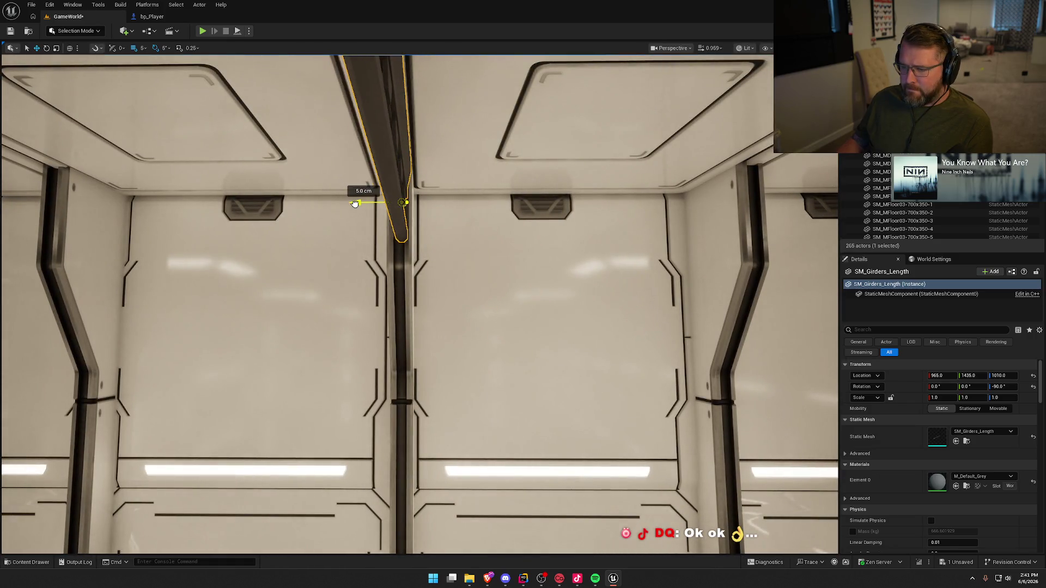
mouse_move(476, 252)
left_mouse_down()
mouse_move(494, 270)
mouse_move(545, 261)
mouse_move(476, 253)
mouse_move(491, 288)
mouse_move(461, 294)
left_mouse_up()
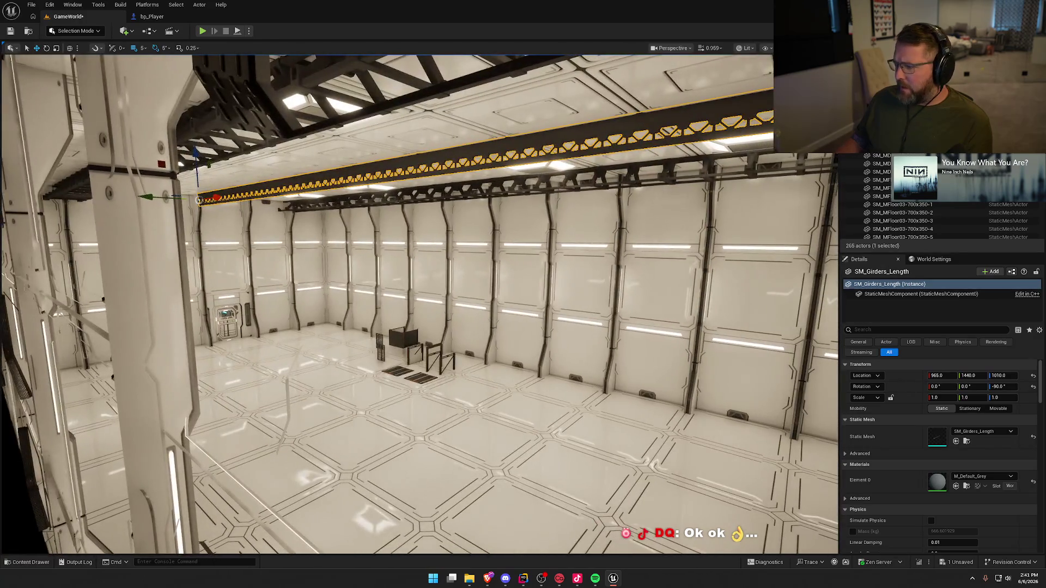
- Thin the cross girder to a Y scale of 0.8475
left_click(970, 400)
type("4")
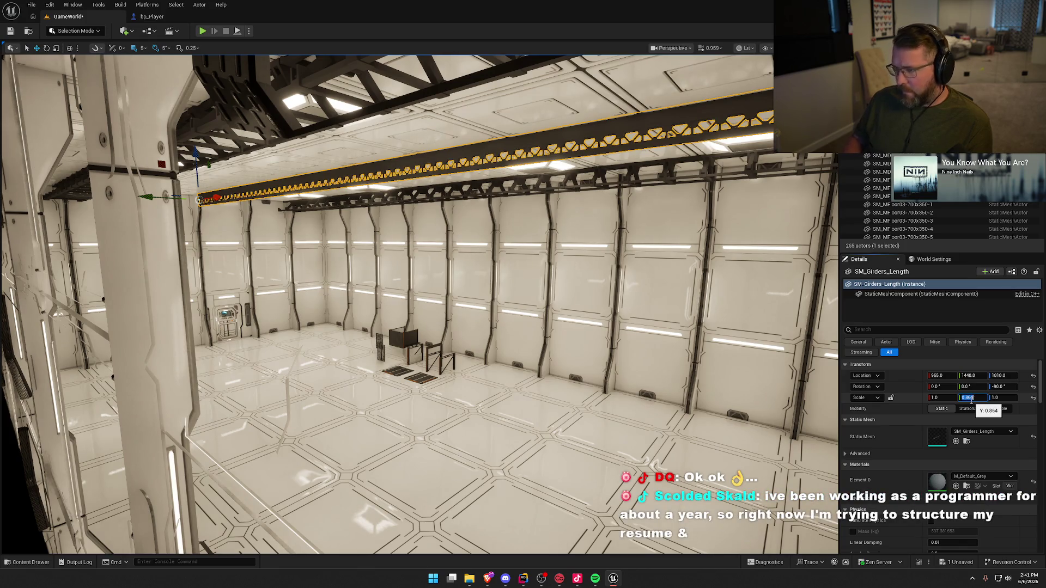
key("Return")
left_click_drag(436, 294, 338, 319)
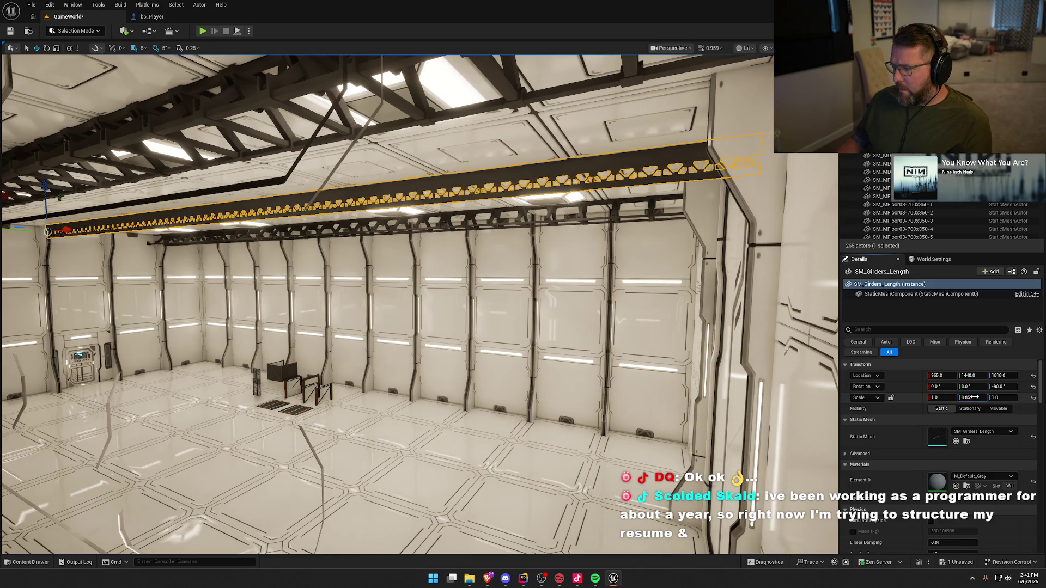
left_click_drag(972, 398, 970, 398)
key("f")
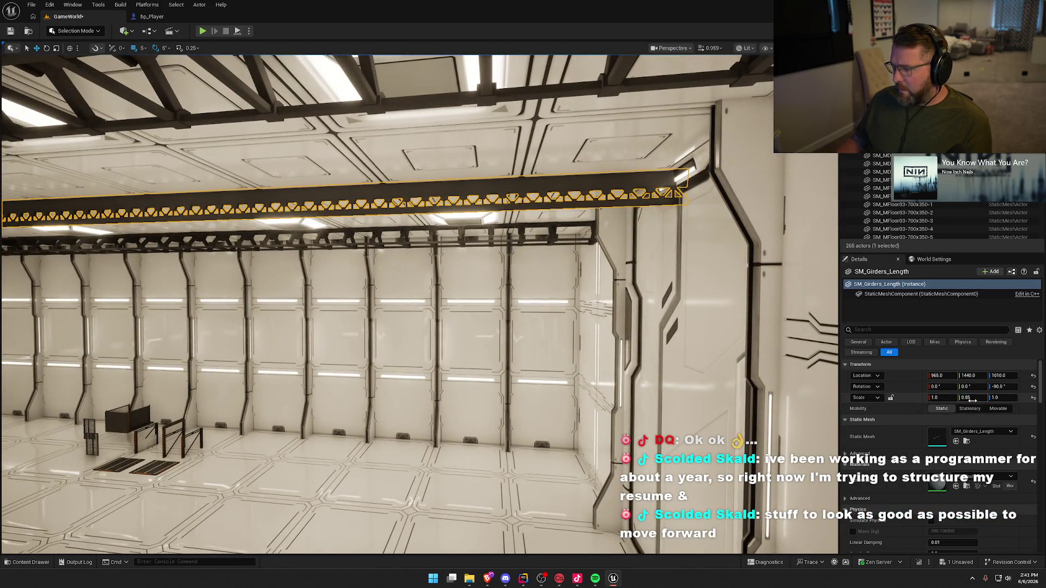
left_click_drag(971, 398, 964, 397)
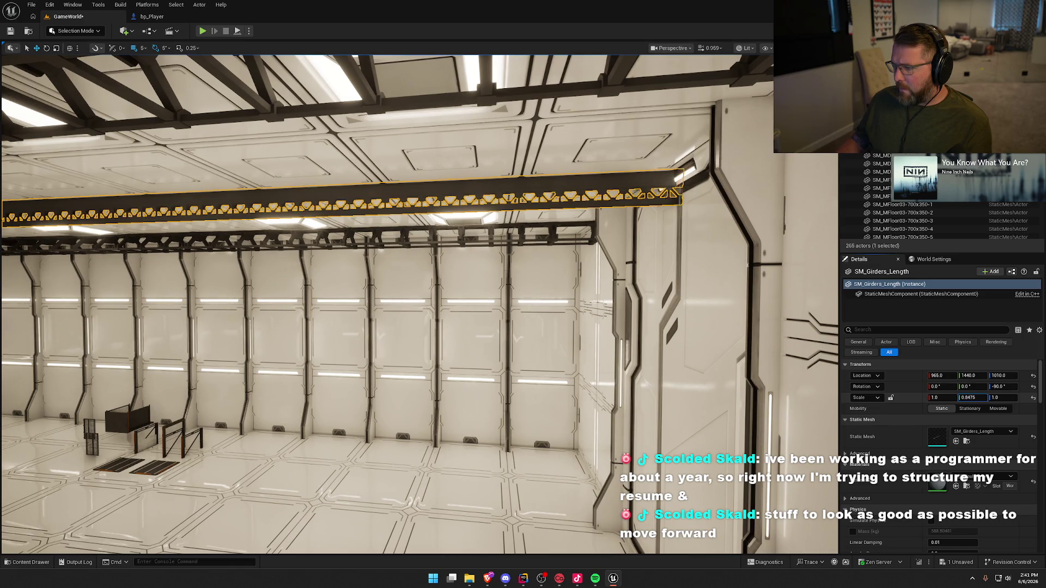
left_click_drag(491, 273, 436, 262)
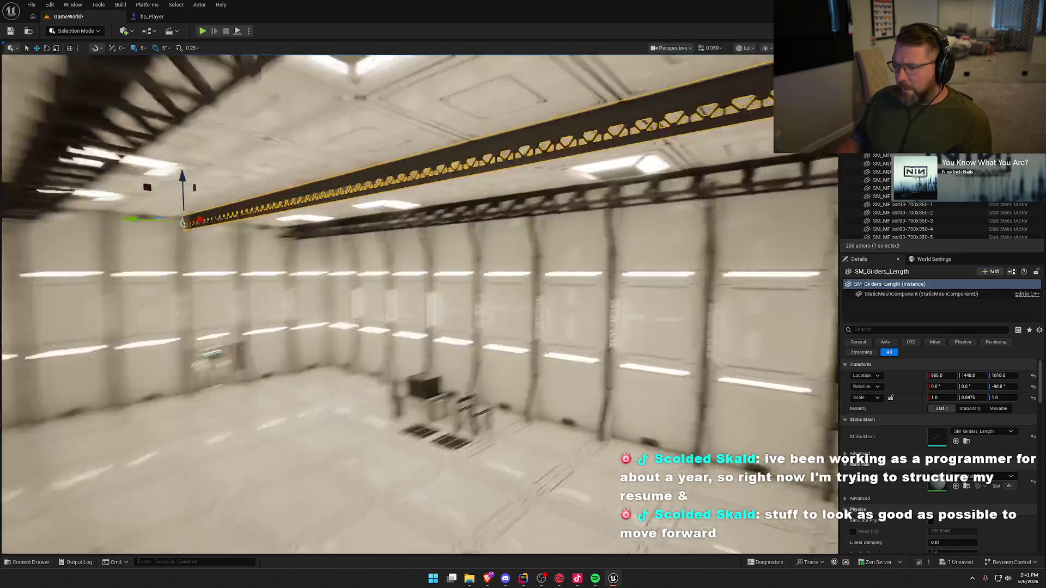
key("Escape")
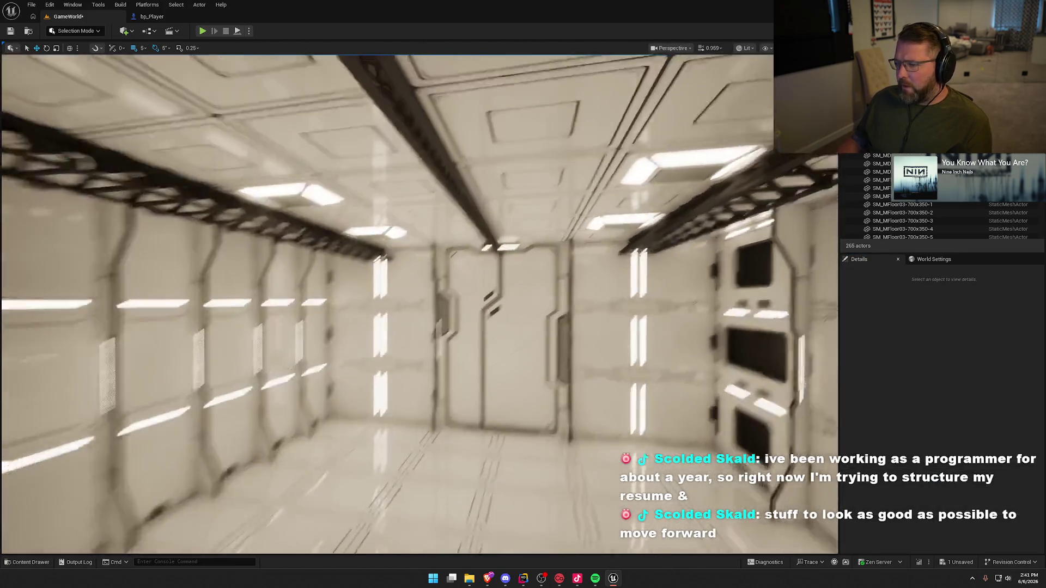